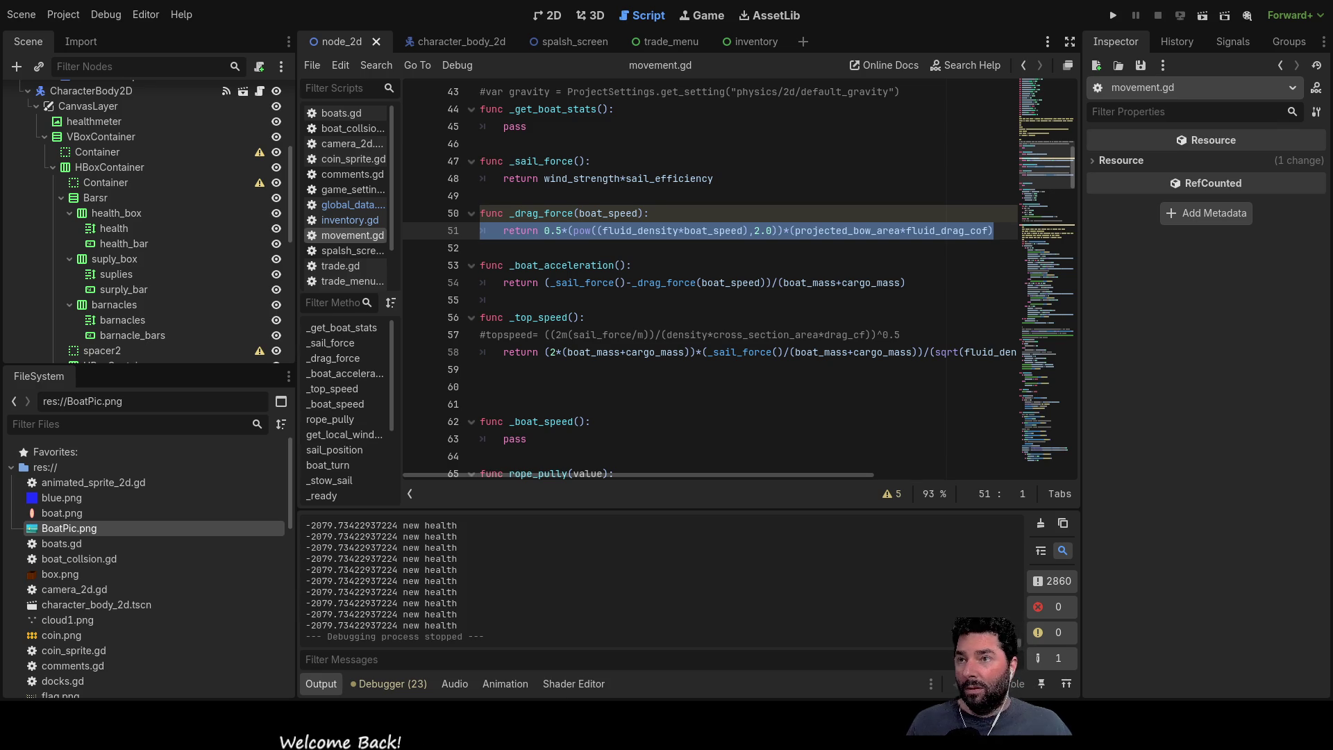
Step: Move pow so it wraps only boat_speed with exponent 2.0, removing the stray closing parenthesis
double_click(642, 231)
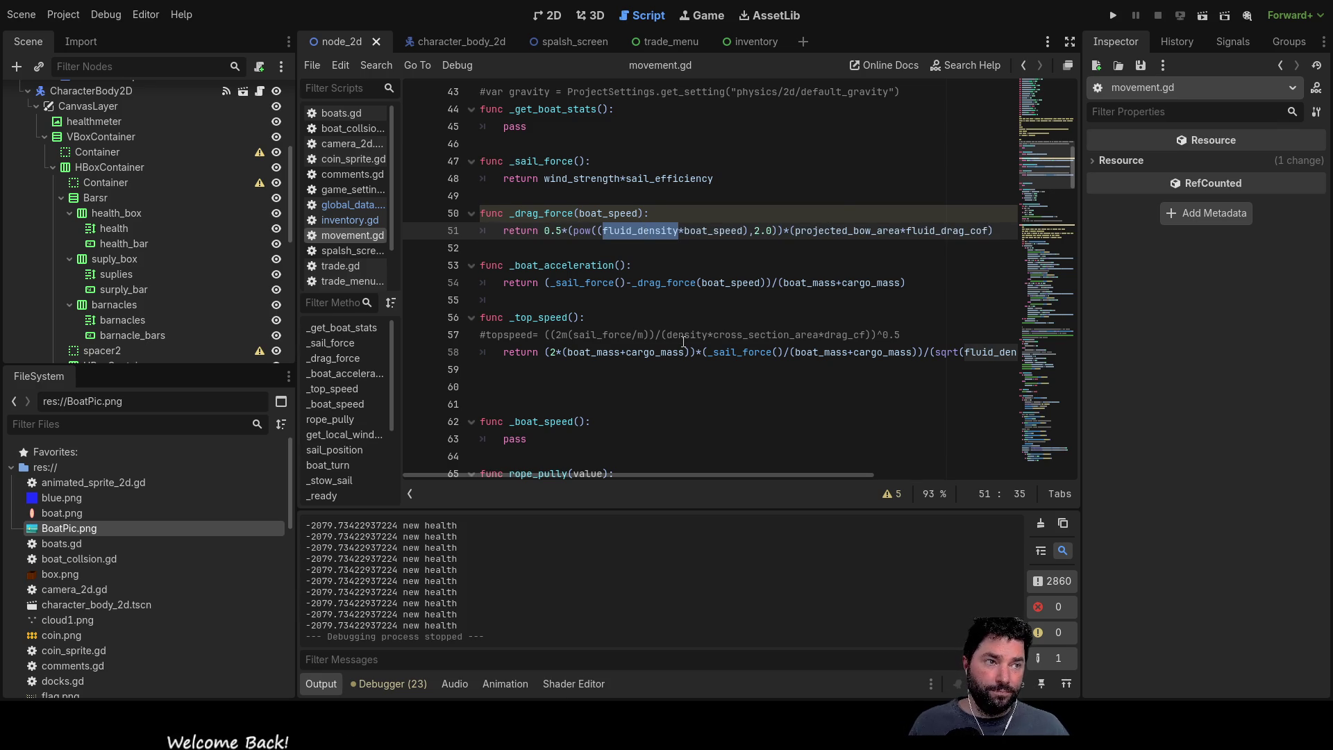
double_click(713, 230)
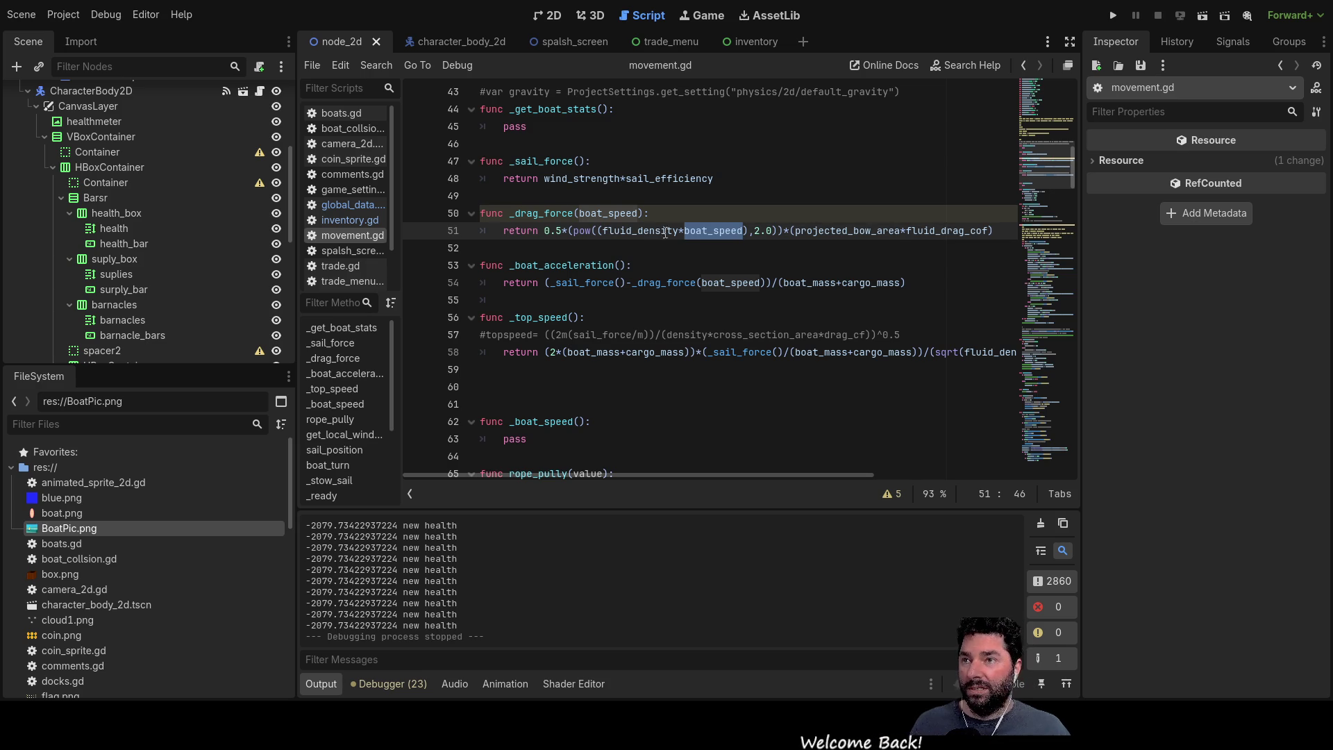
double_click(582, 230)
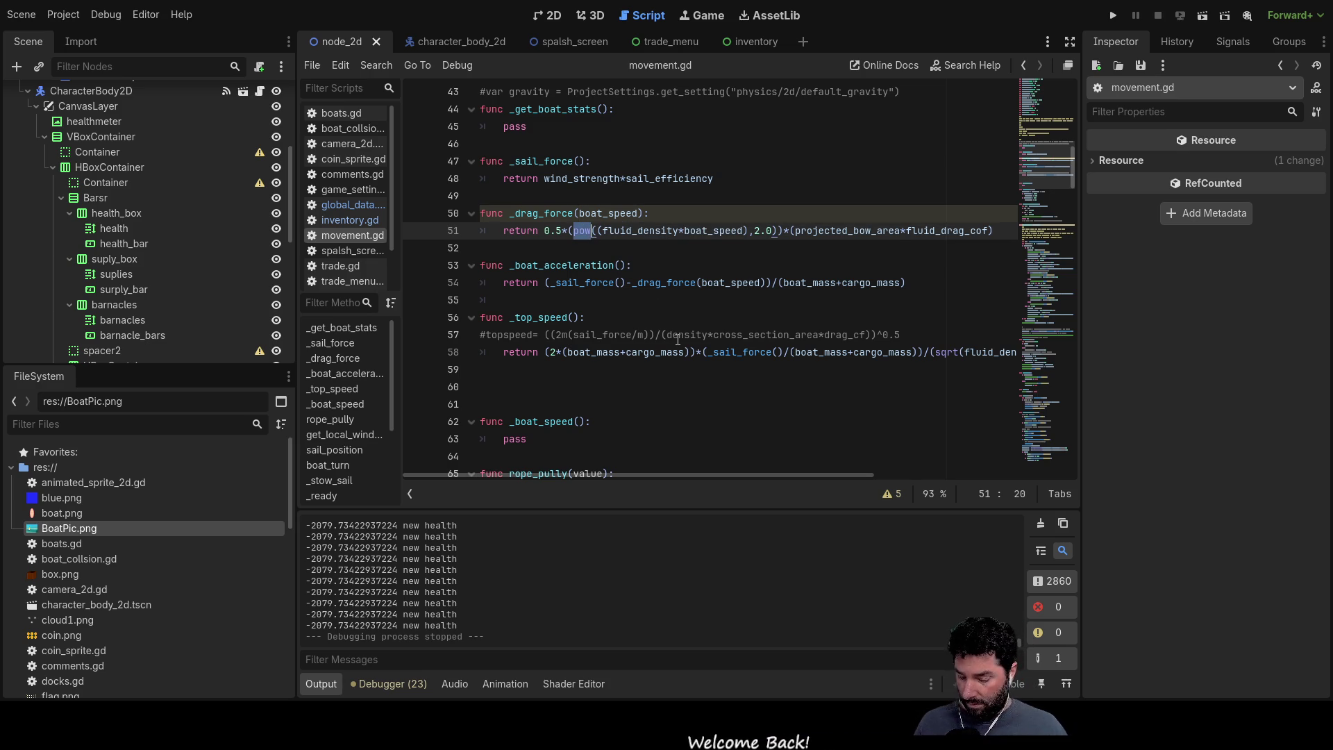
key("BackSpace")
key("Right")
key("Right")
key("Right")
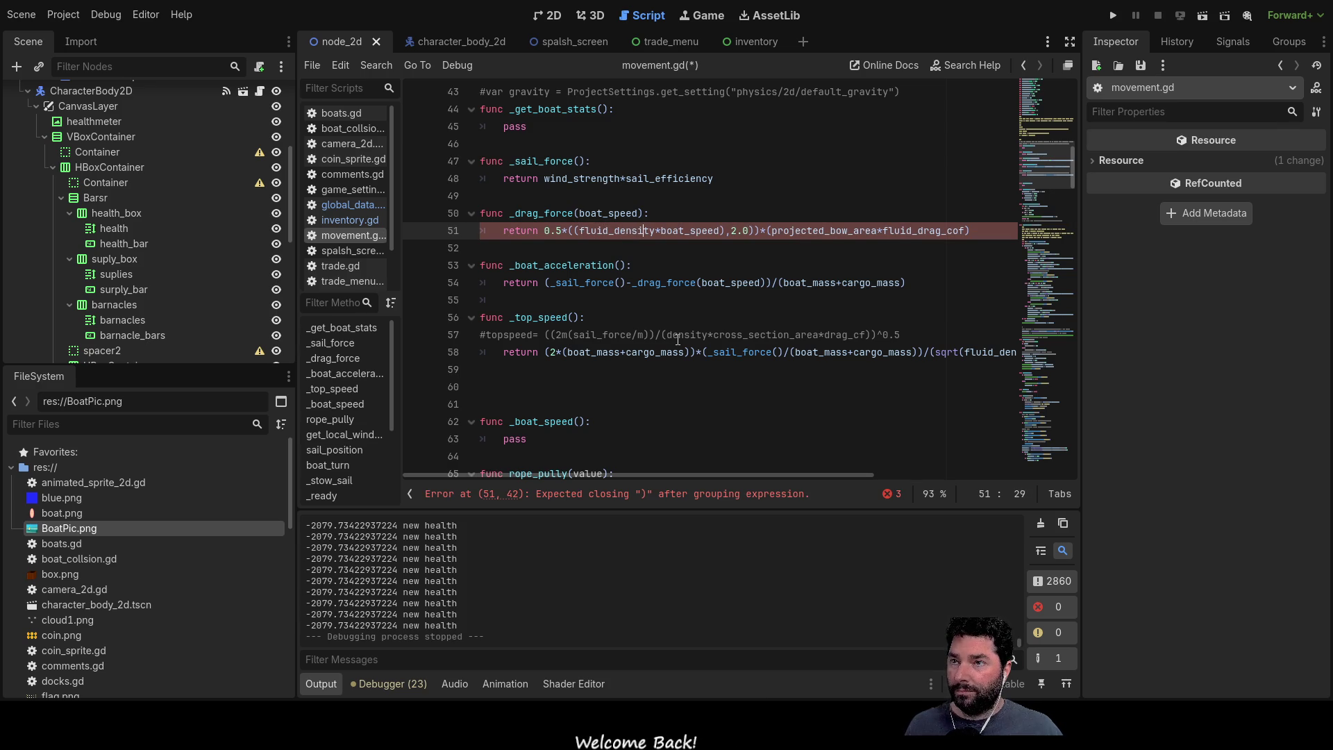
key("Right")
key("Right")
key("Right")
type("pow")
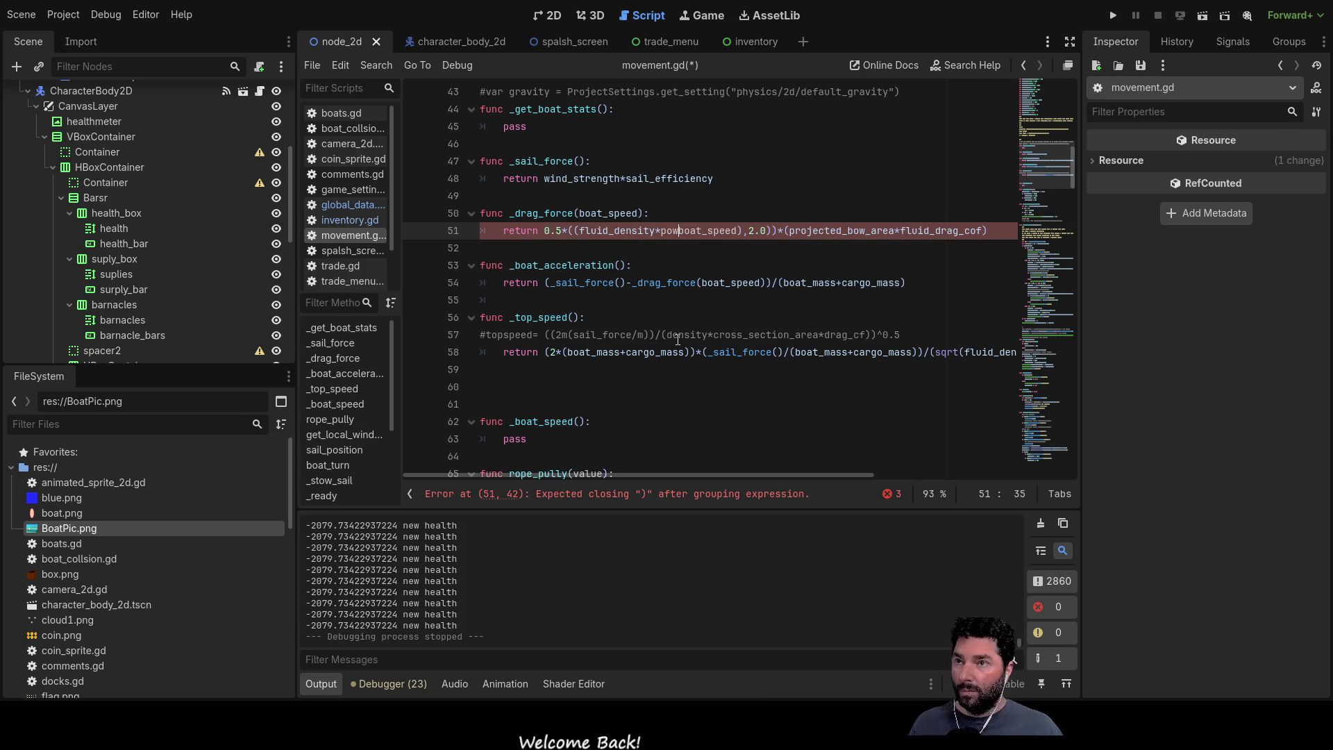
type("(")
key("Right")
key("Right")
key("Right")
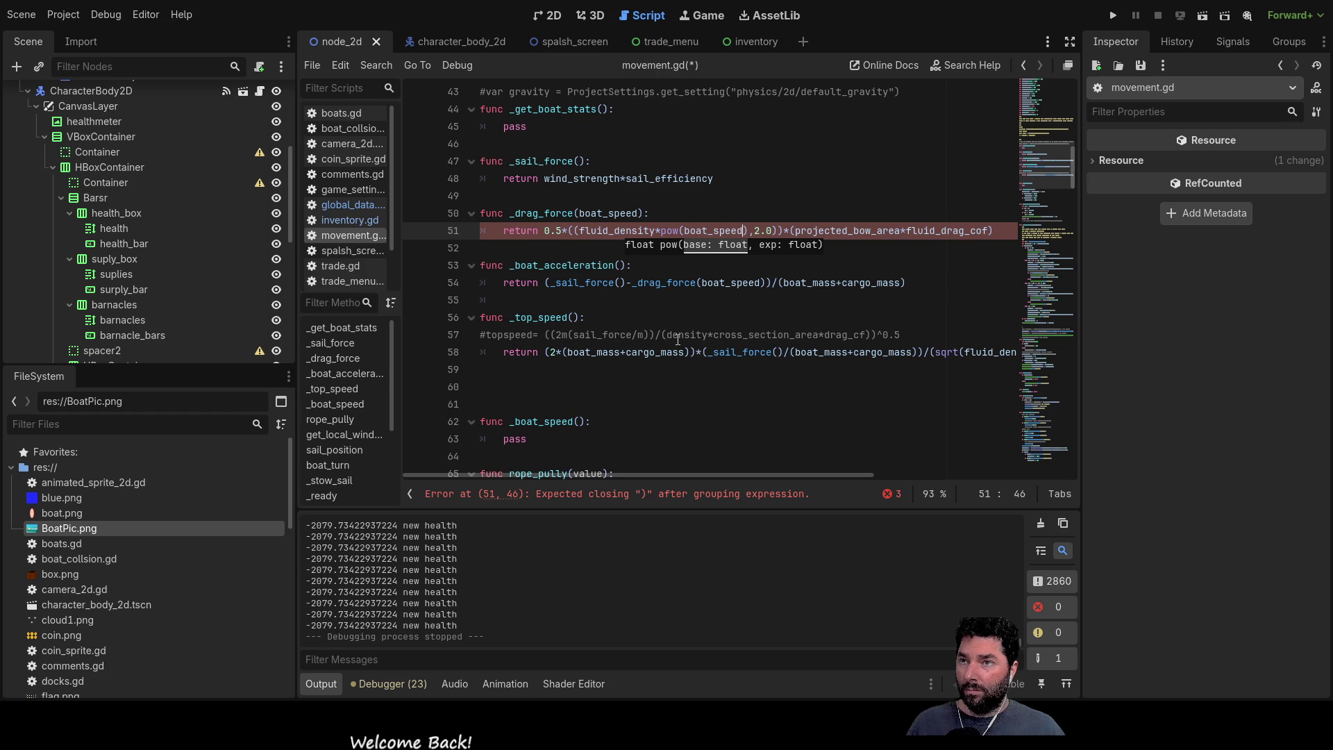
key("Delete")
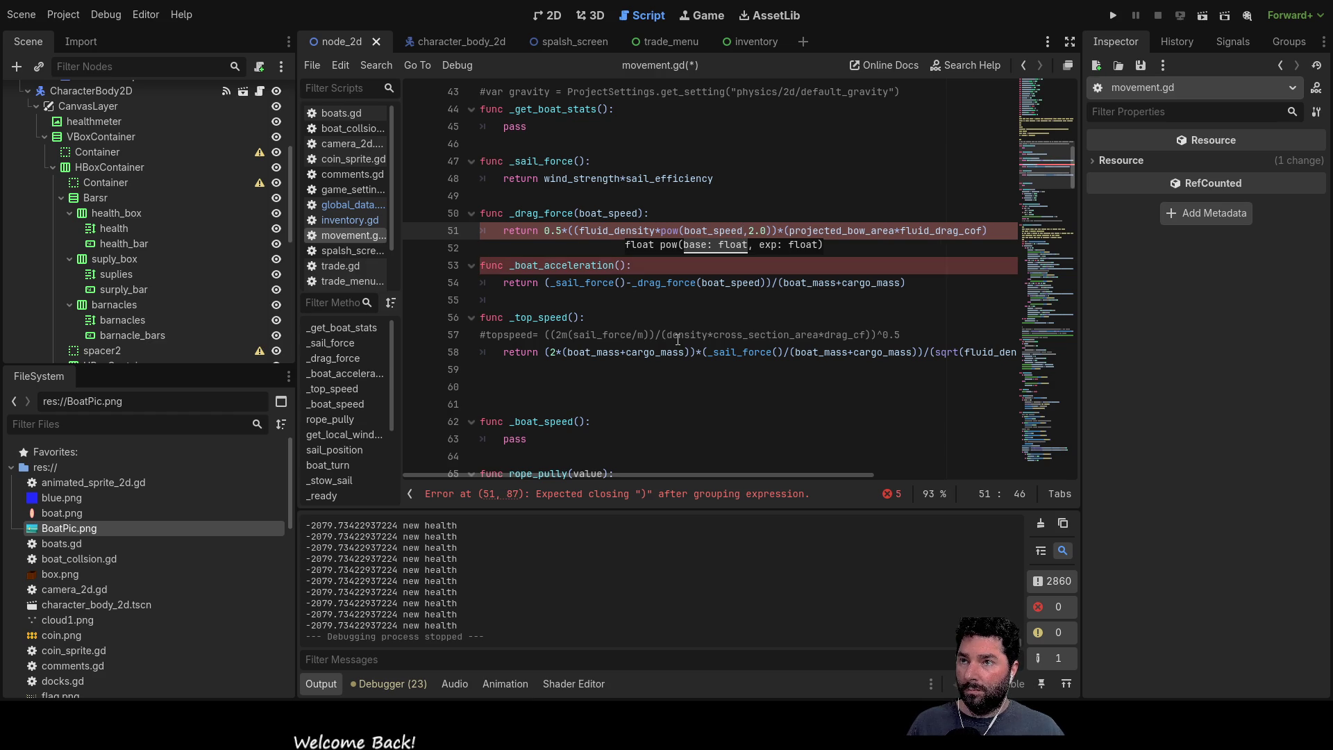
type(".0")
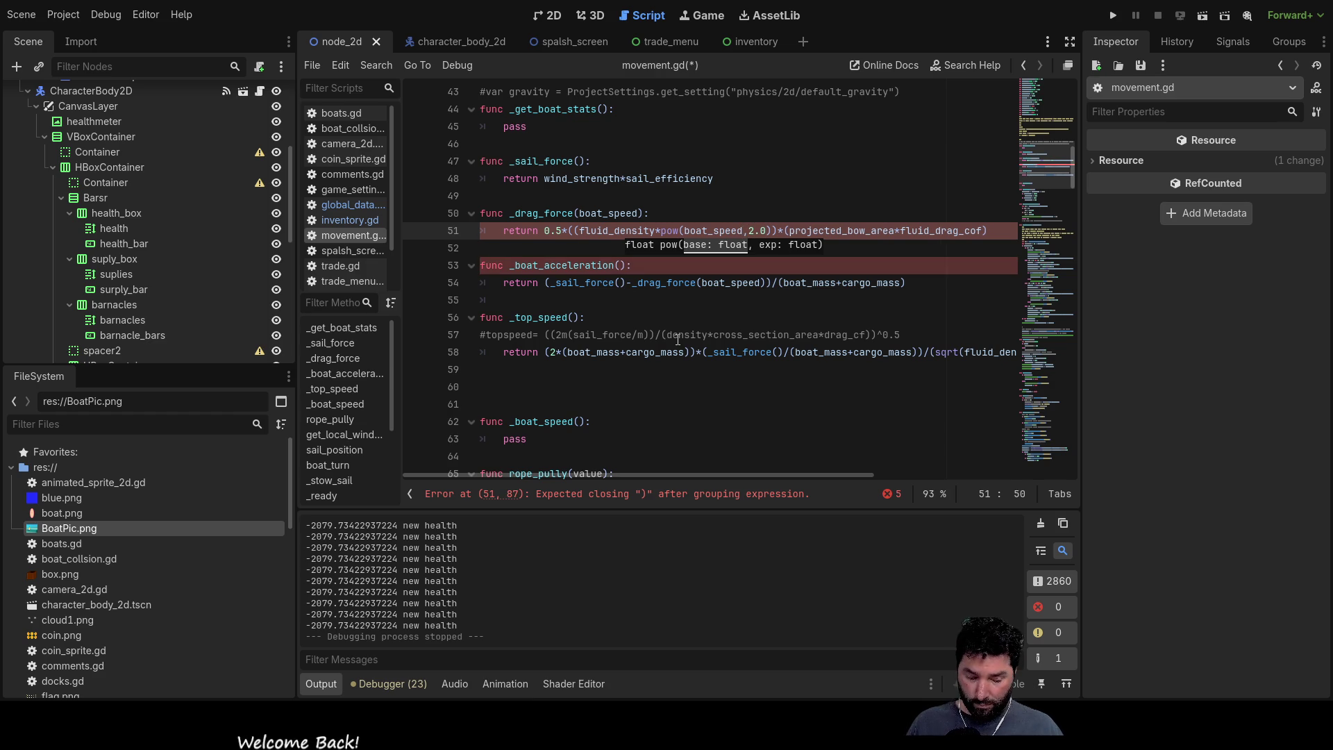
Step: Walk through the drag formula's parentheses to check the grouping around pow(boat_speed, 2.0)
key("Left")
key("Left")
key("Left")
key("Left")
key("Left")
key("Left")
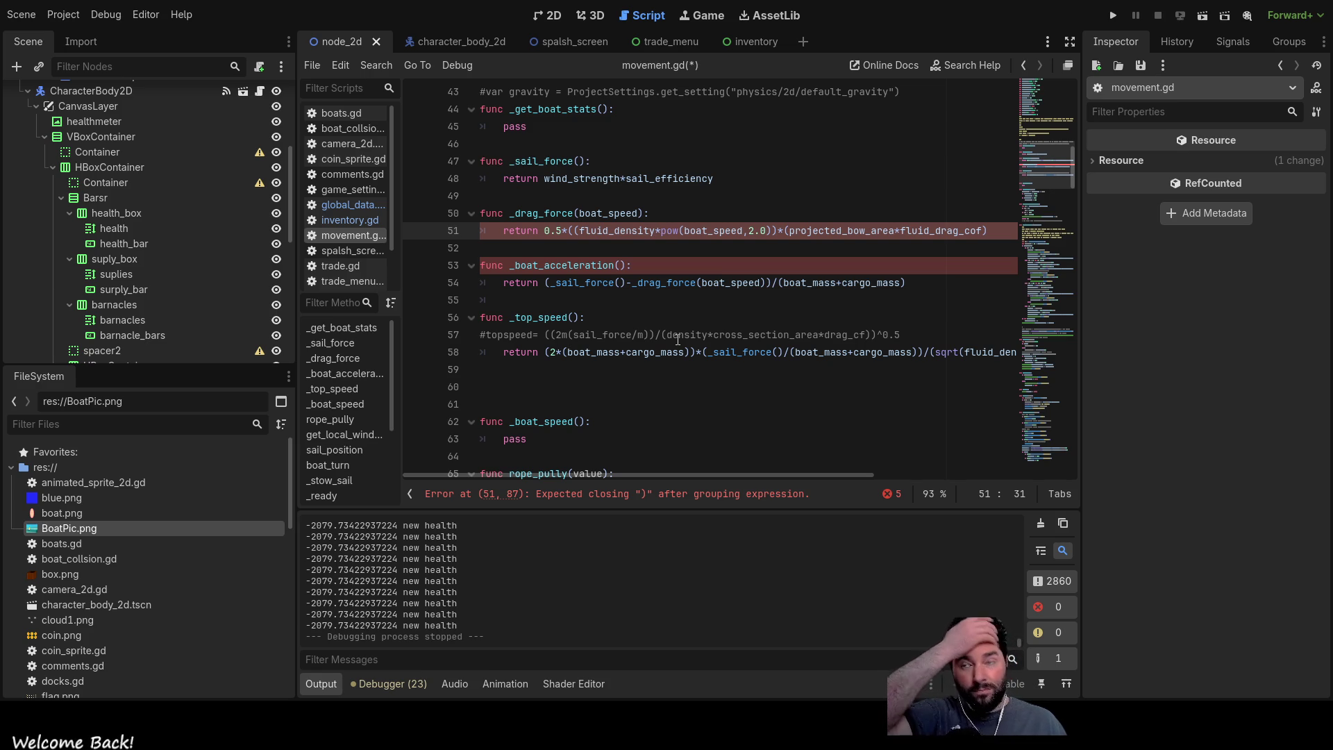
key("Left")
key("Left")
key("Left")
key("Right")
key("Right")
key("Right")
key("Left")
key("Left")
key("Right")
key("Right")
key("Right")
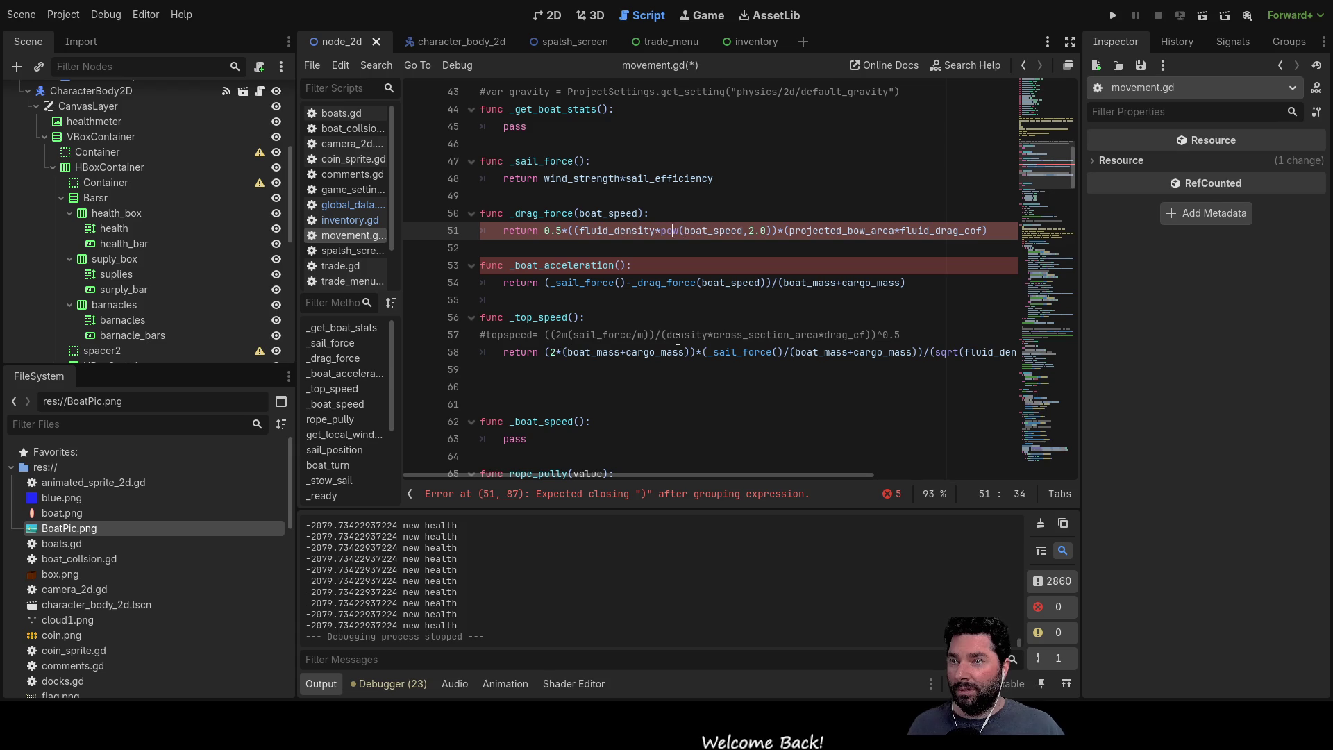
key("Right")
key("Right")
key("Right")
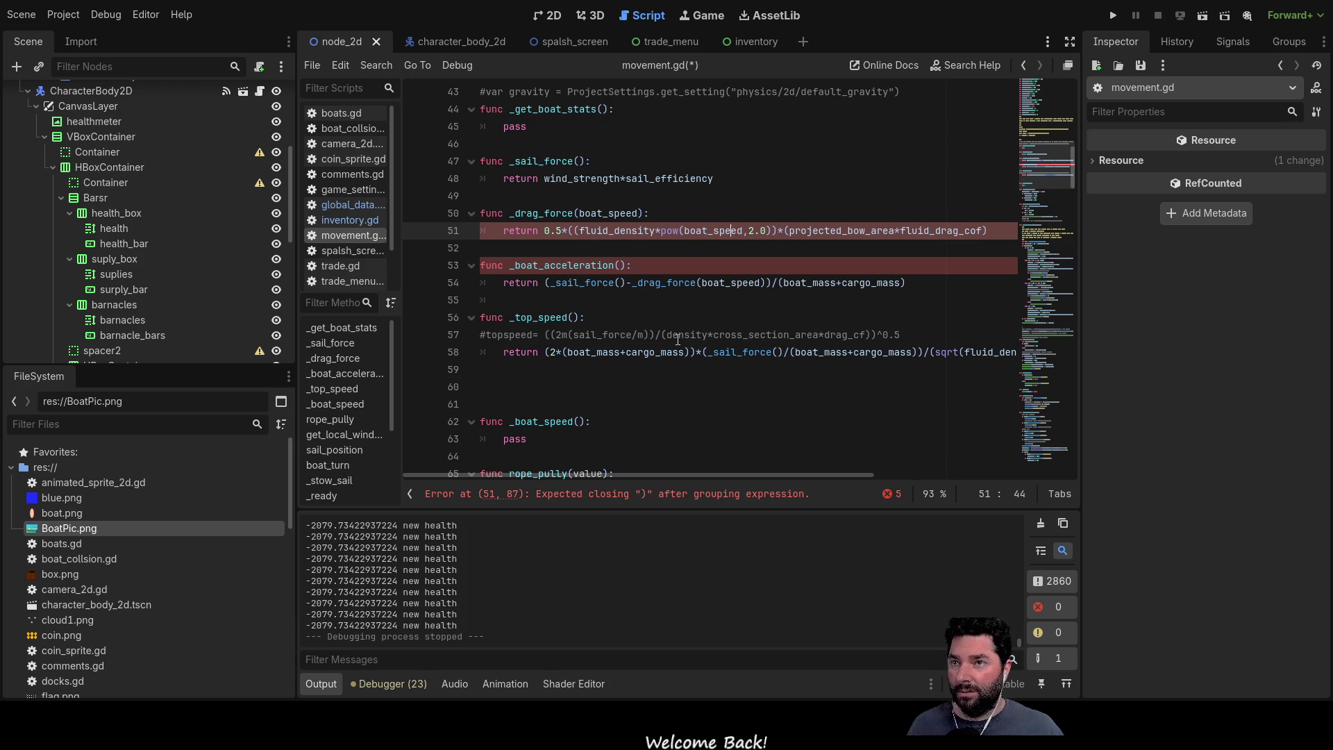
key("Right")
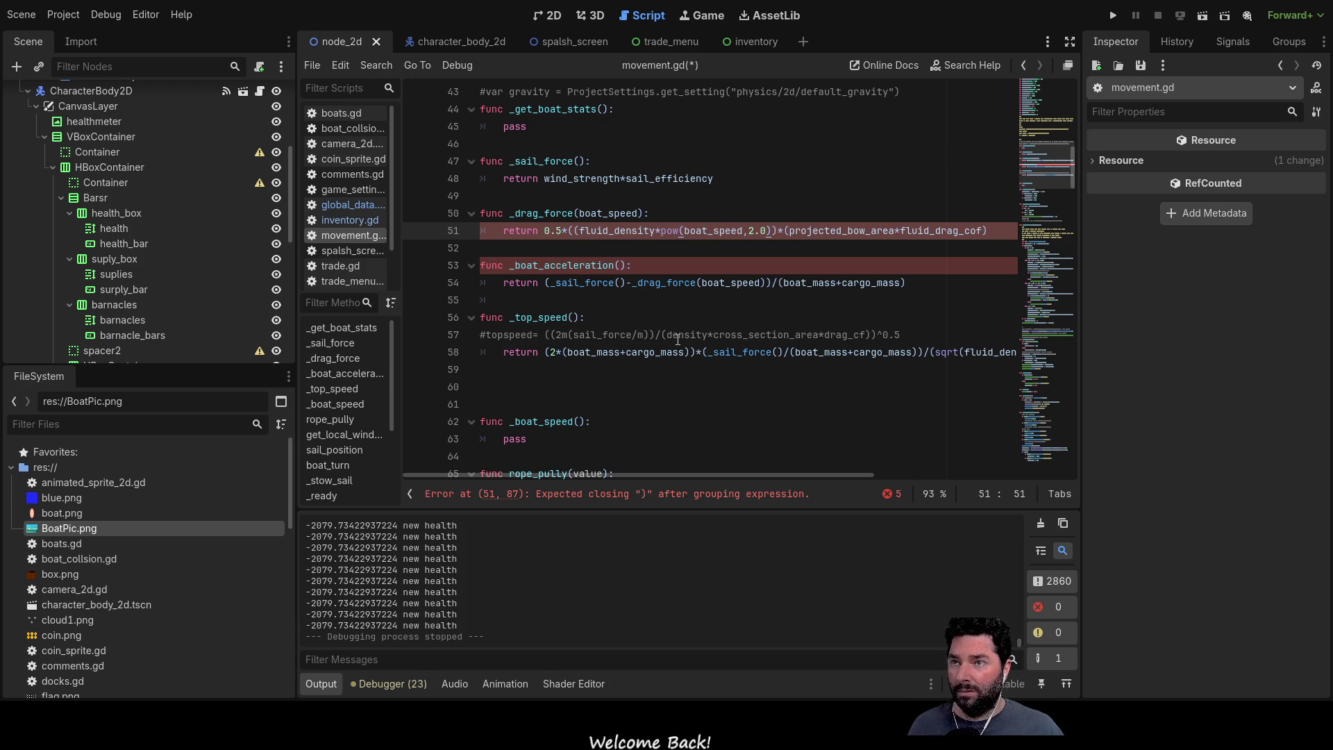
type(")")
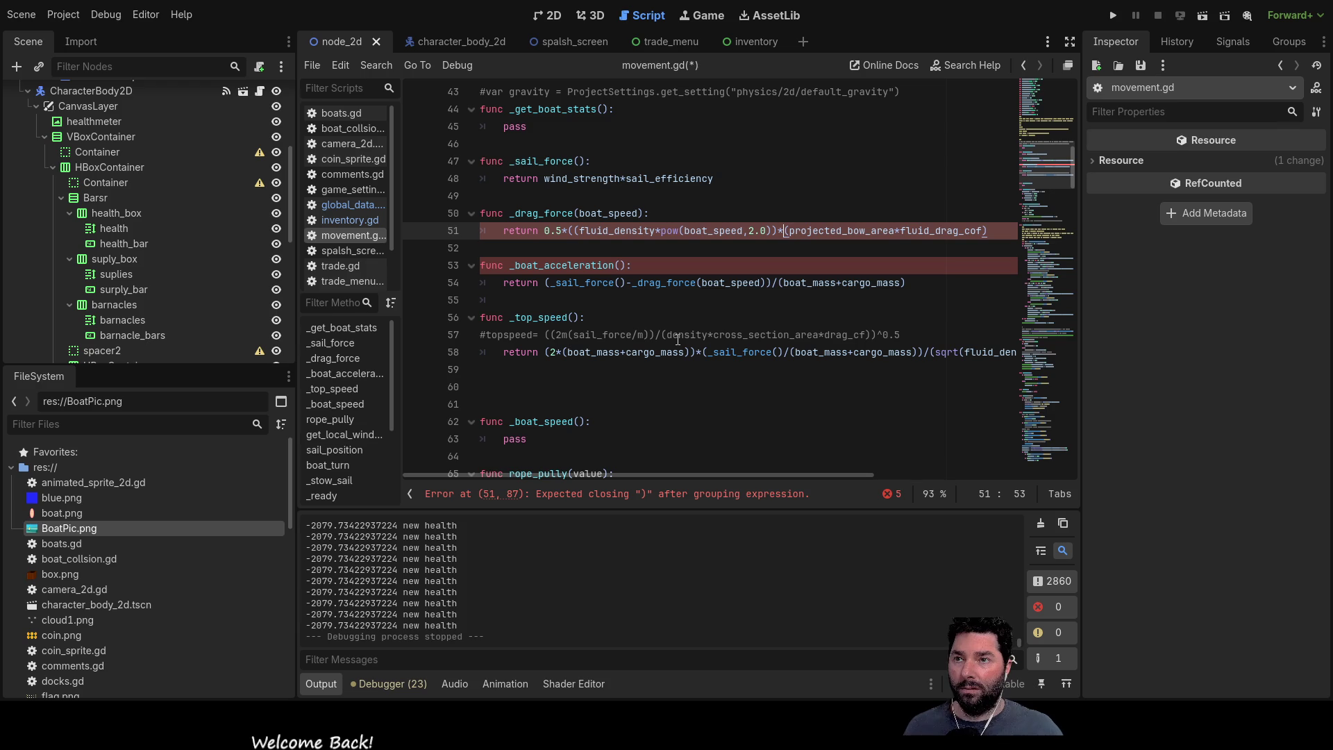
Step: Delete the extra opening parenthesis before projected_bow_area so the drag formula balances
key("Right")
key("Right")
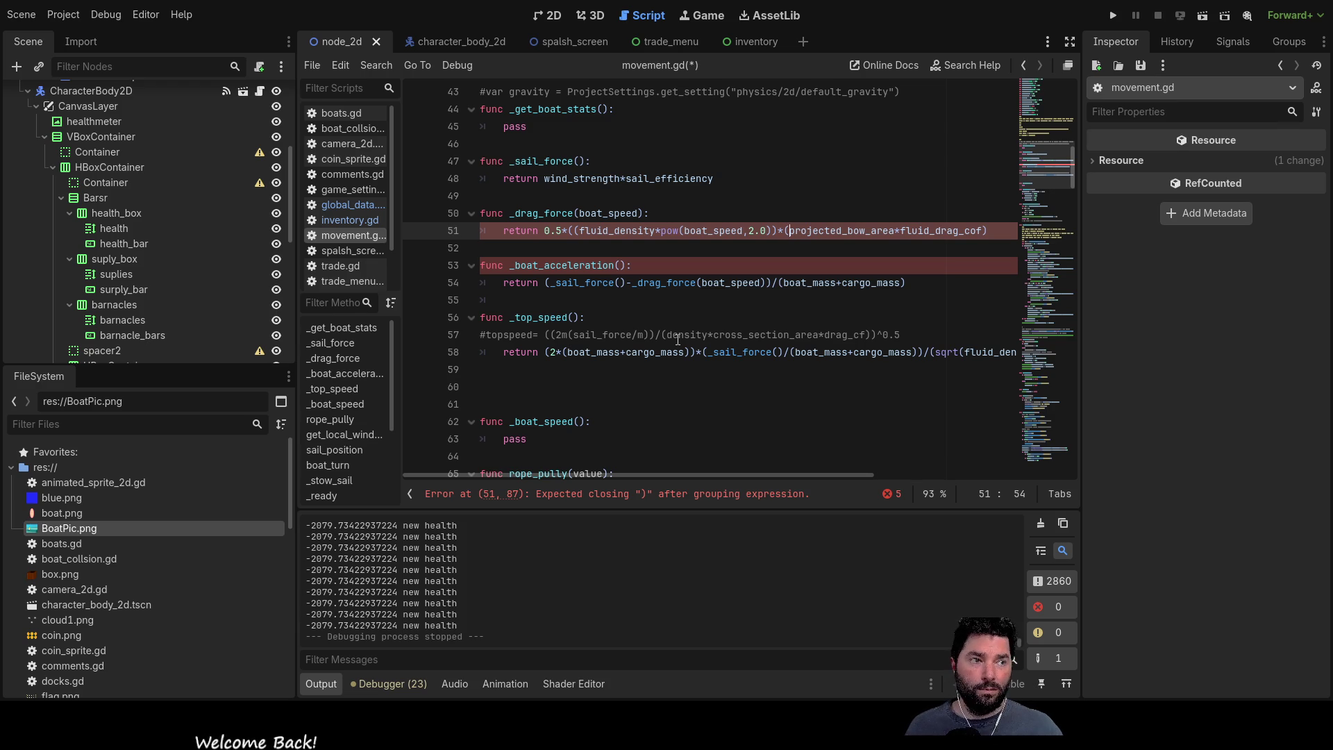
key("Right")
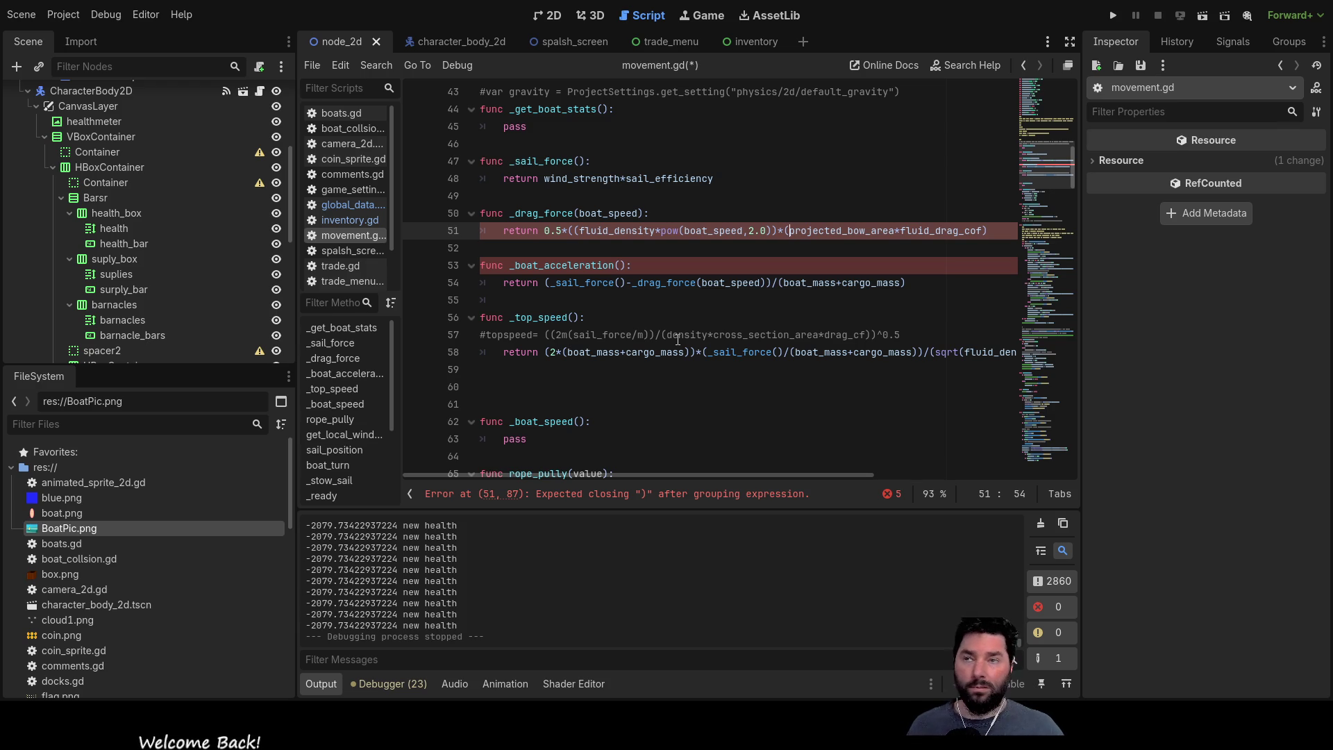
key("Right")
key("Right")
key("Right")
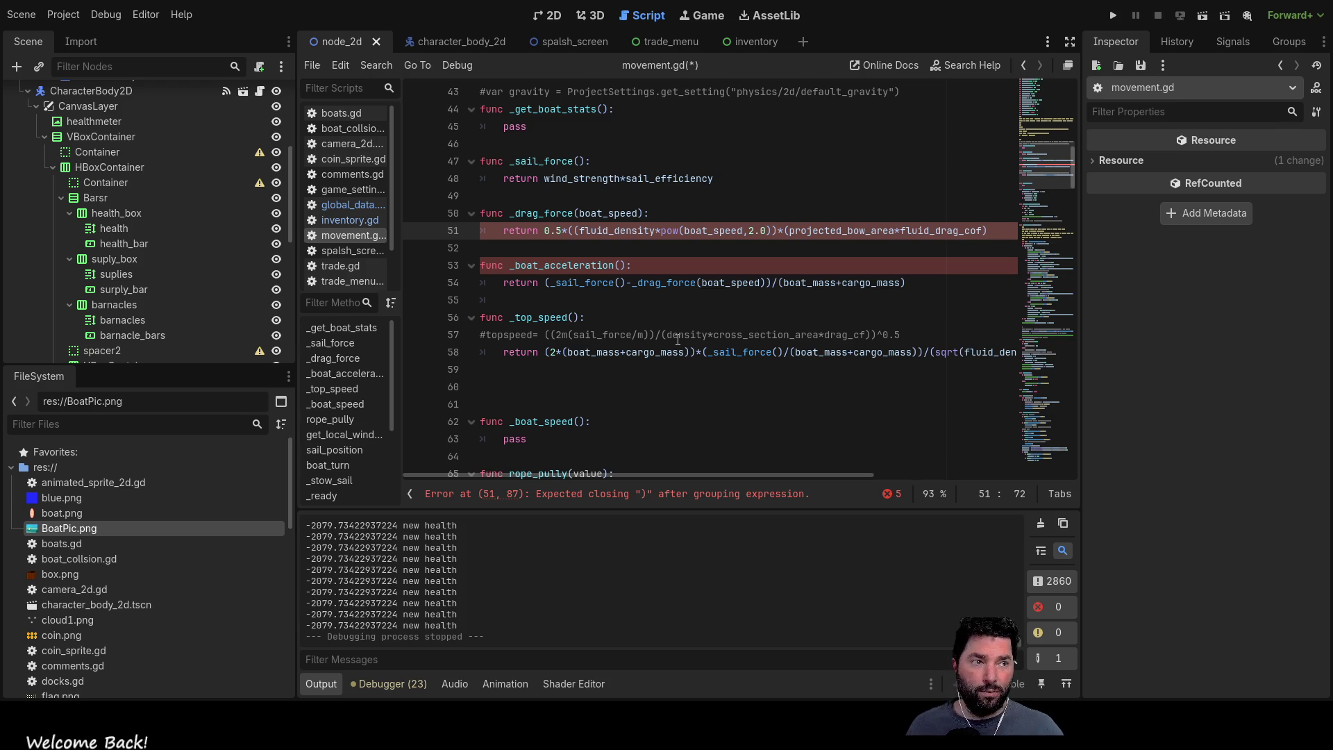
key("Left")
key("Left")
key("Left")
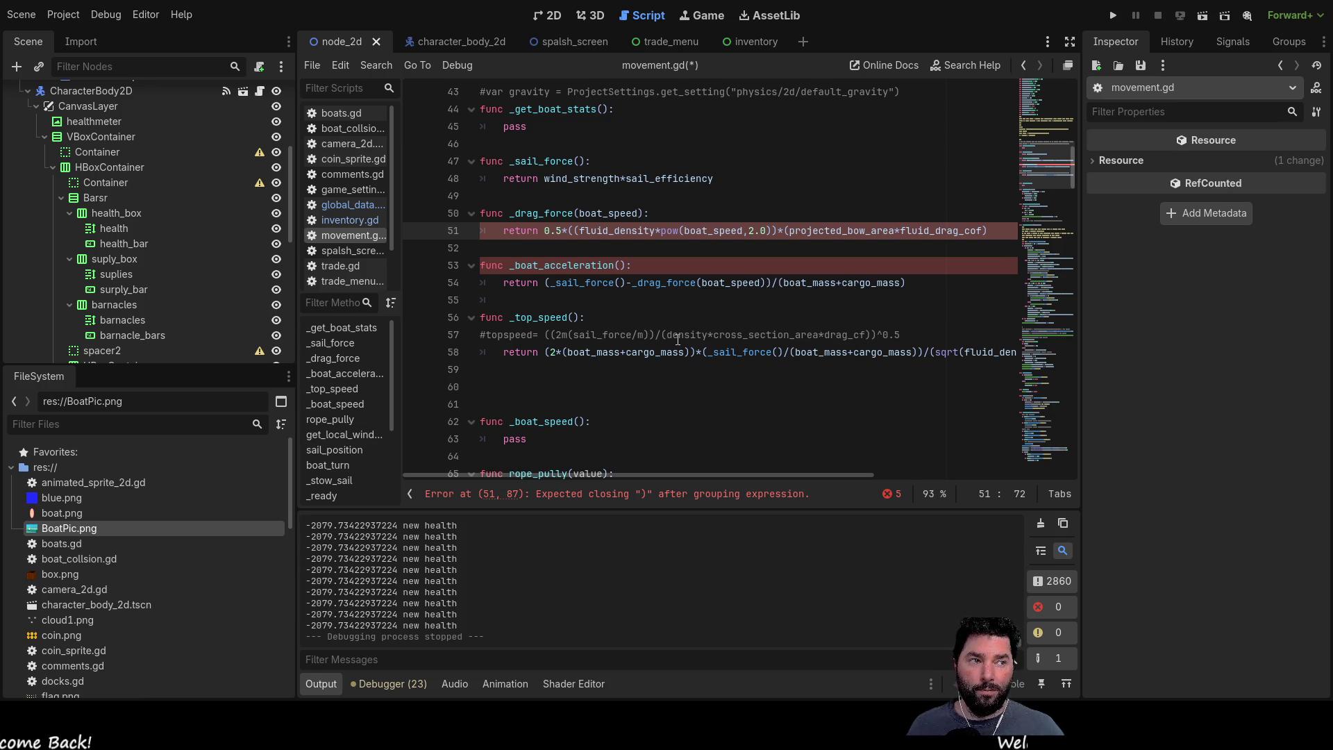
key("Left")
key("Left")
key("Left")
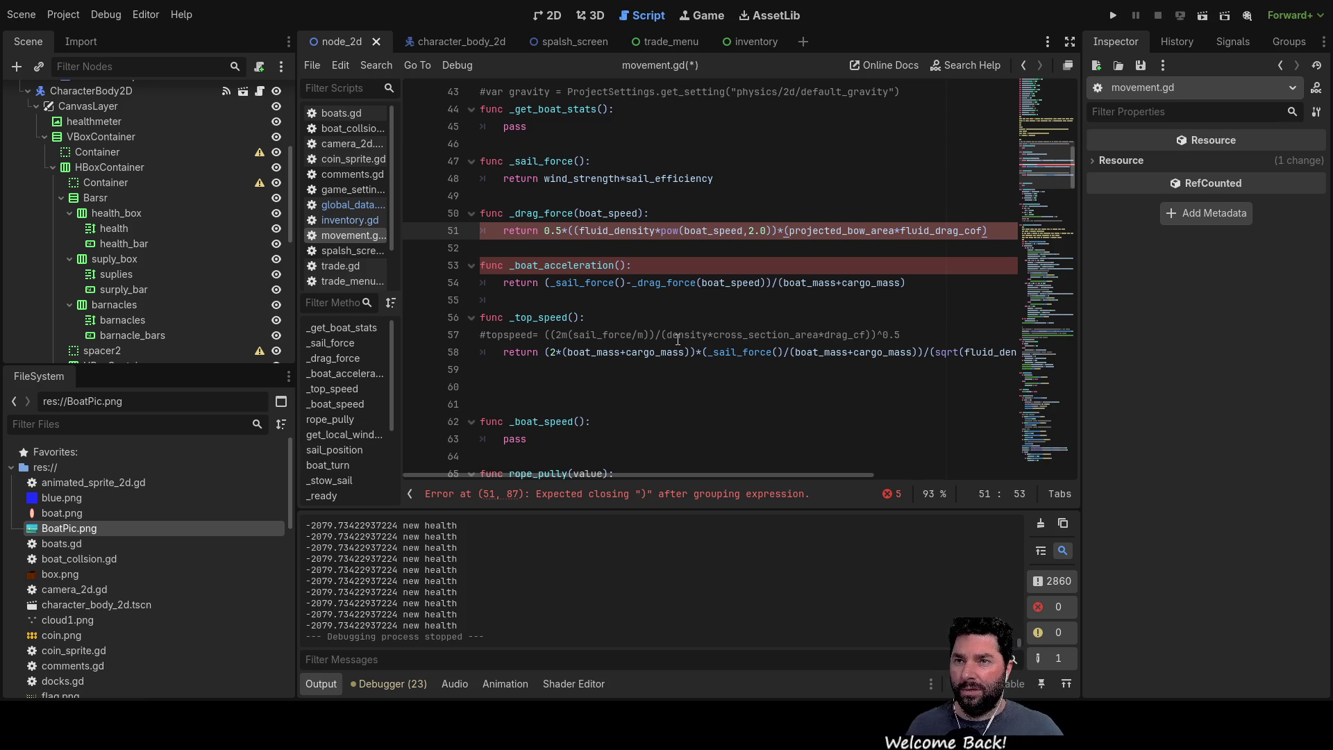
key("Delete")
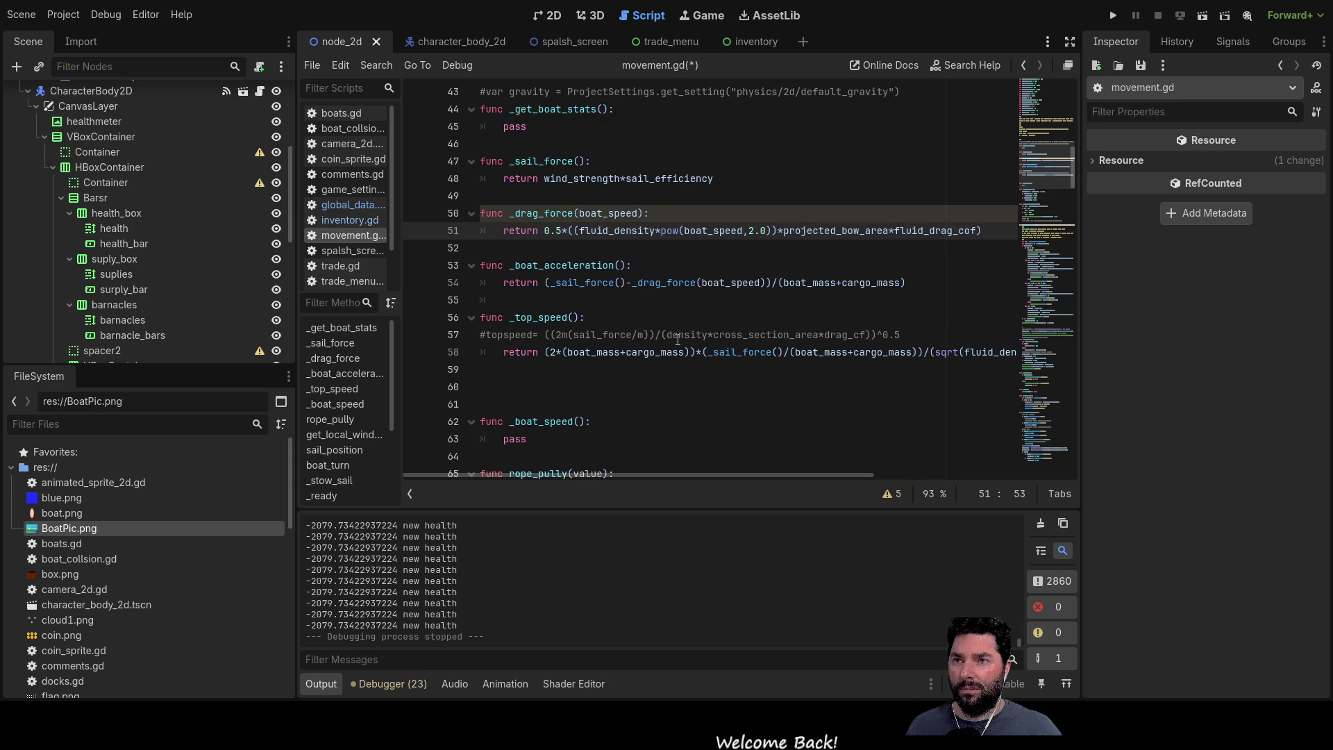
Step: Verify the outer bracket matching around fluid_density and run the game to test the formula
key("Left")
key("Left")
key("Left")
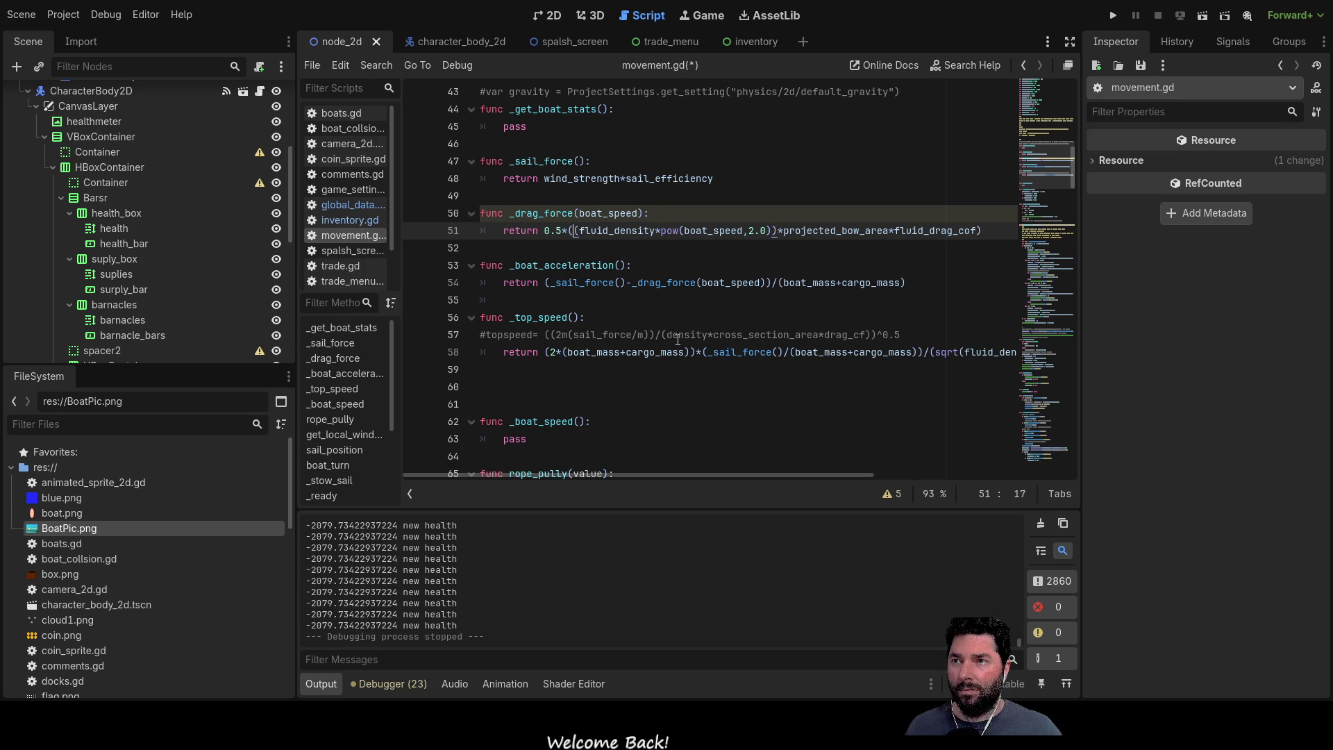
key("Left")
key("Left")
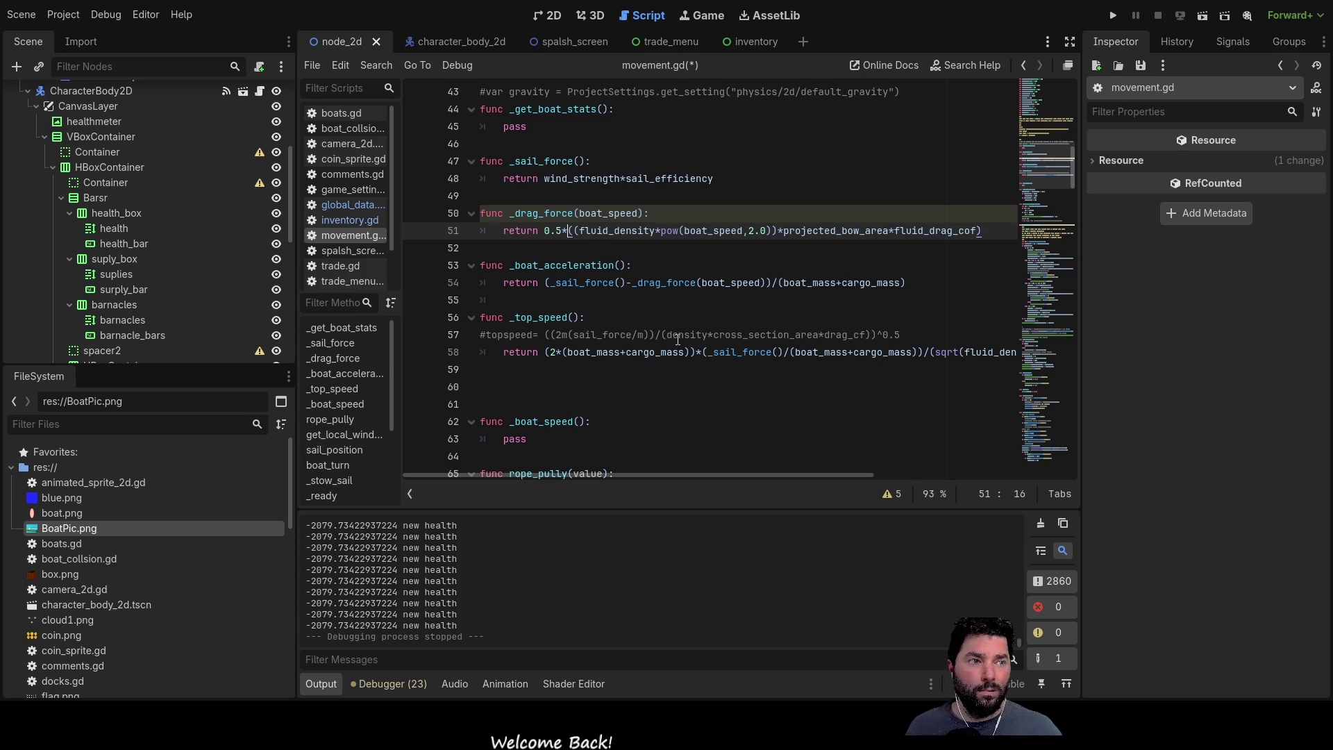
key("Right")
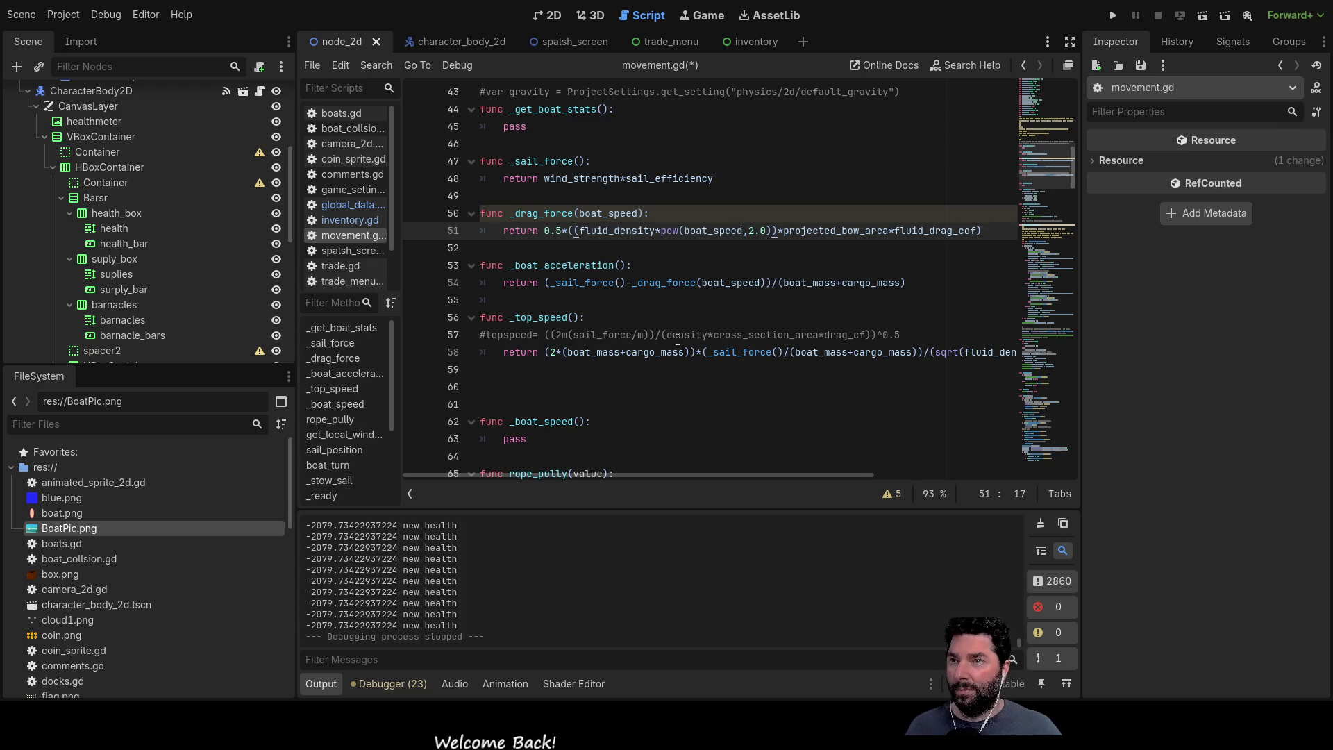
left_click(1113, 15)
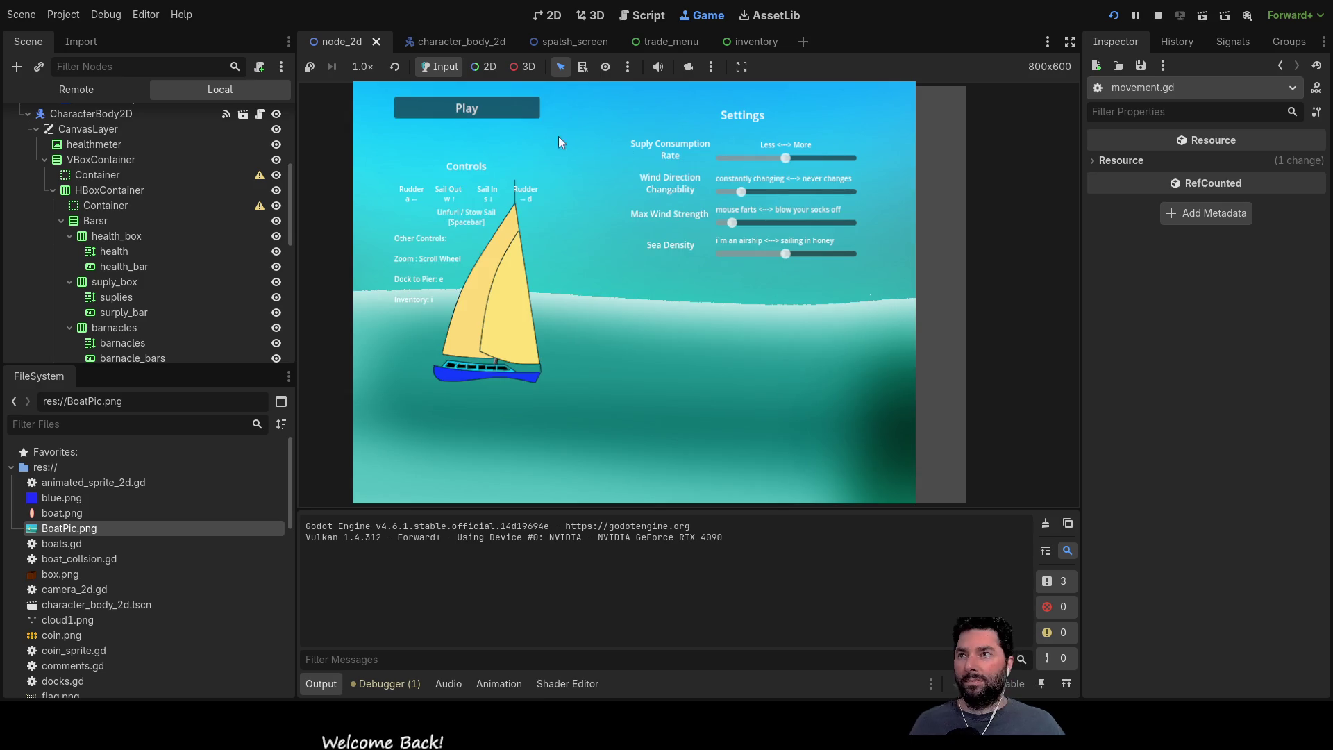
Step: Start sailing from the settings screen, drive forward away from the island and unfurl the sail
left_click(490, 107)
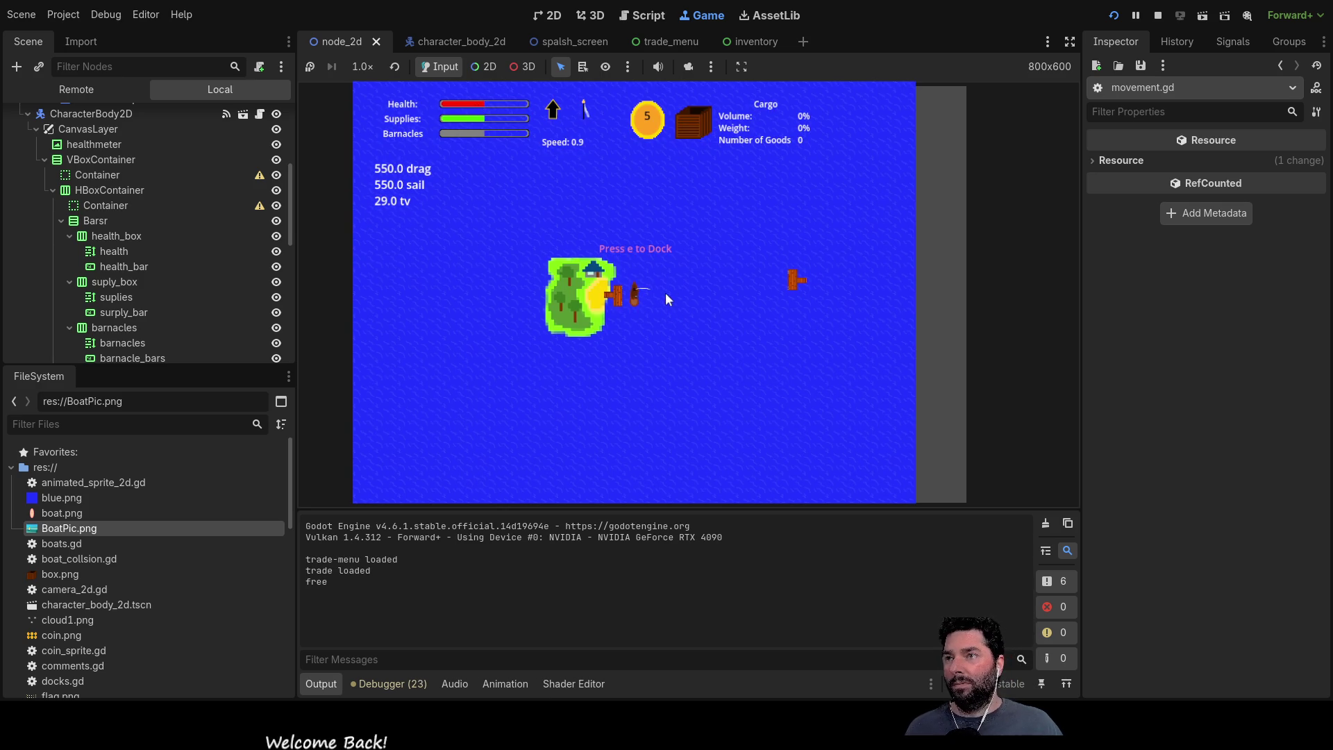
key("w")
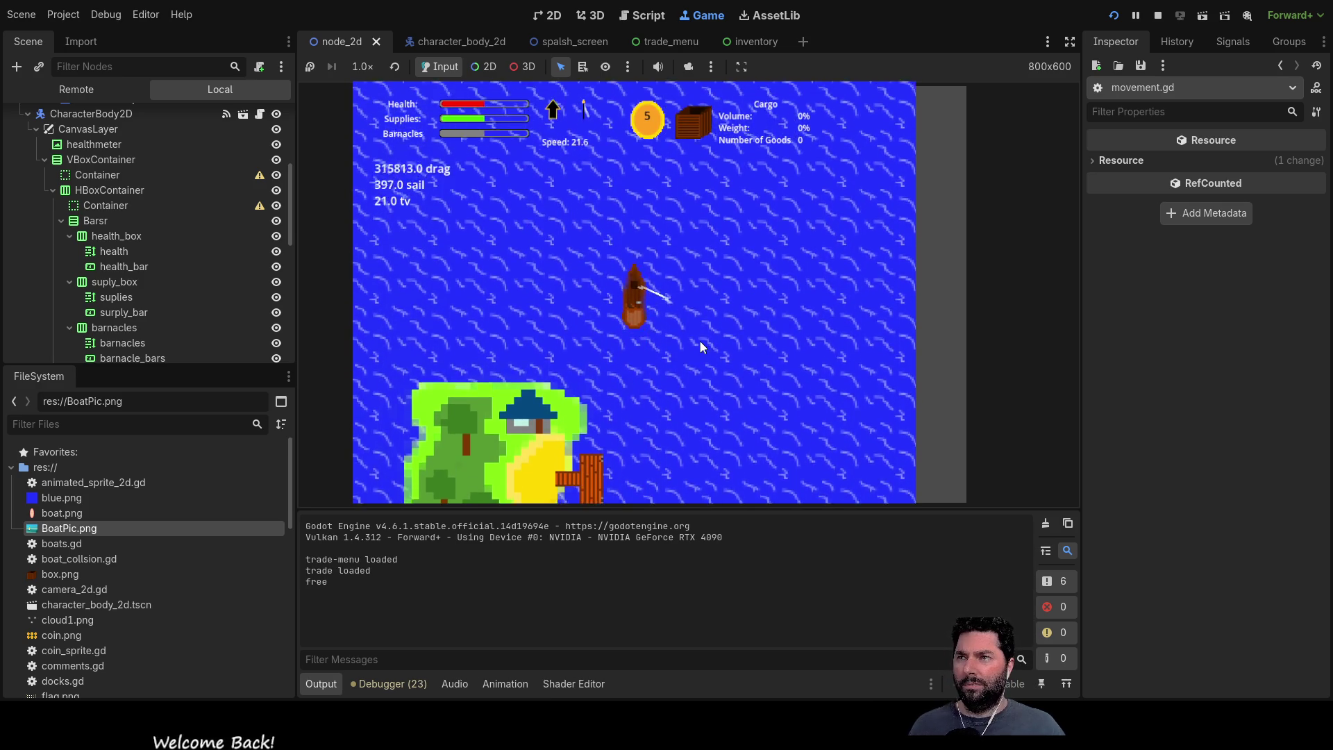
key("w")
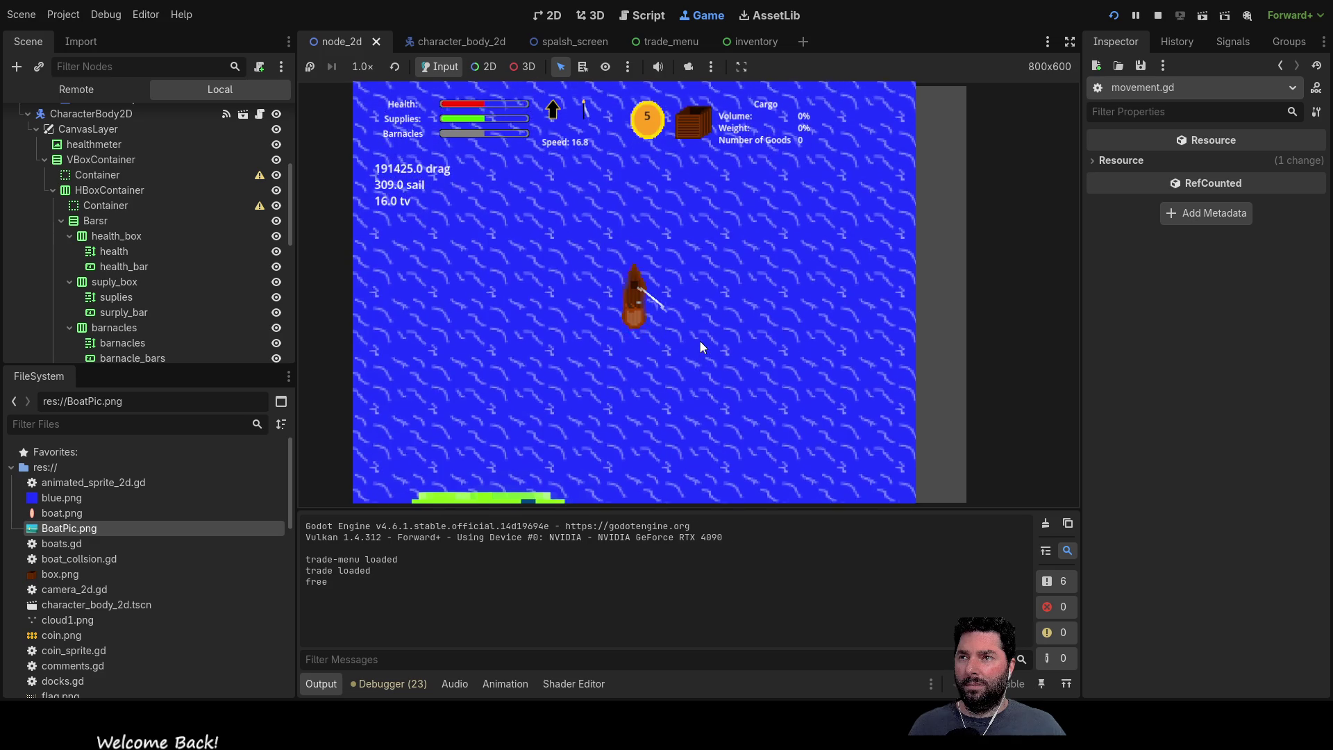
key("d")
key("d")
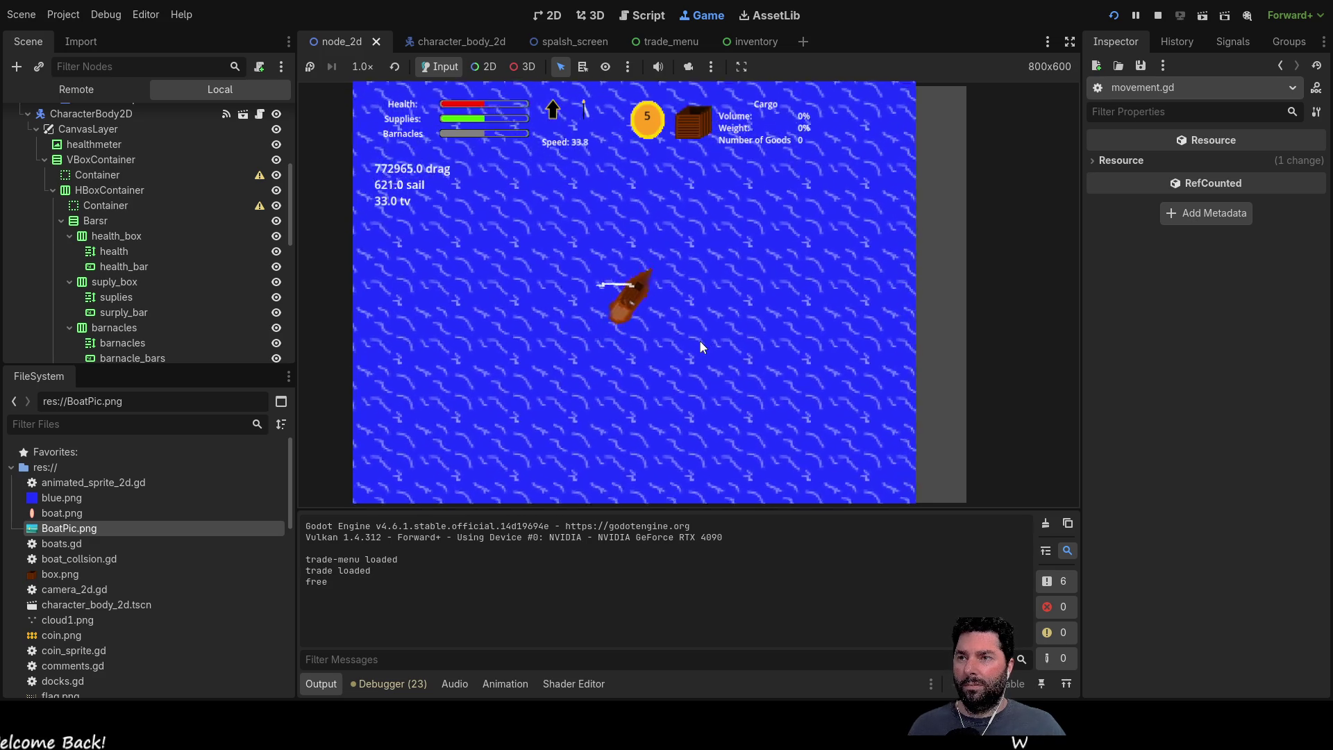
key("w")
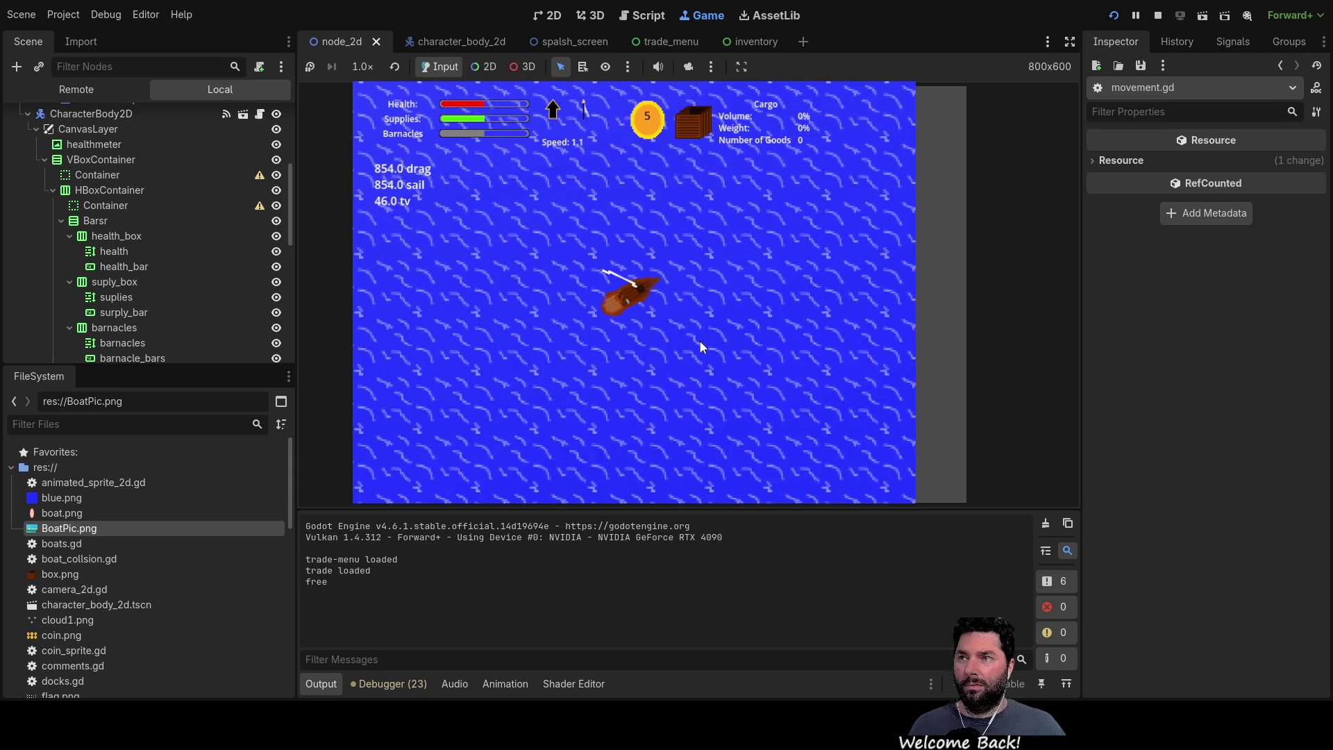
Step: Steer through turns around east and southwest watching drag, sail and tv readouts, then stop the run
key("d")
key("a")
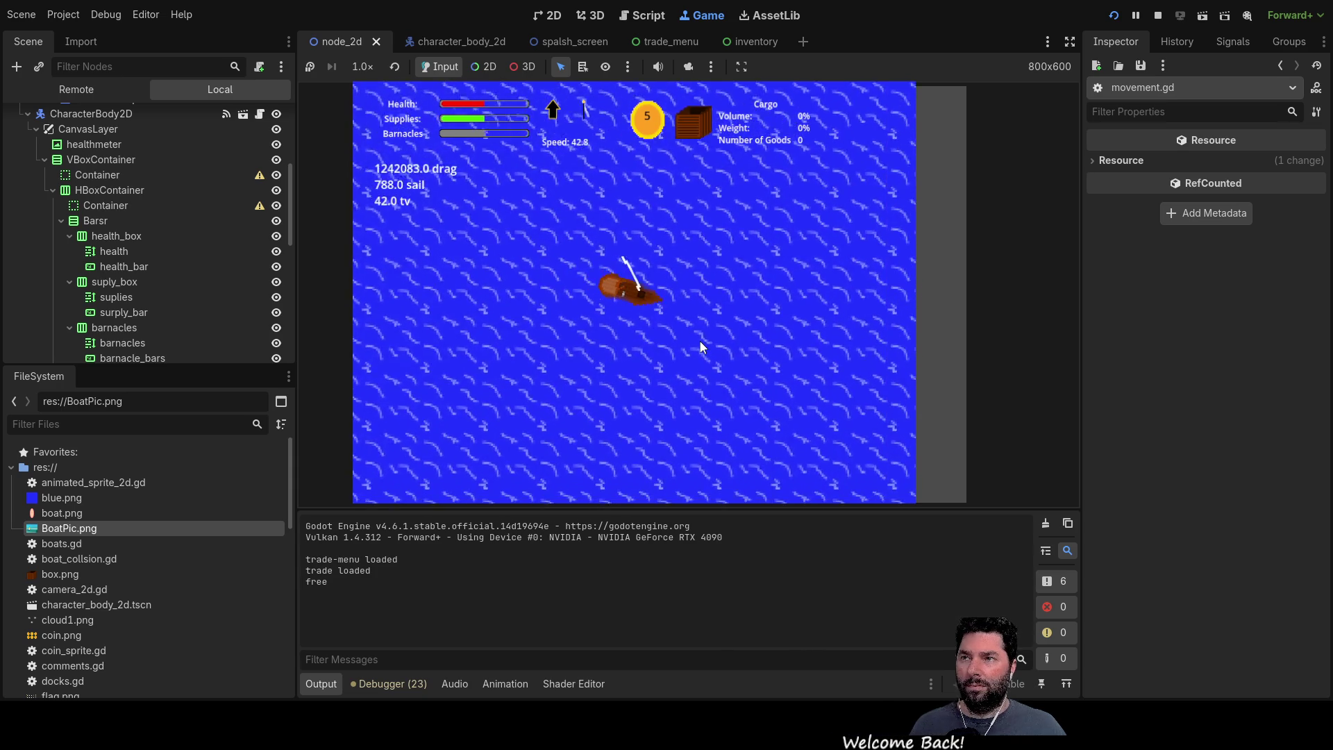
key("a")
key("d")
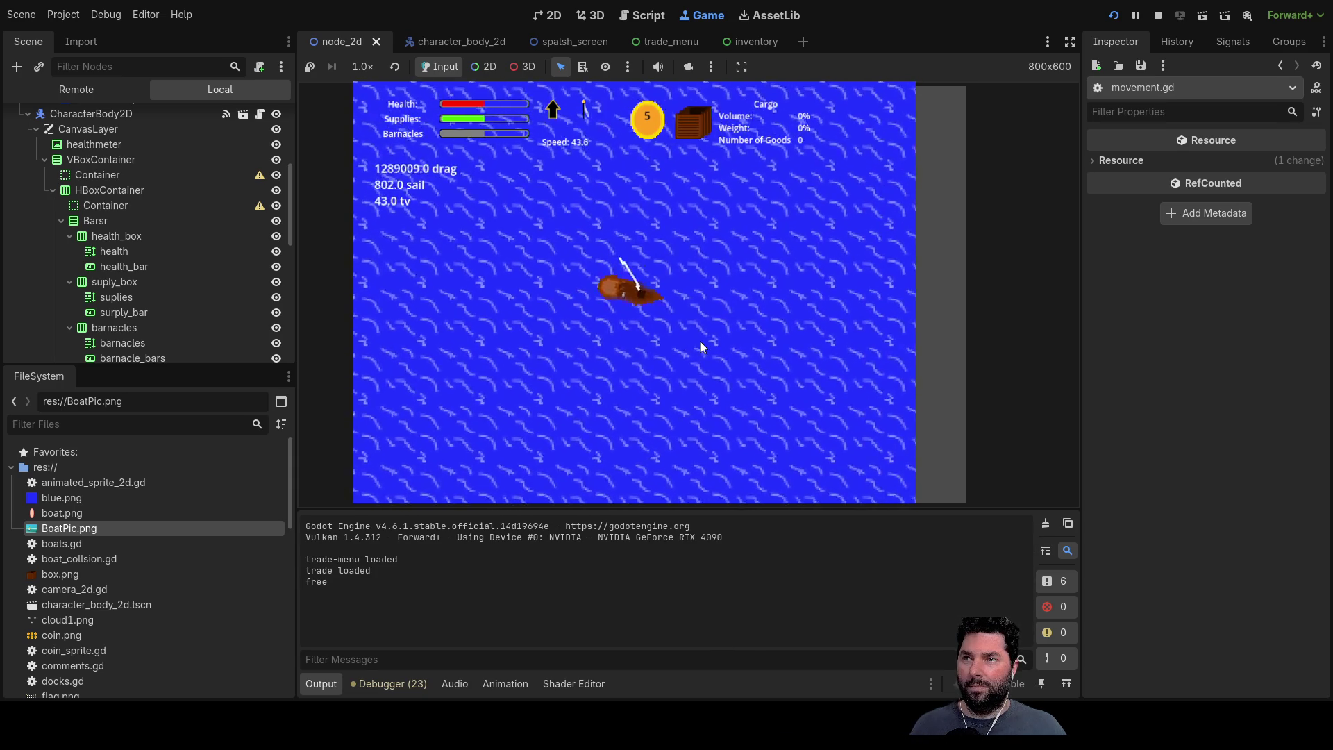
key("a")
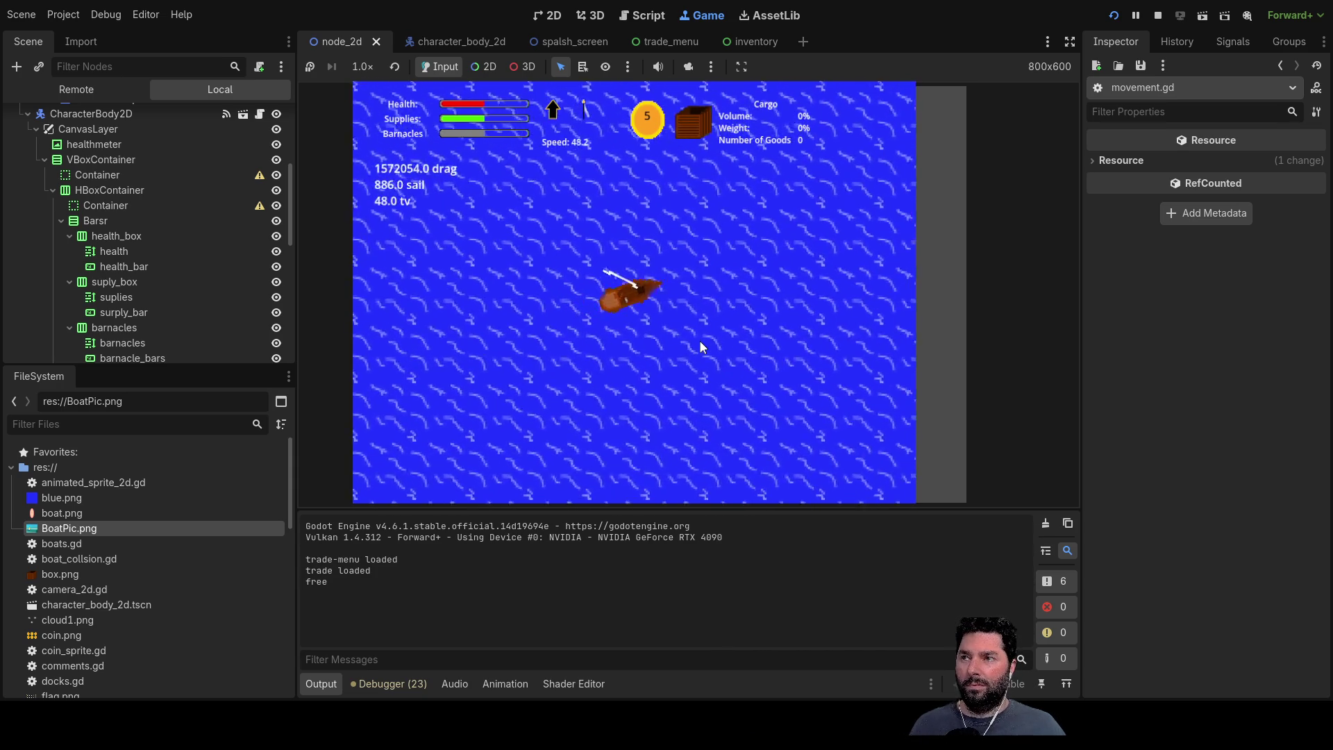
key("d")
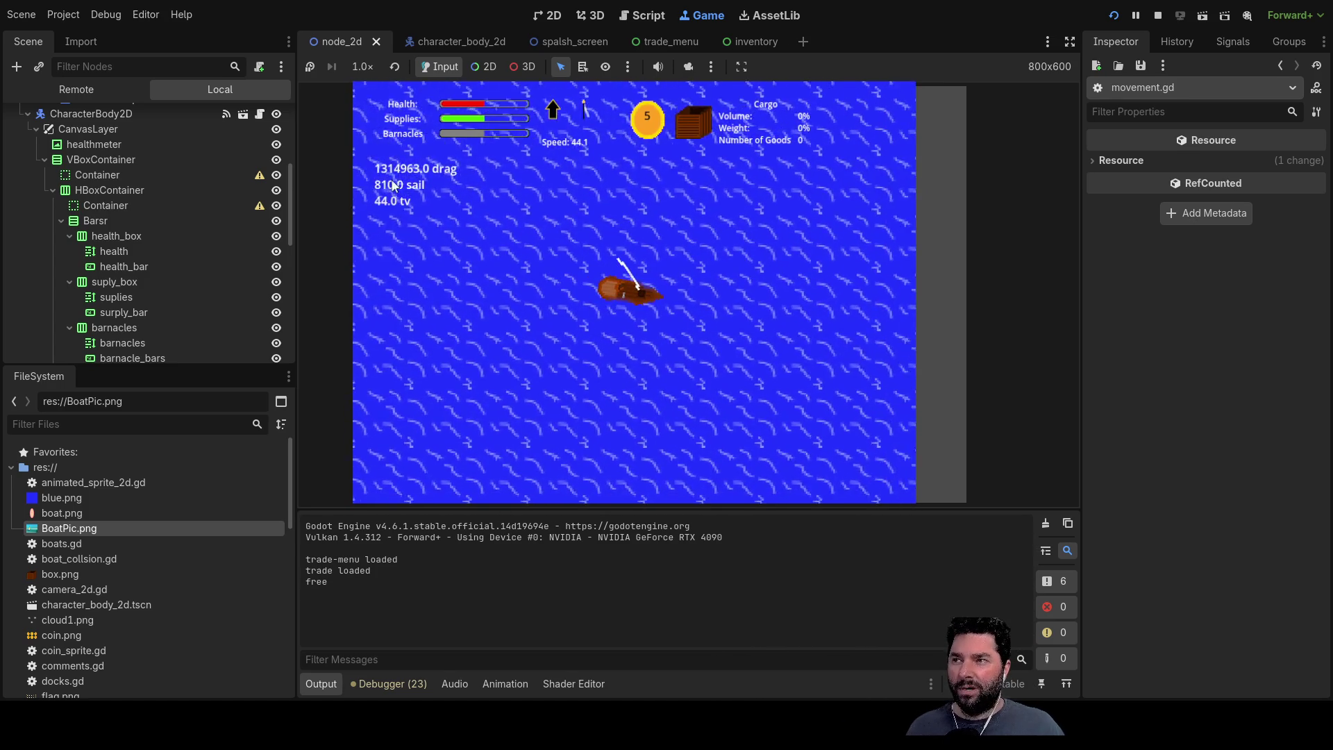
key("a")
key("a")
key("a")
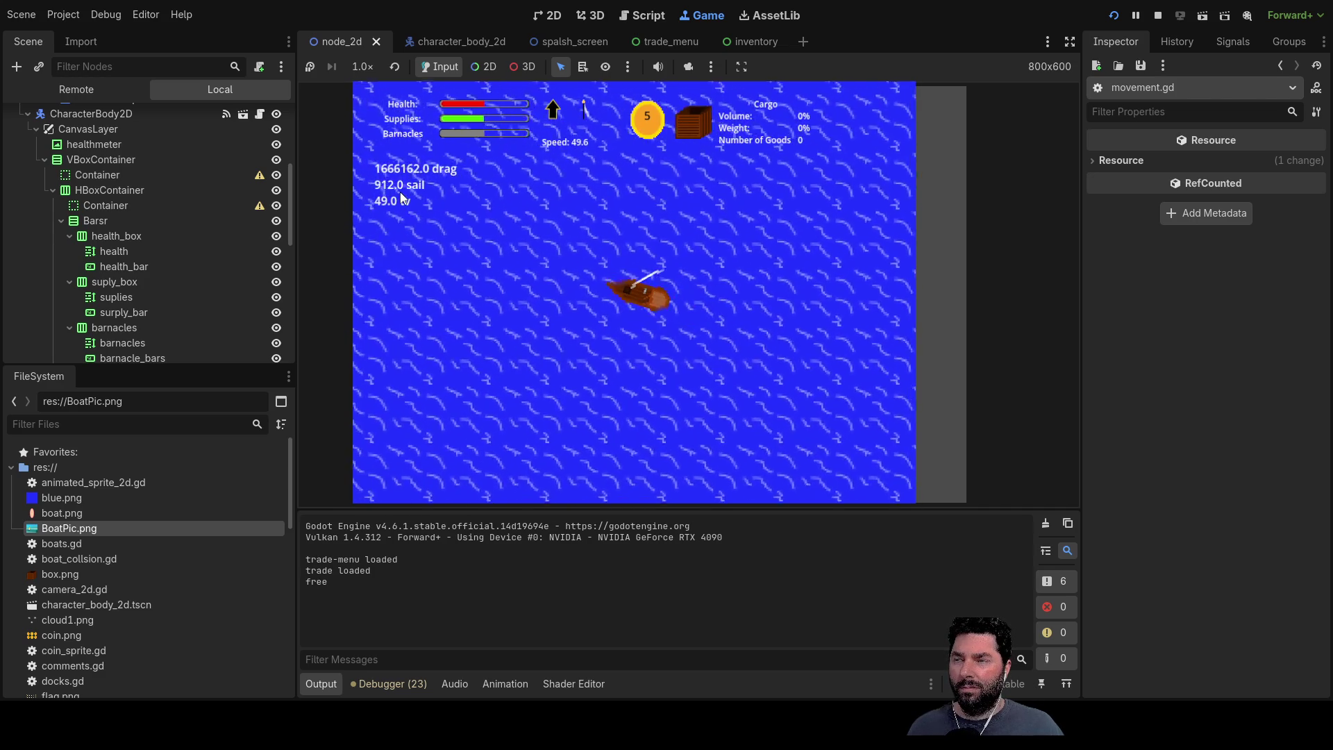
key("a")
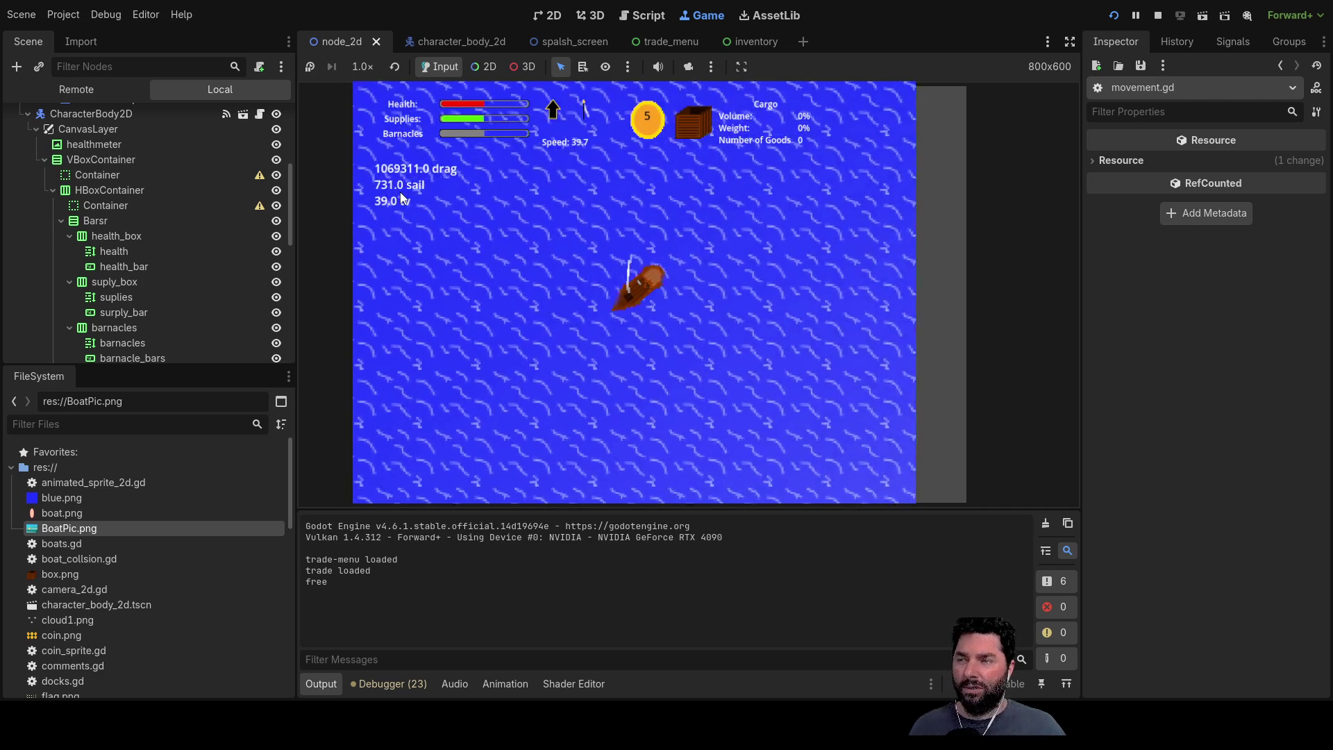
key("d")
key("a")
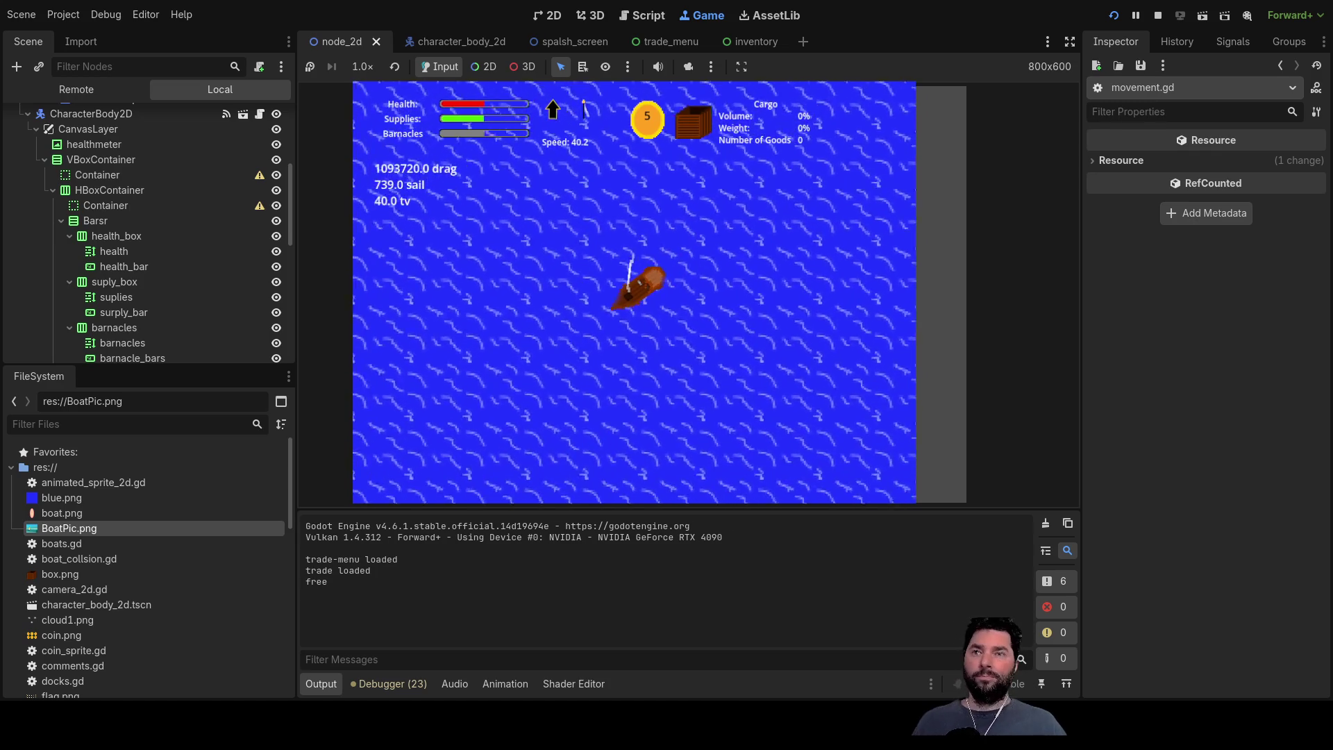
left_click(1158, 16)
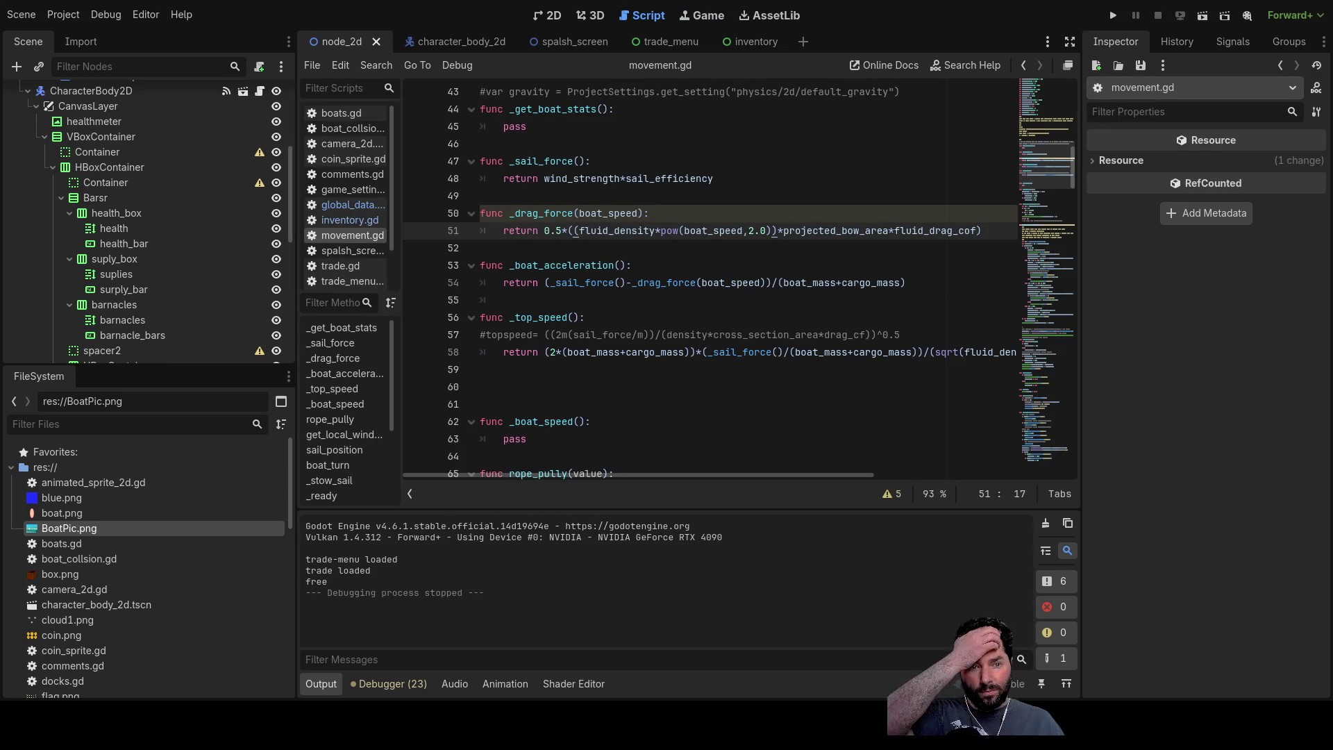
Step: Highlight fluid_density, boat_speed, projected_bow_area and fluid_drag_cof in the drag formula to review them
double_click(616, 230)
scroll(697, 381, "up", 10)
scroll(697, 382, "up", 3)
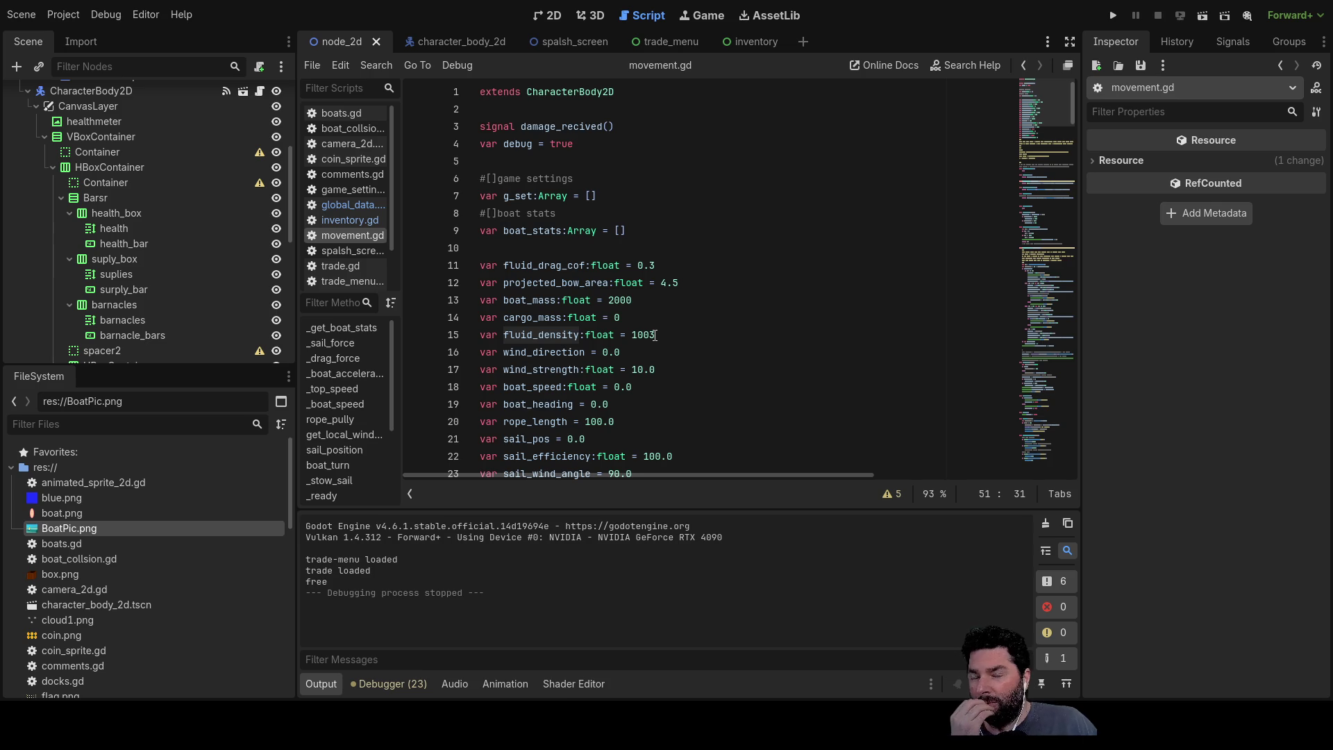
scroll(691, 339, "down", 4)
scroll(729, 365, "down", 5)
scroll(765, 399, "down", 3)
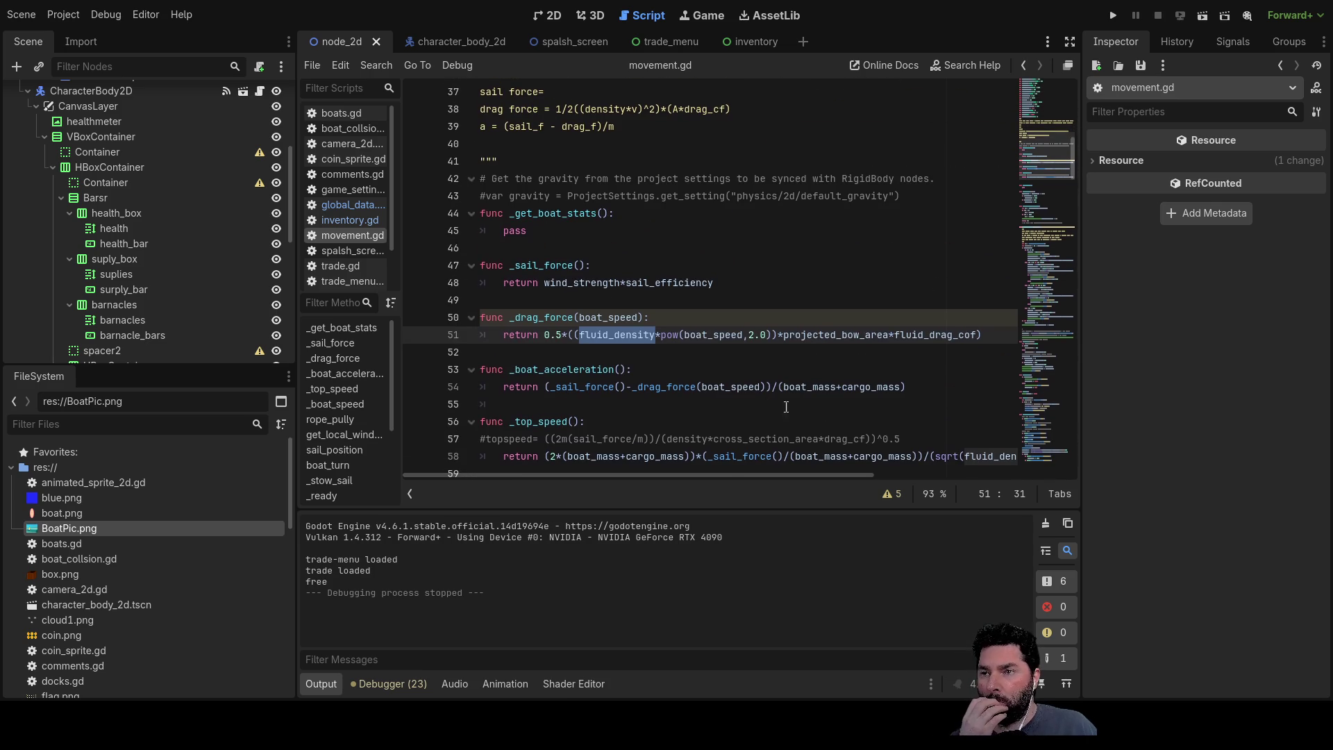
double_click(716, 337)
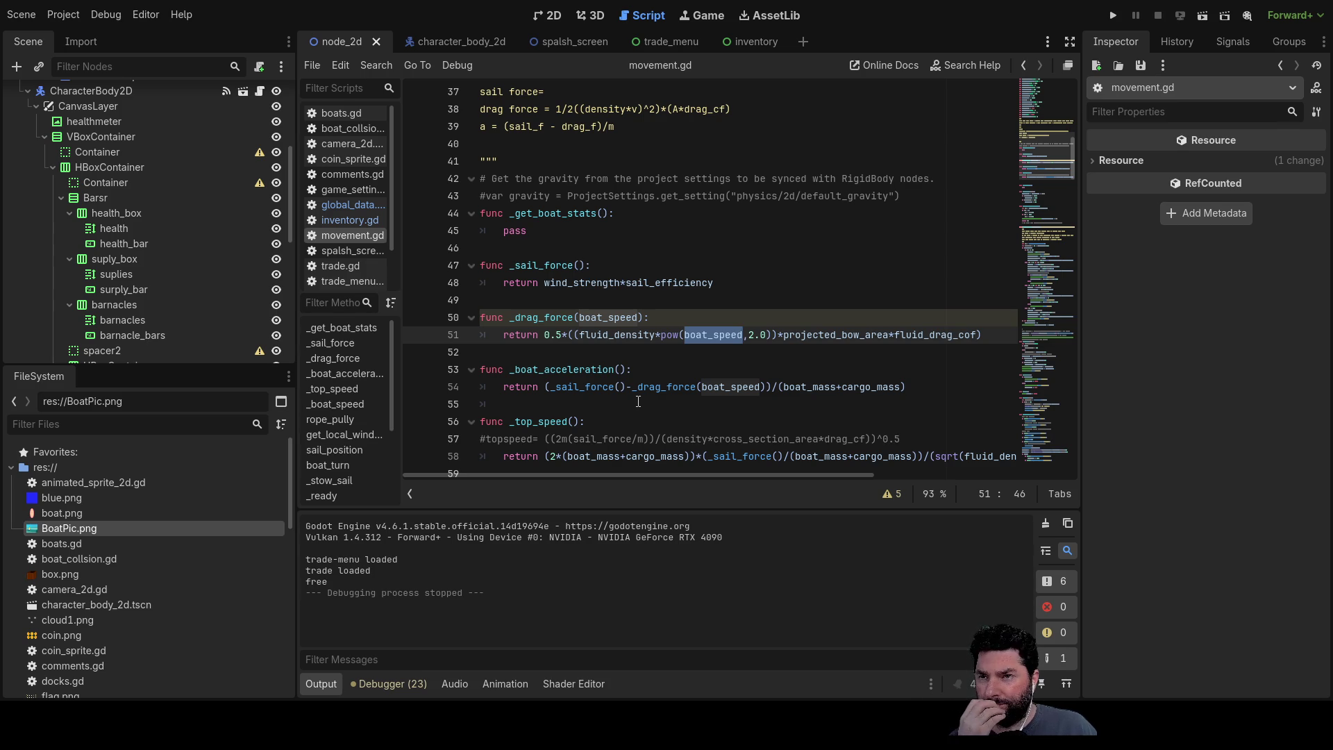
double_click(834, 336)
scroll(729, 375, "up", 10)
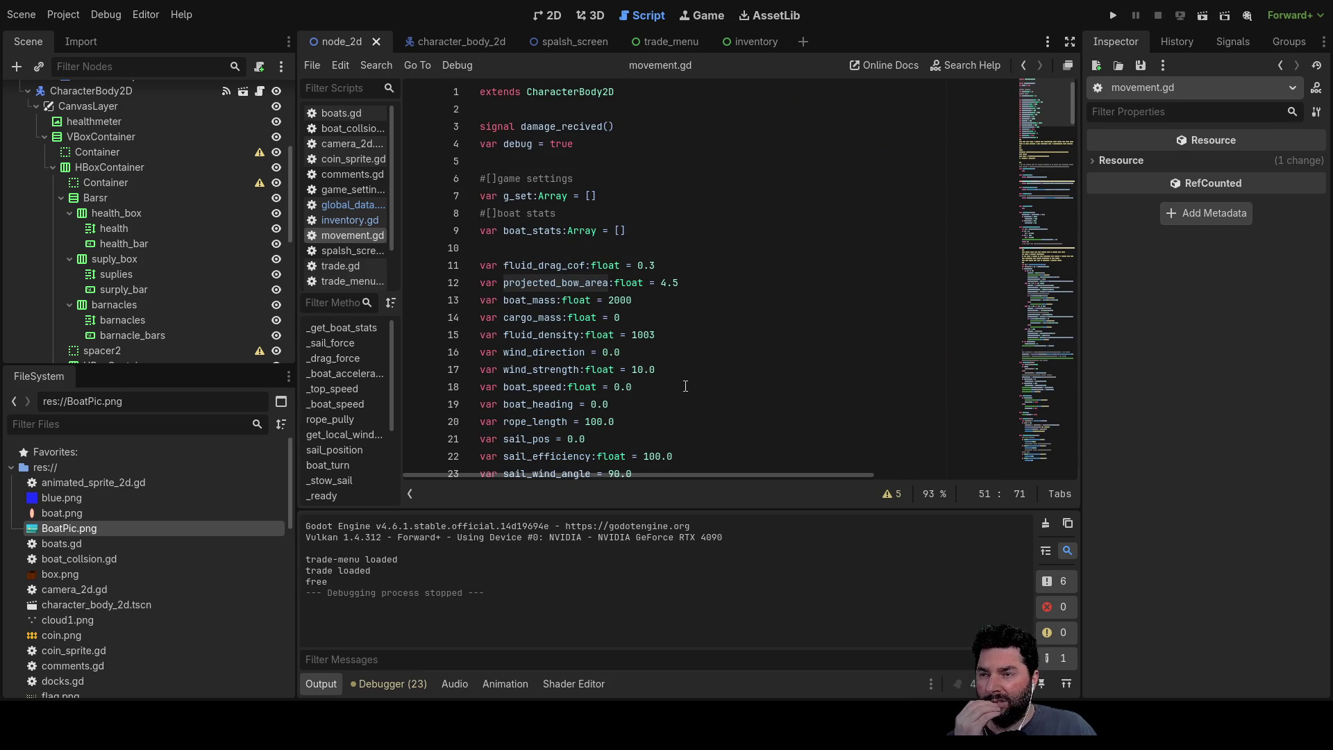
scroll(681, 380, "down", 4)
scroll(729, 376, "down", 3)
scroll(782, 371, "down", 3)
scroll(838, 362, "down", 2)
double_click(923, 336)
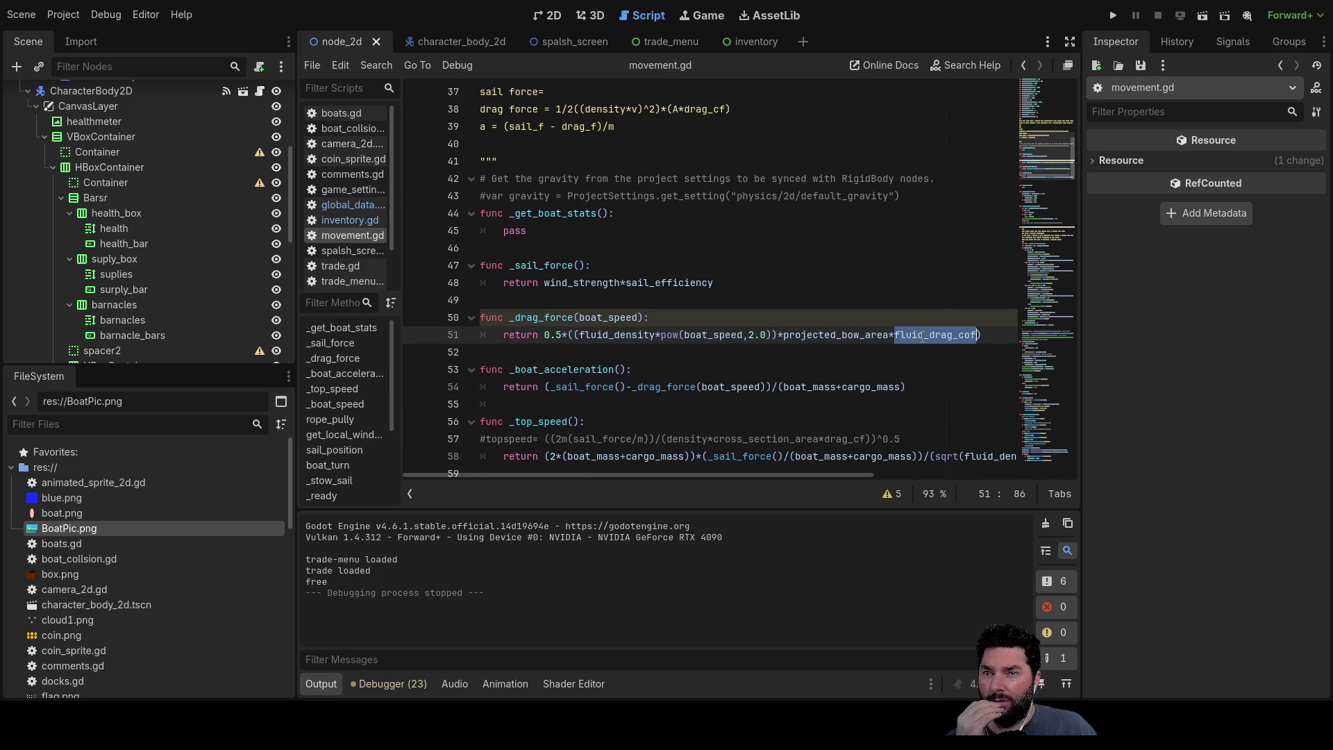
scroll(834, 339, "up", 2)
scroll(750, 333, "up", 5)
scroll(669, 330, "up", 3)
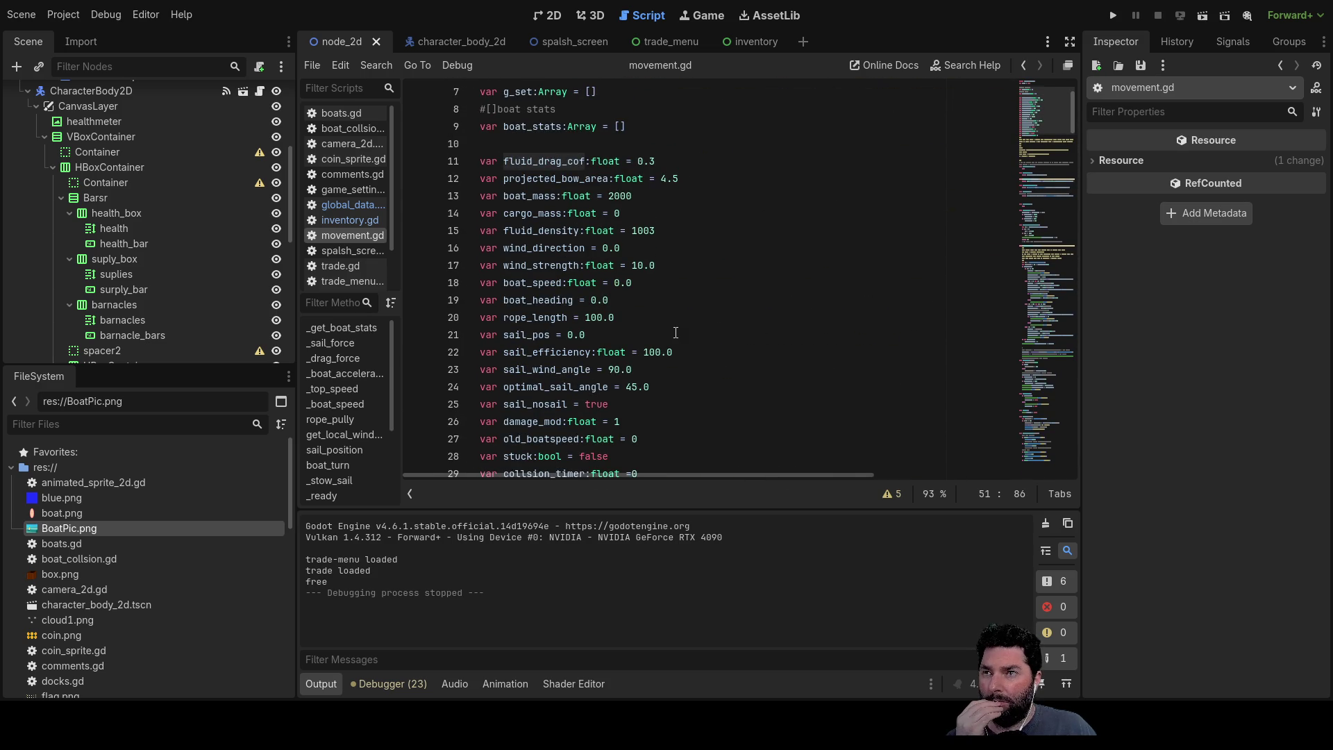
scroll(674, 332, "up", 2)
Step: Change fluid_drag_cof on line 11 from 0.3 to 0.4
left_click(658, 267)
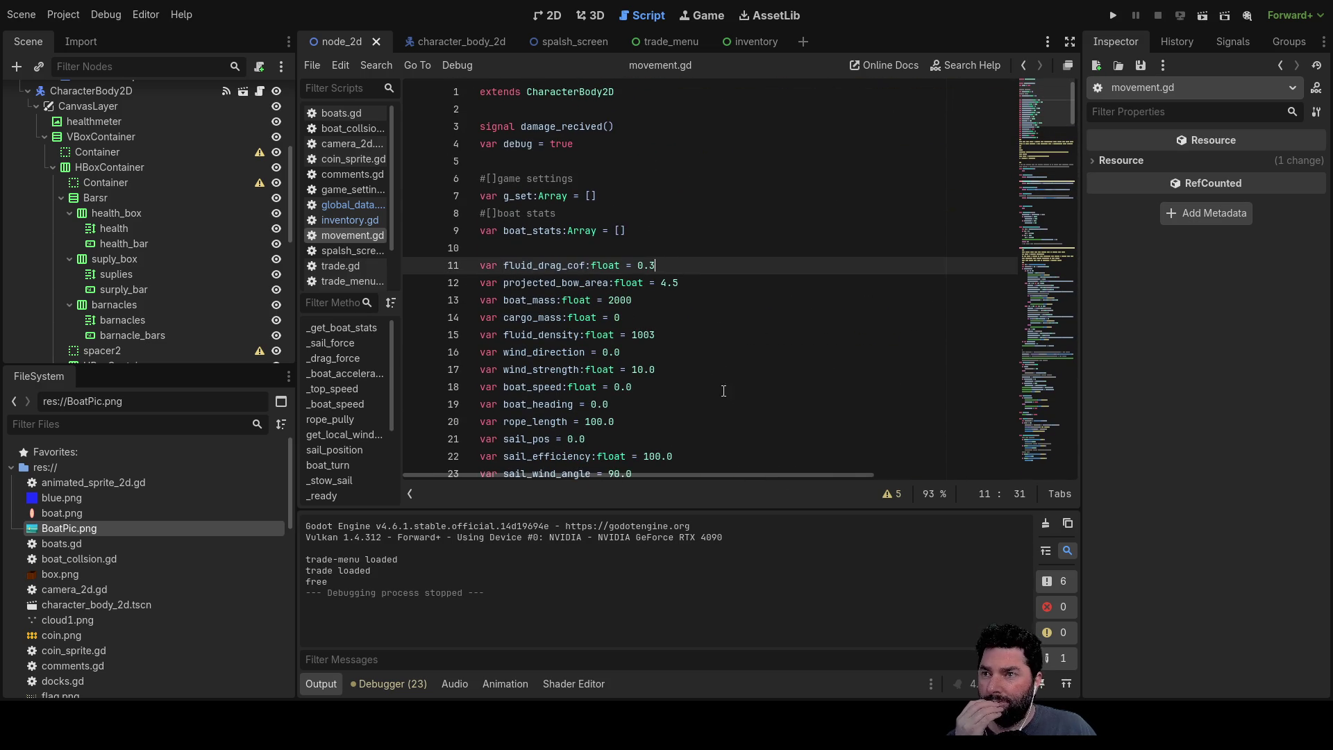
key("BackSpace")
type("4")
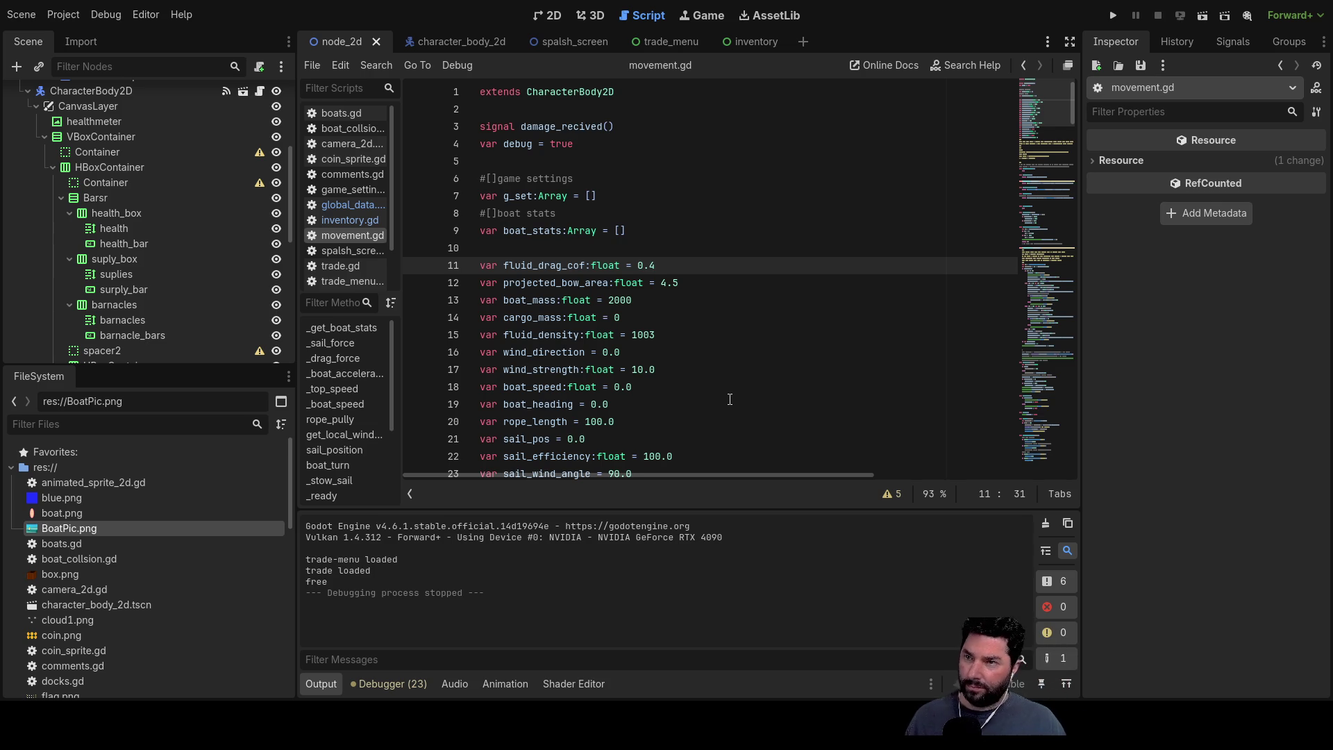
key("Up")
key("Up")
scroll(705, 399, "down", 1)
scroll(703, 326, "down", 4)
scroll(703, 325, "down", 3)
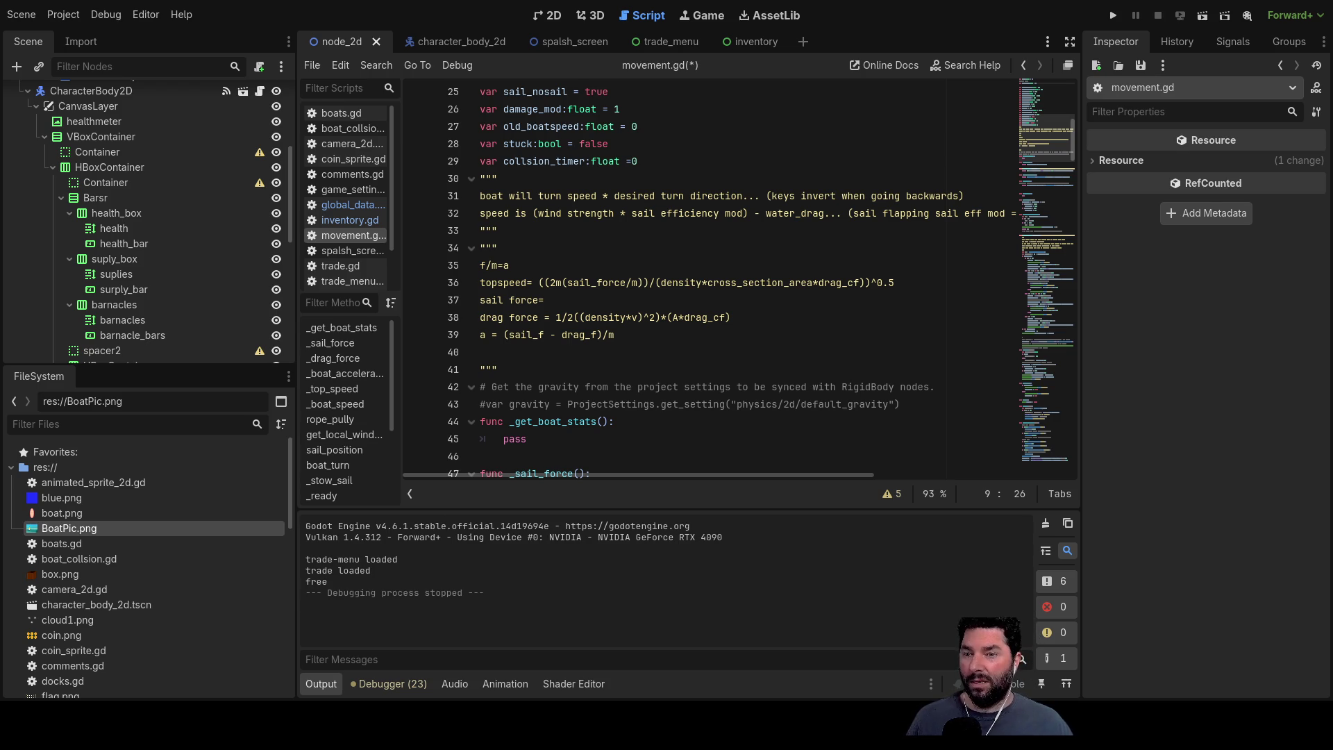
scroll(640, 258, "up", 5)
scroll(646, 268, "up", 4)
Step: Edit fluid_drag_cof on line 11 down to 0.004 and run the game to test it
left_click(667, 282)
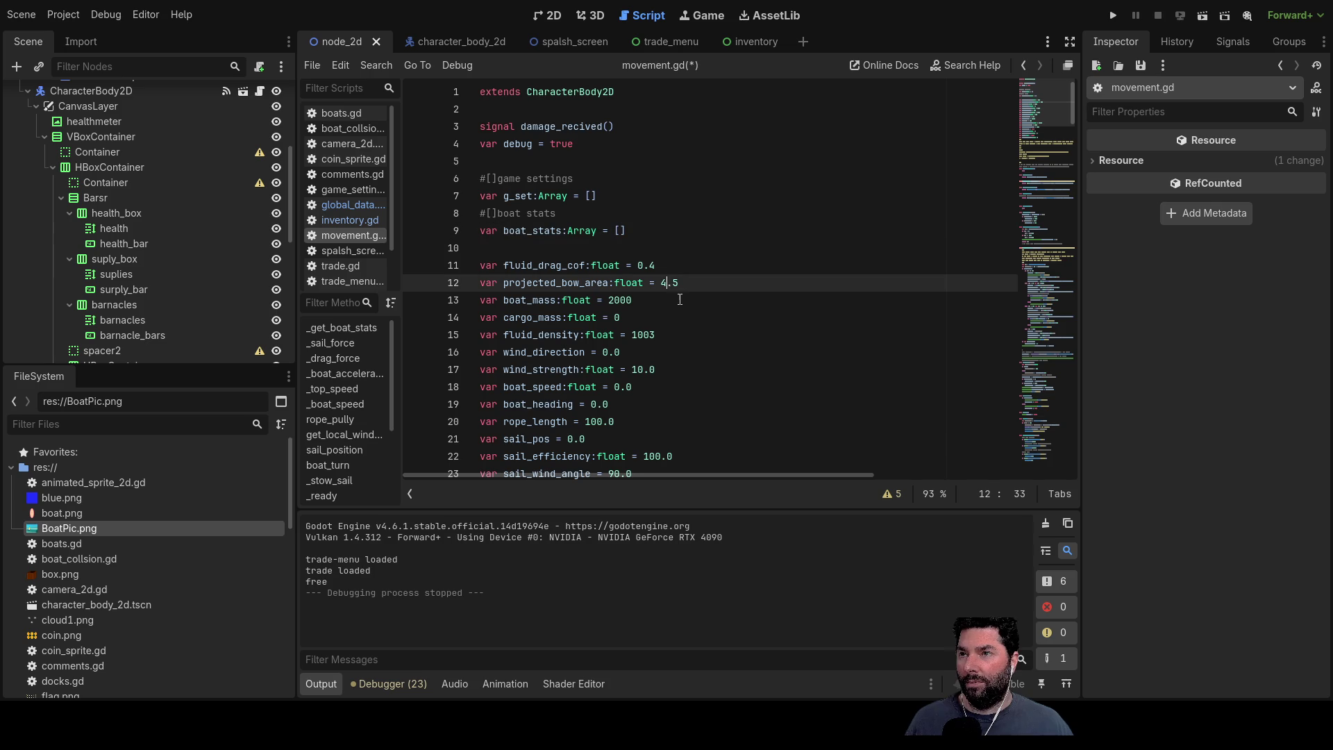
left_click(651, 267)
type("00")
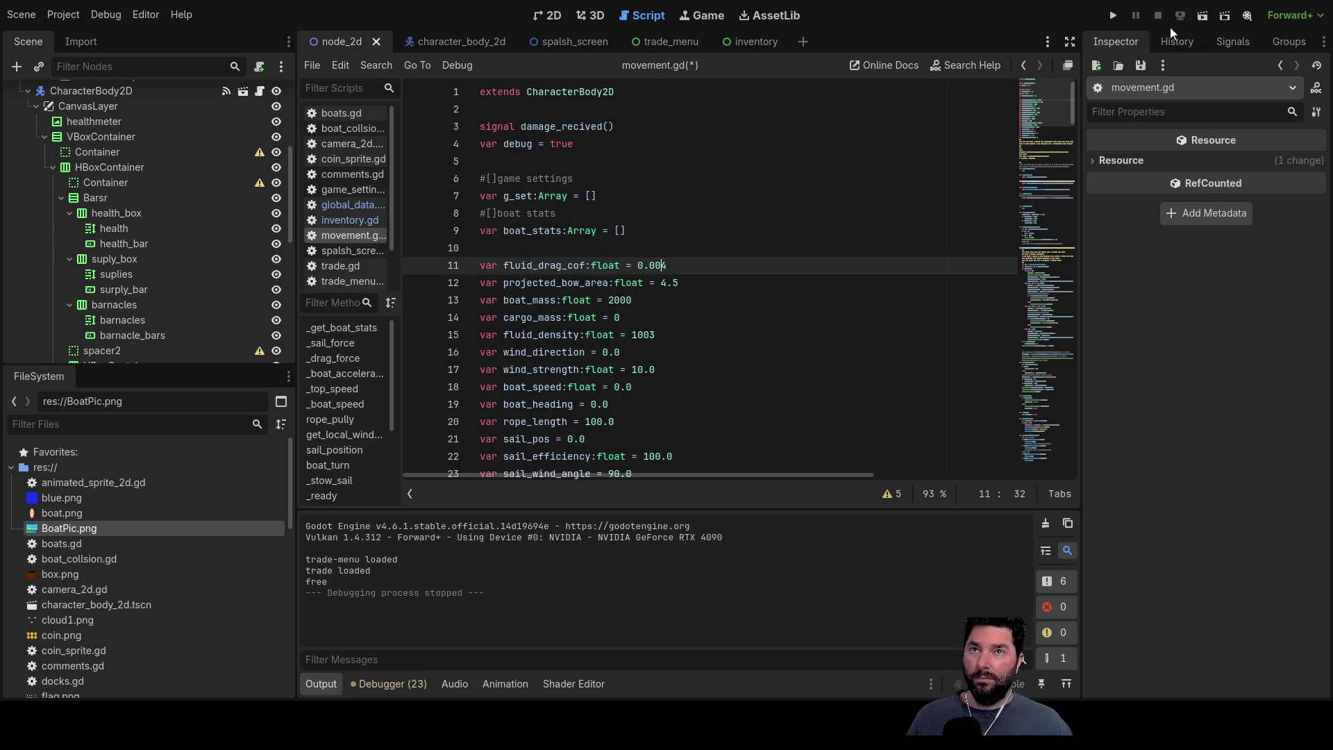
left_click(1114, 15)
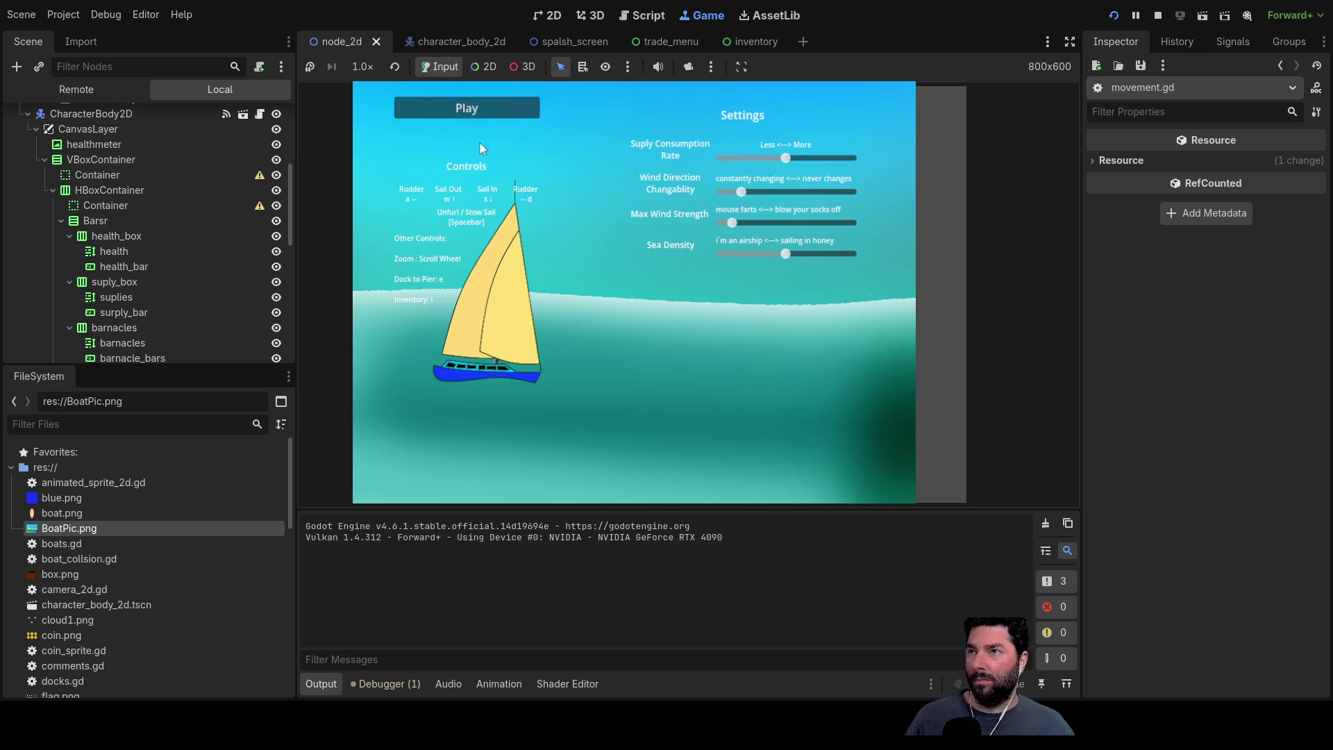
Step: Start sailing, let the sail out to reach speeds around 210, then stop the run
left_click(471, 112)
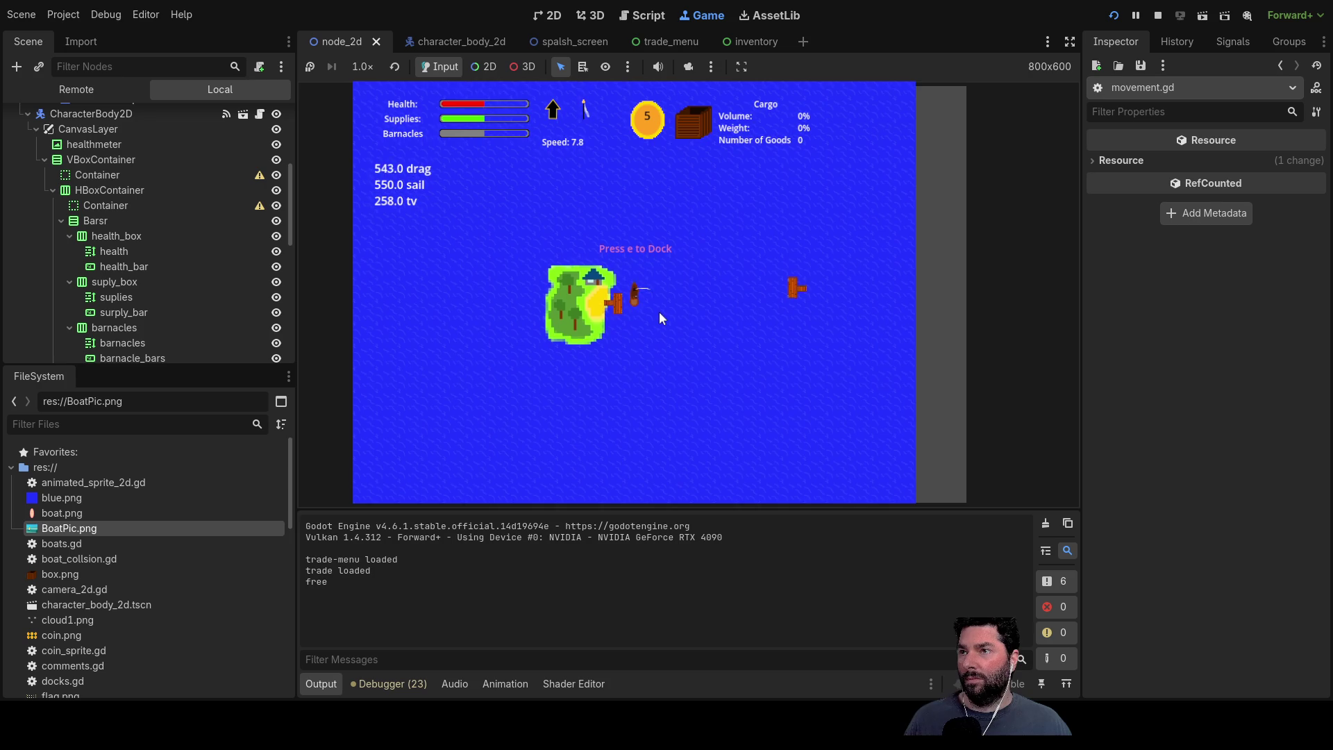
scroll(659, 312, "up", 3)
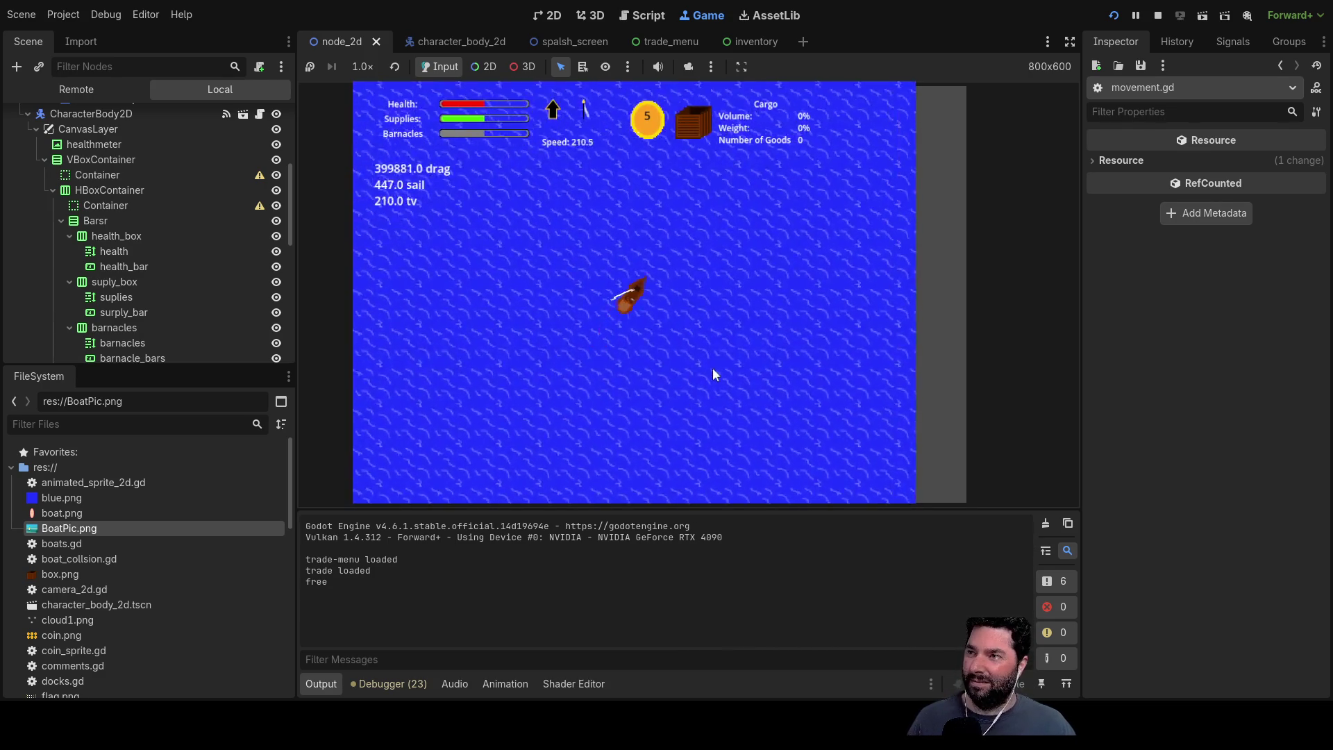
key("Left")
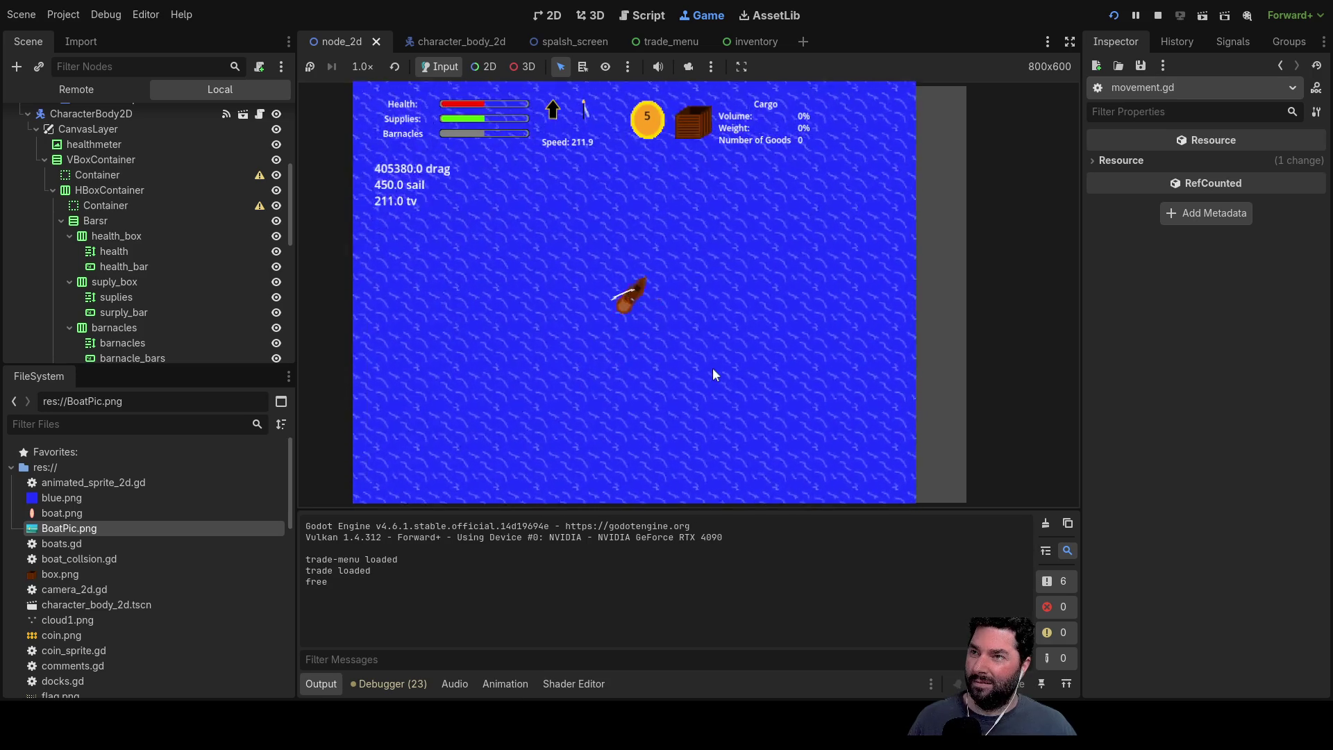
key("Right")
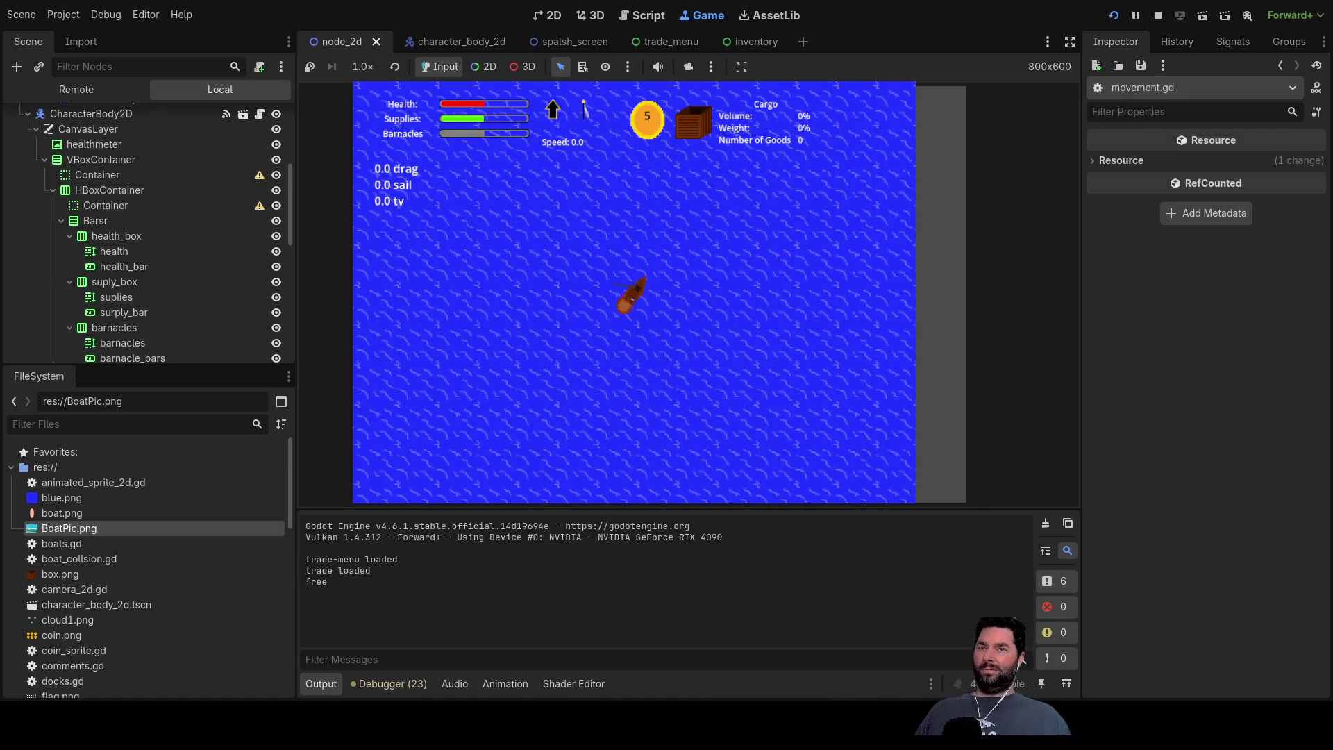
left_click(1157, 16)
scroll(629, 334, "down", 1)
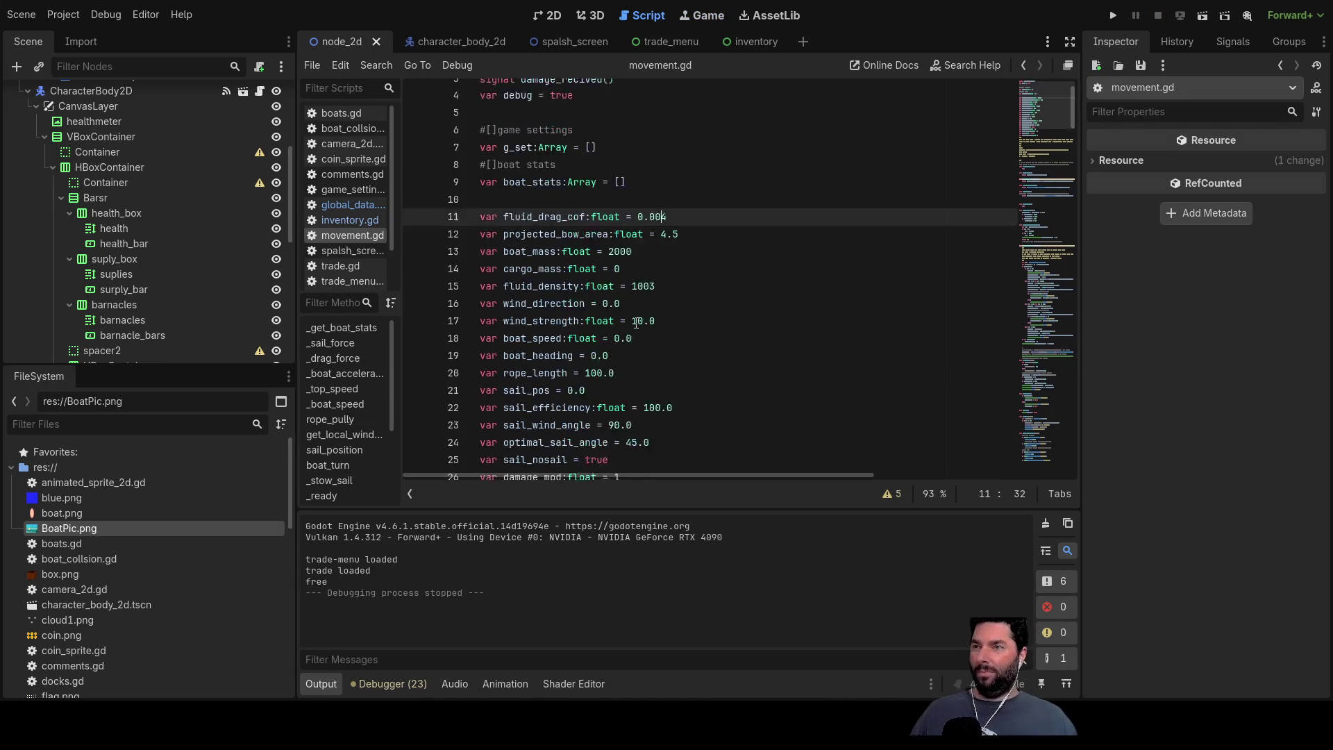
scroll(631, 332, "down", 5)
scroll(633, 331, "down", 3)
scroll(637, 328, "down", 2)
scroll(639, 328, "down", 3)
scroll(642, 344, "down", 4)
scroll(645, 360, "down", 1)
scroll(652, 381, "down", 4)
scroll(647, 378, "up", 10)
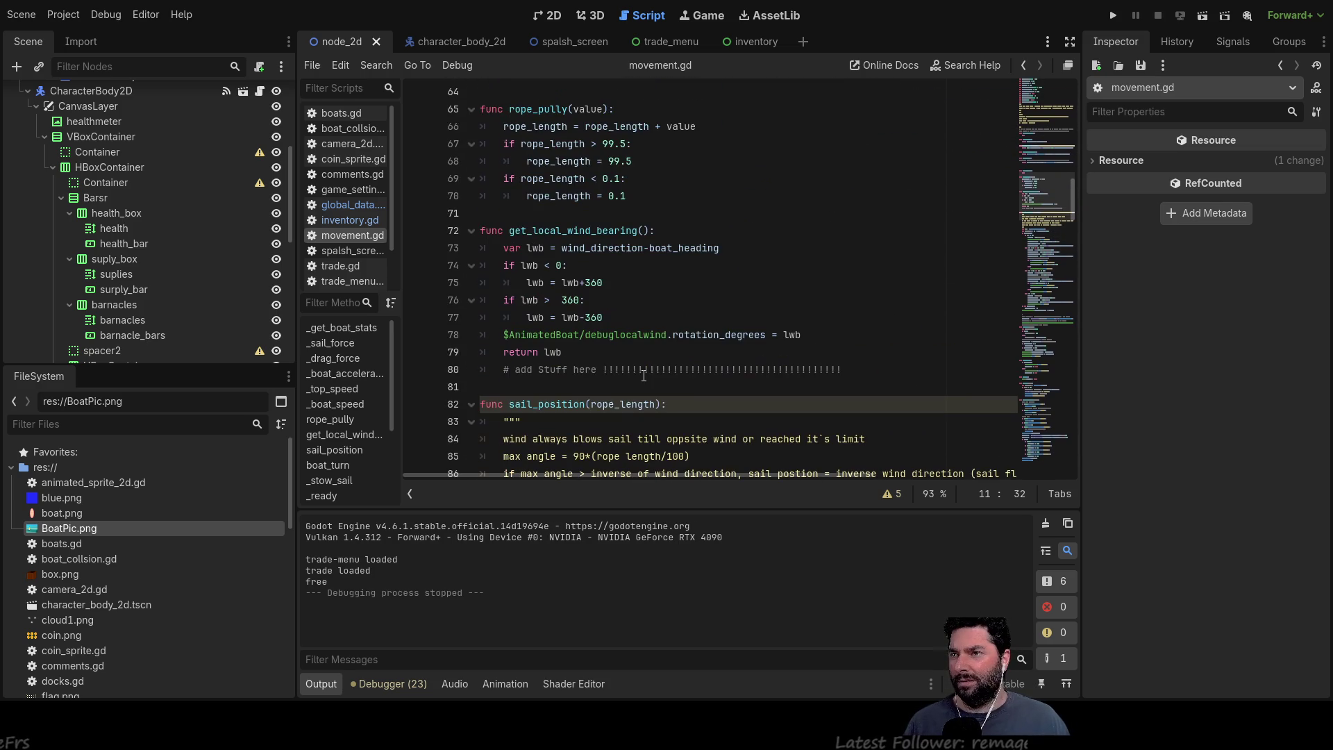
scroll(642, 376, "up", 3)
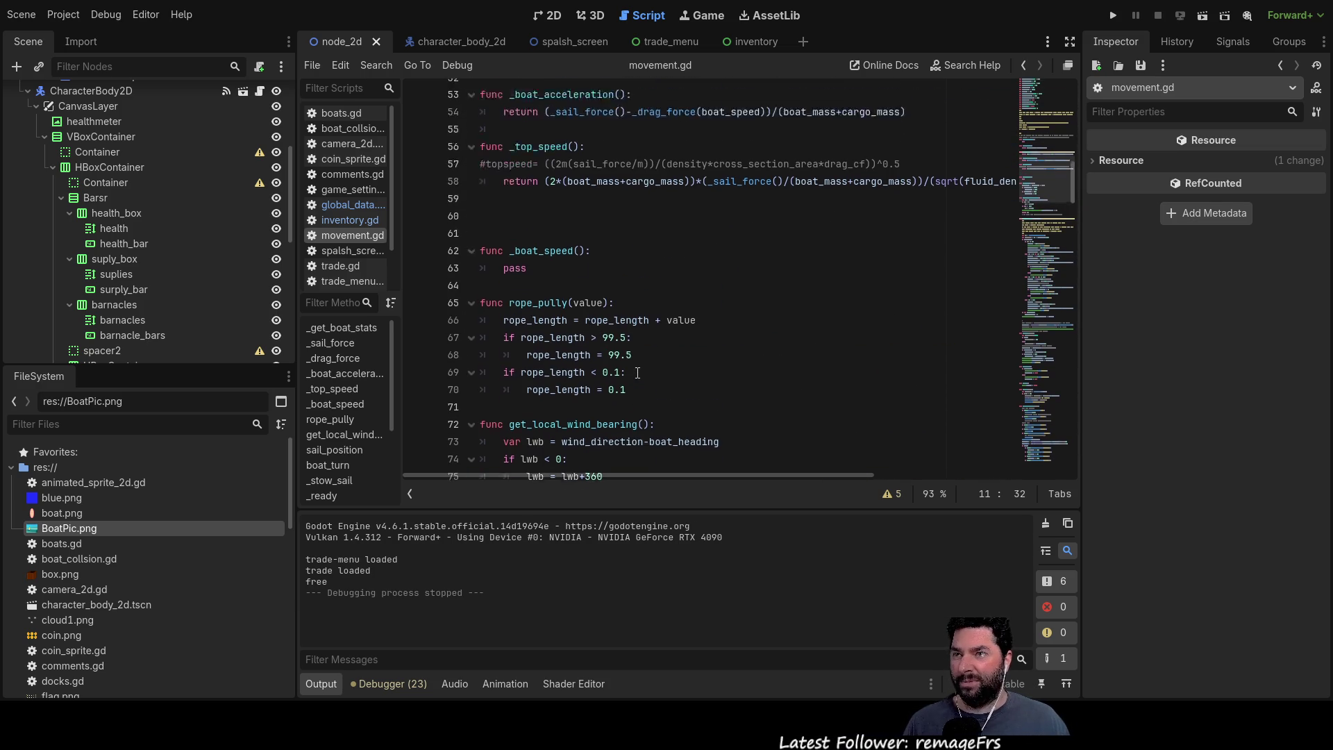
scroll(638, 371, "up", 6)
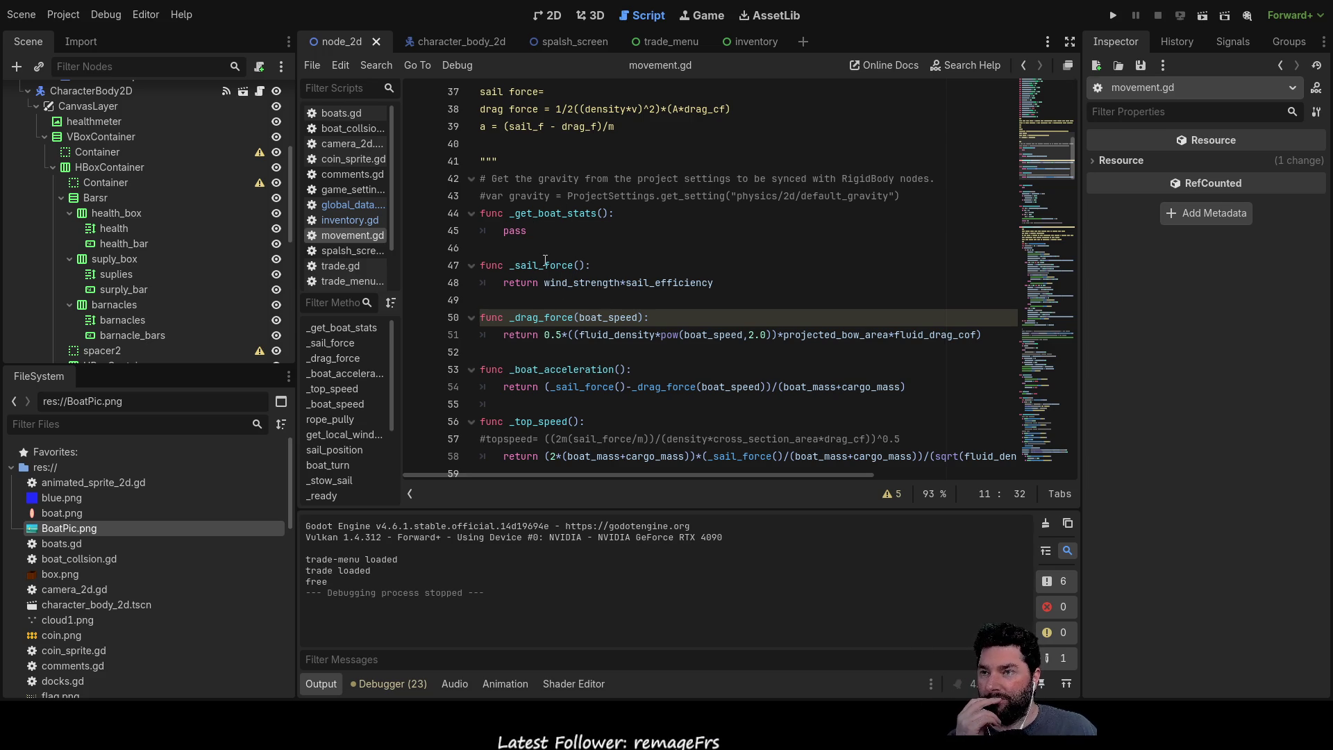
double_click(575, 287)
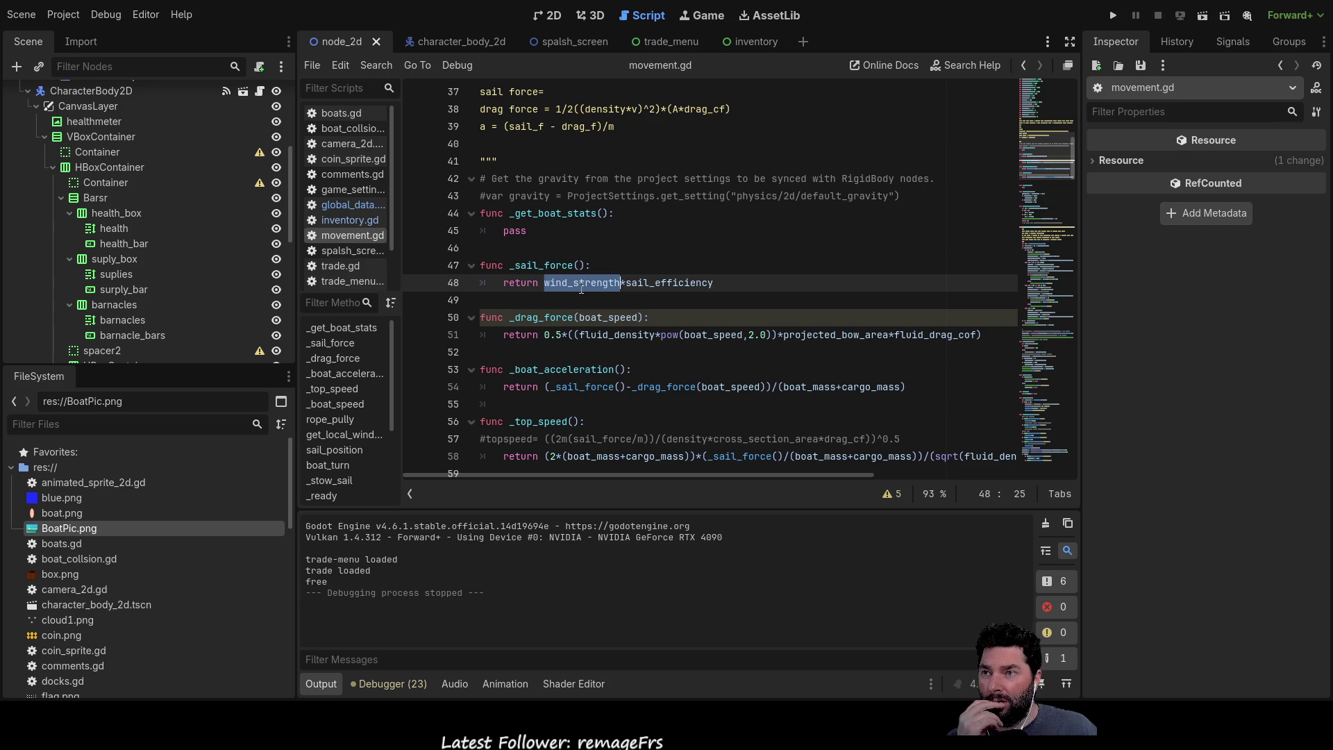
double_click(667, 283)
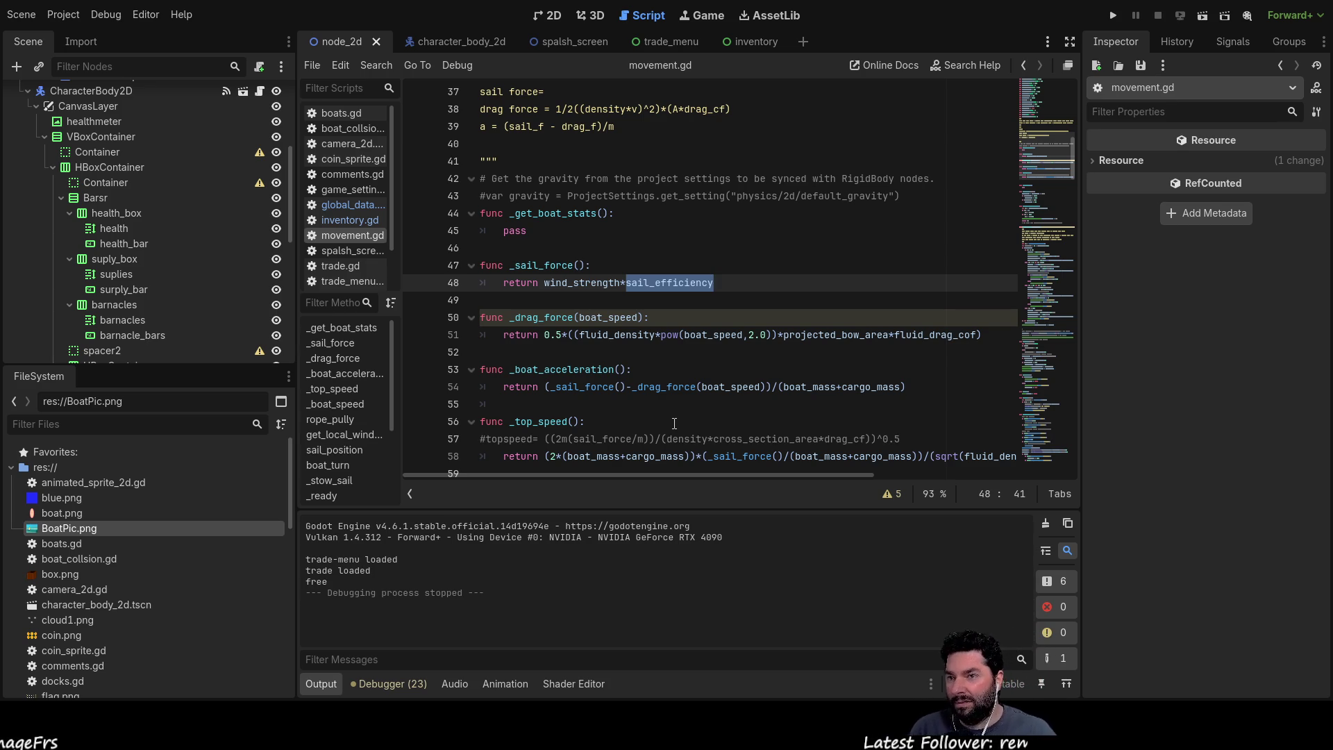
scroll(674, 423, "down", 6)
scroll(683, 344, "down", 8)
scroll(690, 261, "down", 5)
scroll(690, 260, "down", 5)
scroll(690, 261, "down", 4)
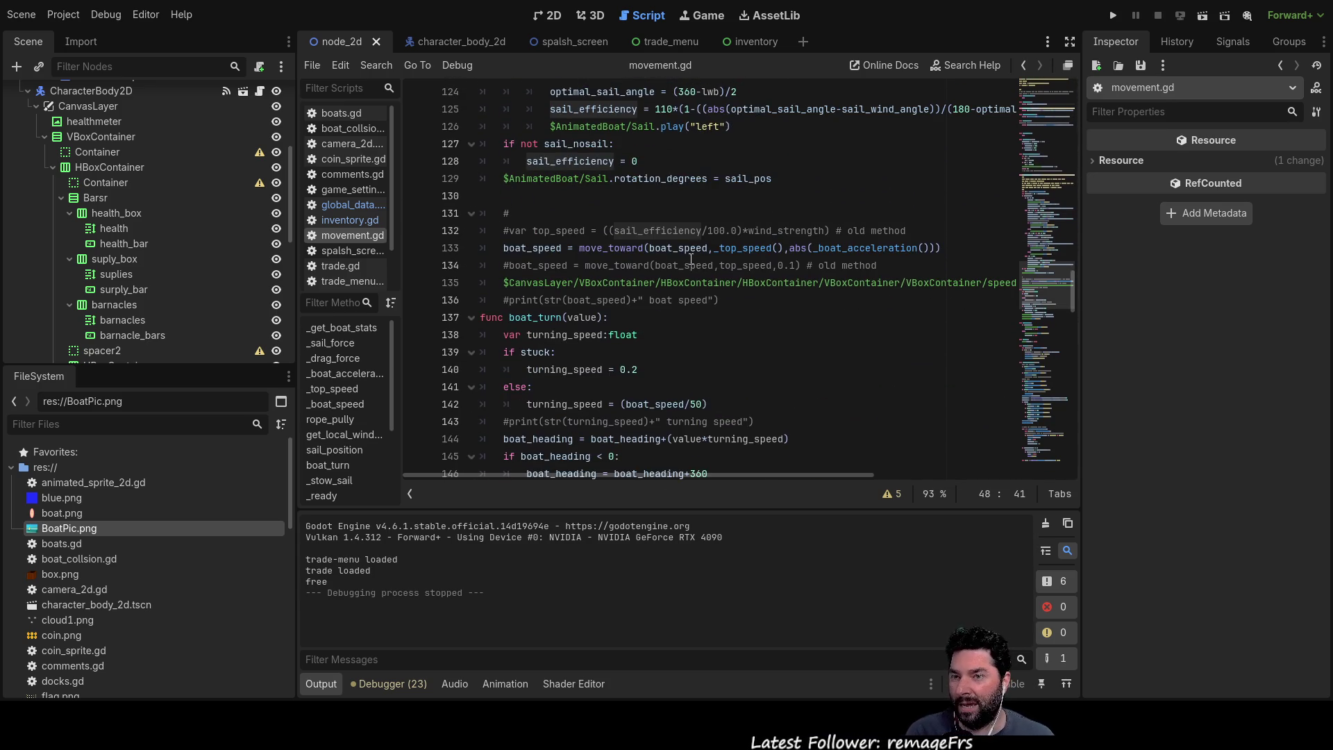
scroll(688, 291, "down", 4)
scroll(687, 300, "down", 2)
scroll(686, 302, "down", 2)
scroll(686, 304, "down", 4)
scroll(687, 309, "down", 3)
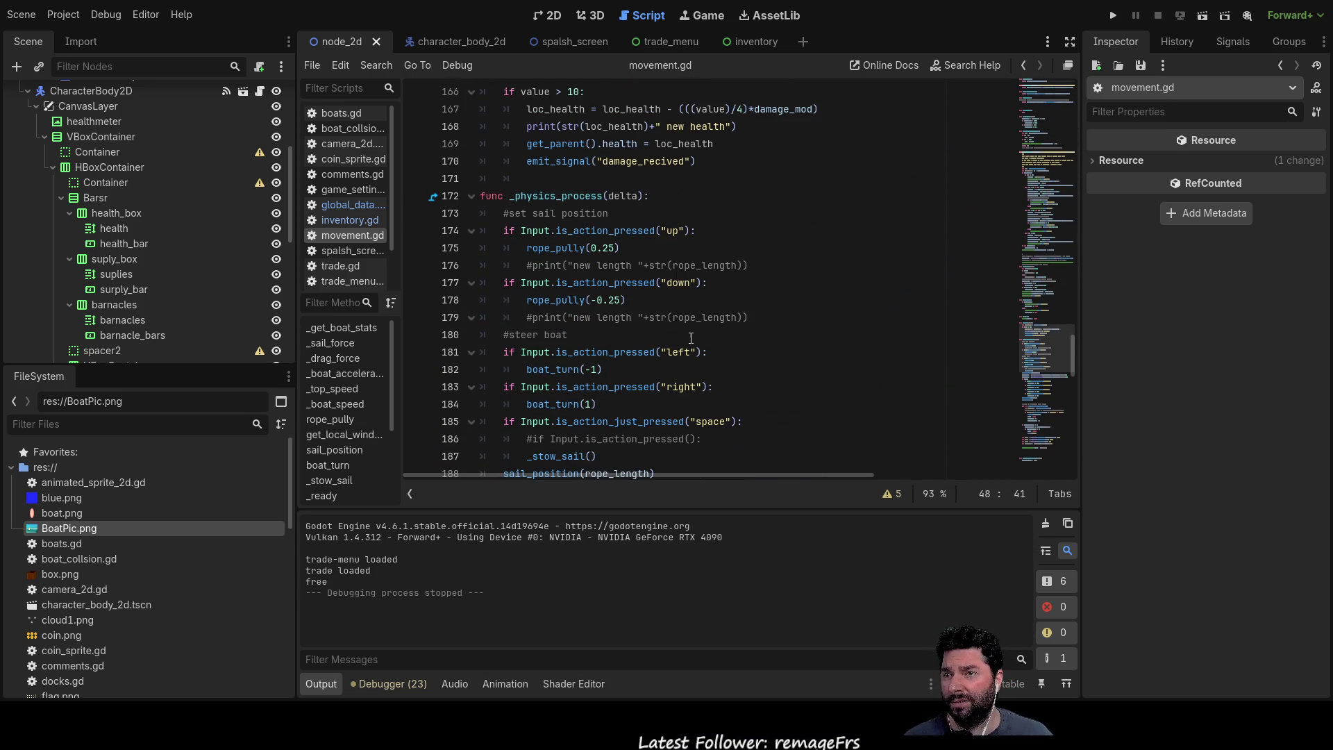
scroll(689, 337, "down", 3)
scroll(691, 338, "down", 2)
scroll(692, 338, "down", 1)
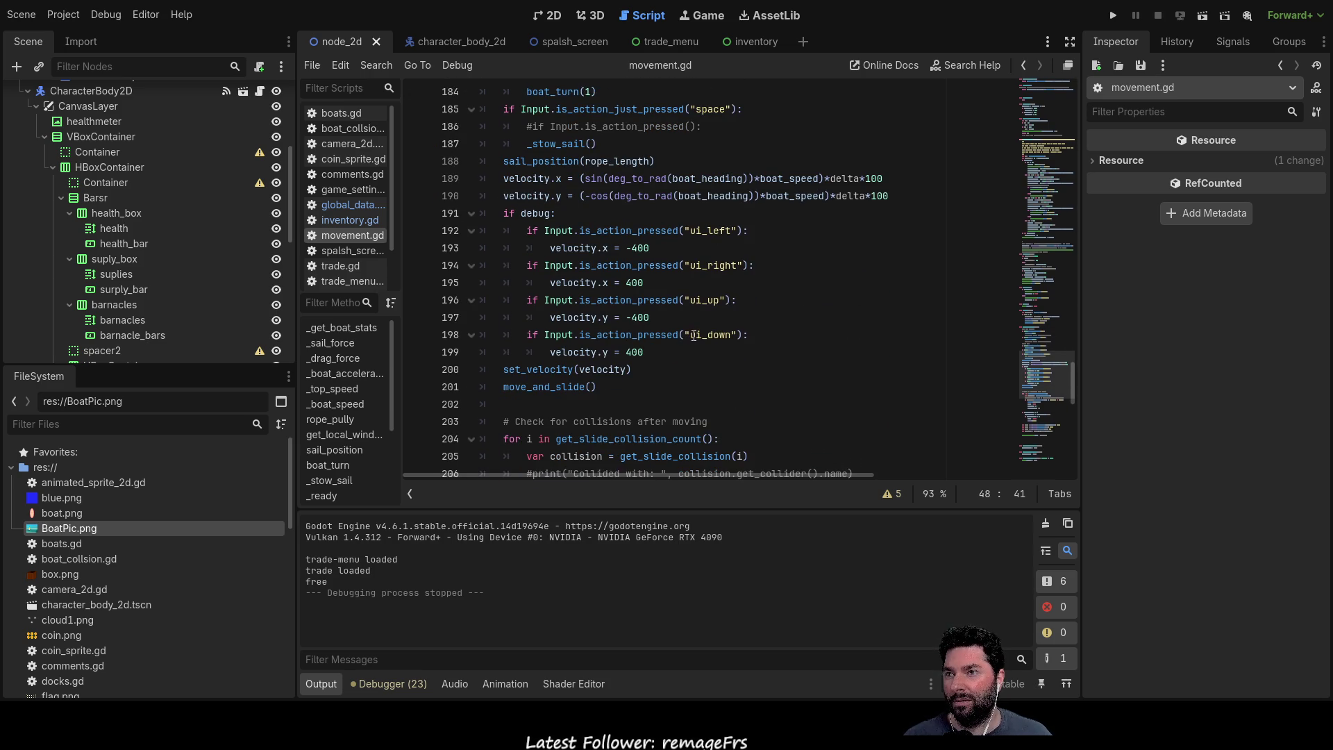
scroll(694, 335, "up", 1)
scroll(693, 335, "down", 1)
scroll(694, 334, "down", 3)
scroll(697, 334, "down", 4)
scroll(696, 334, "down", 4)
scroll(696, 336, "down", 4)
scroll(677, 359, "up", 11)
scroll(674, 360, "up", 4)
scroll(672, 354, "up", 4)
scroll(672, 346, "up", 5)
scroll(669, 337, "up", 3)
scroll(669, 336, "up", 2)
scroll(666, 335, "up", 1)
scroll(664, 334, "up", 1)
scroll(660, 334, "up", 2)
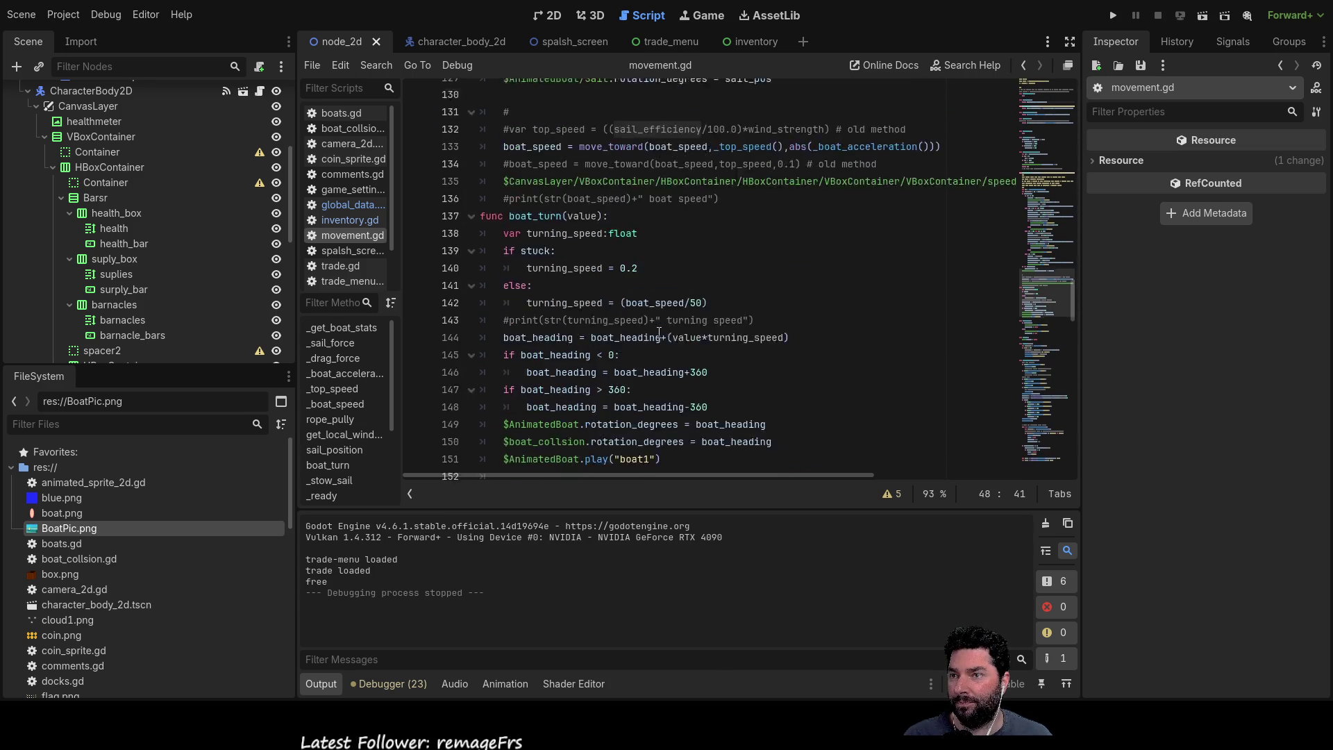
scroll(659, 333, "up", 3)
left_click(931, 284)
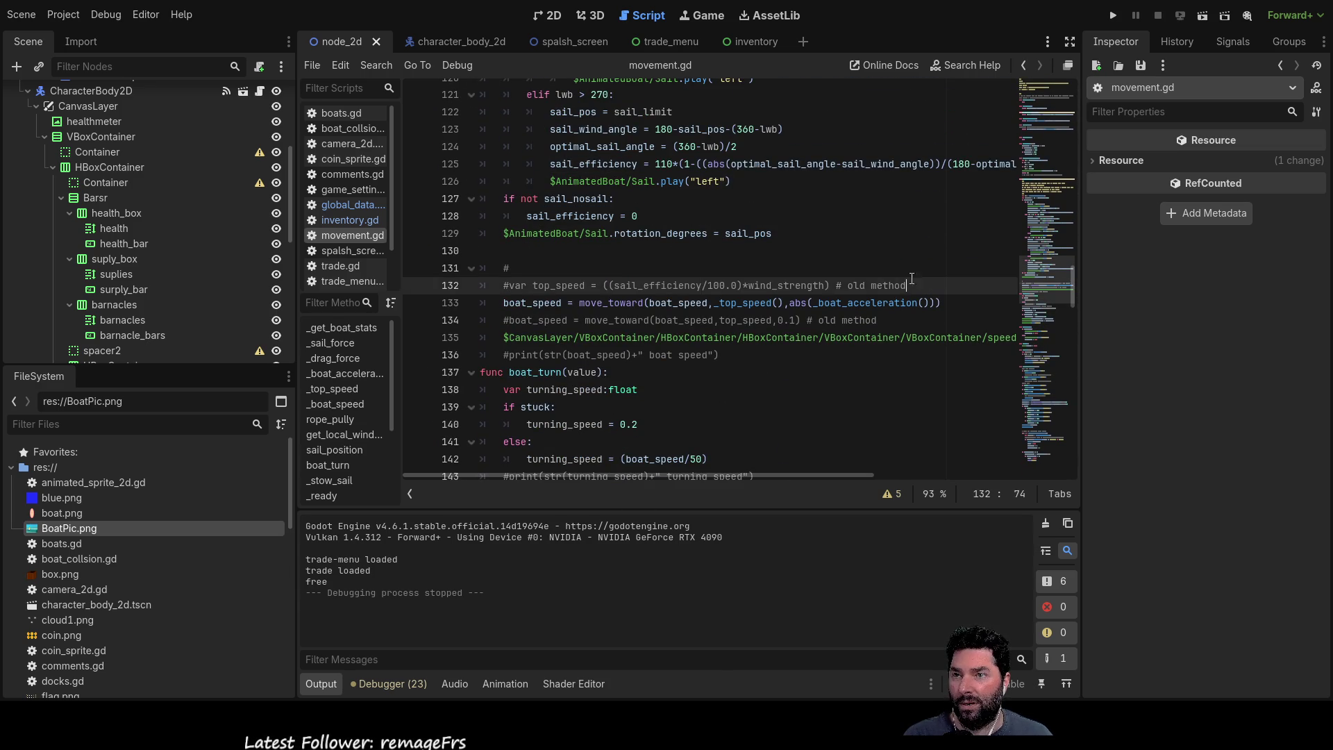
Step: Review the old top_speed and boat_speed move_toward 0.1 comment lines, then switch to the Paint.NET sketch
left_click_drag(931, 284, 479, 286)
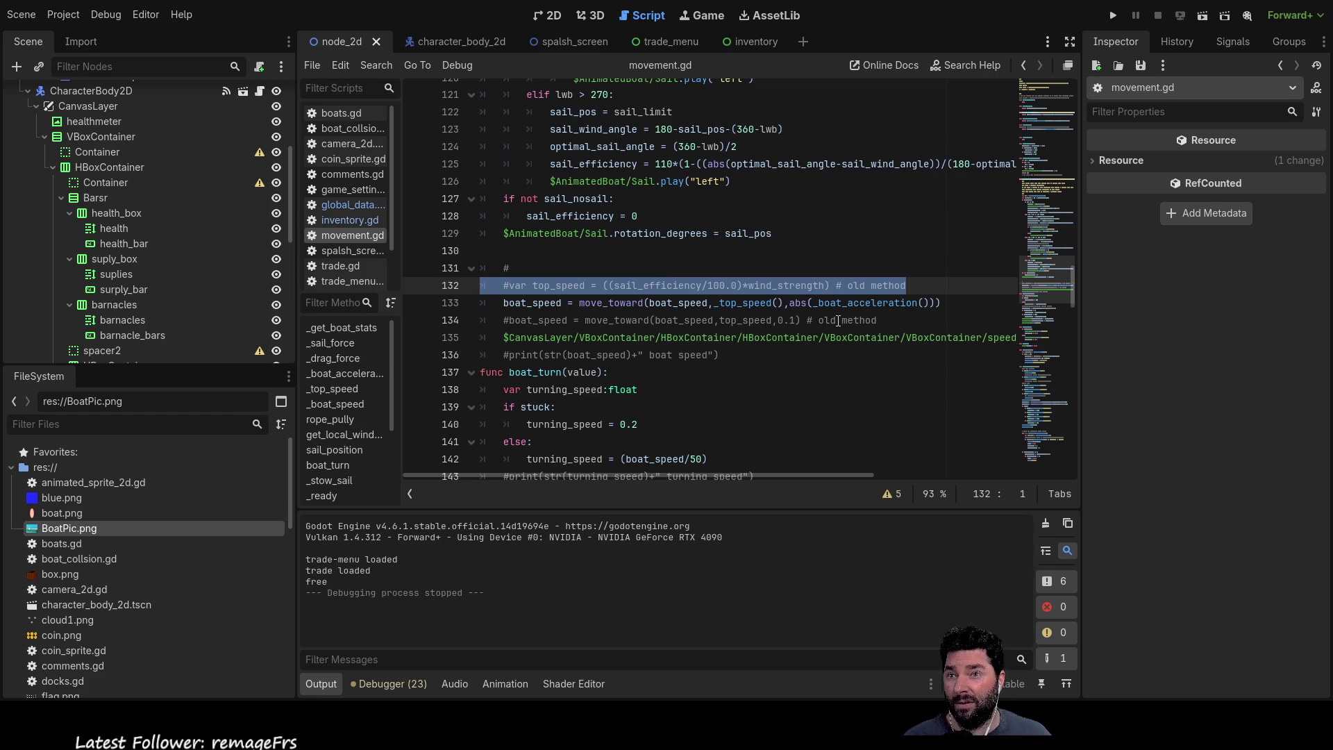
left_click_drag(886, 318, 502, 320)
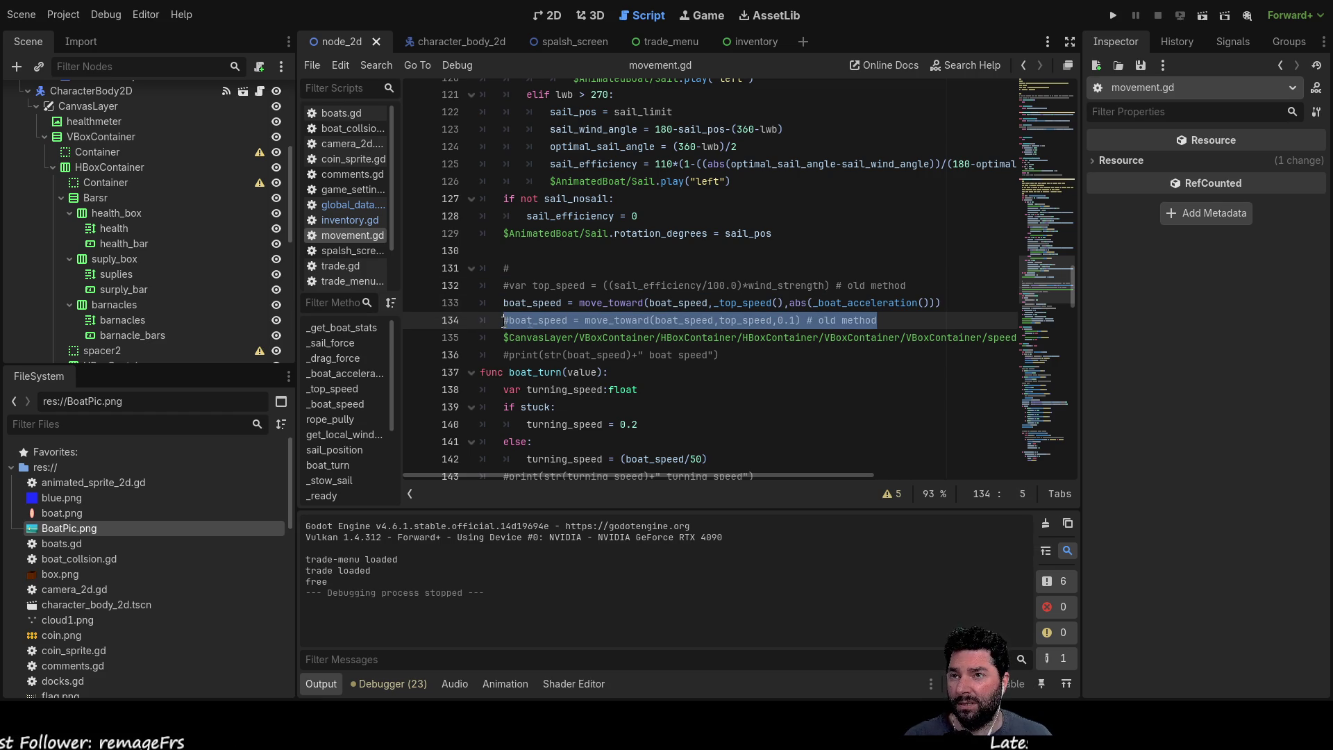
double_click(746, 319)
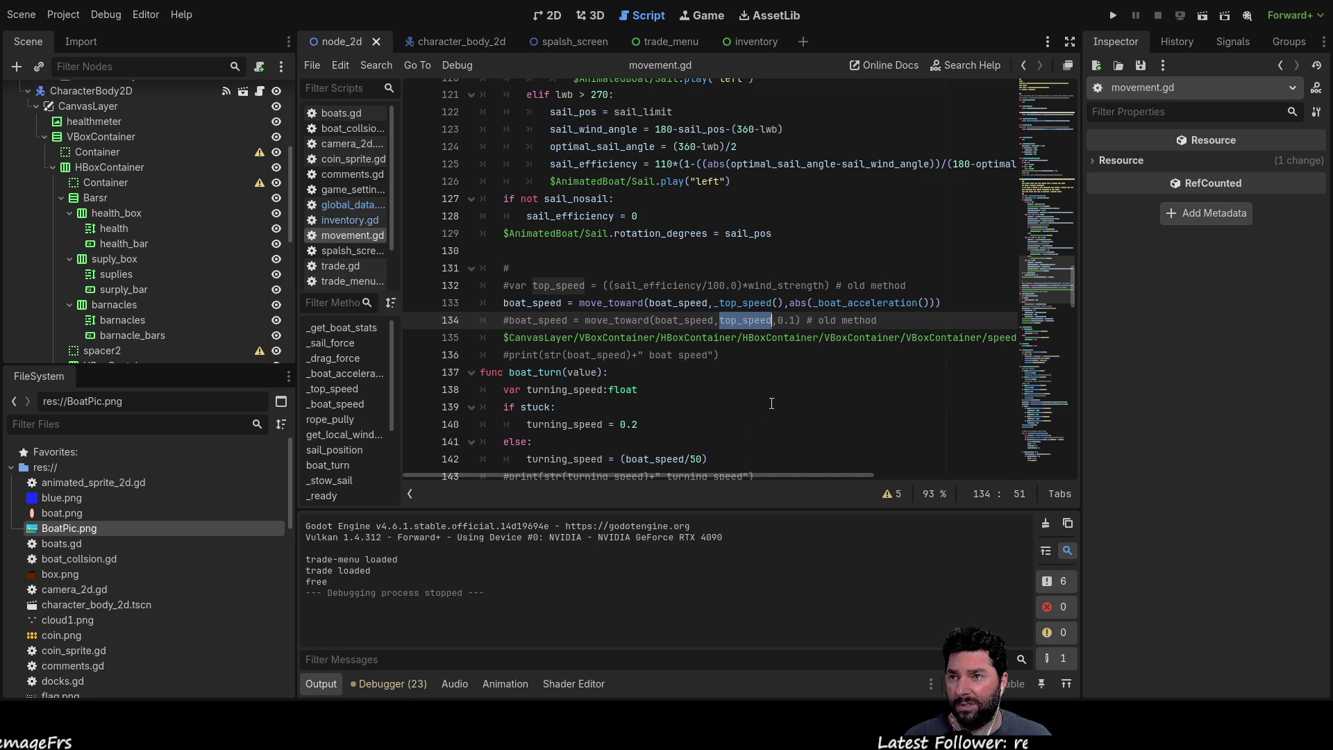
left_click(788, 319)
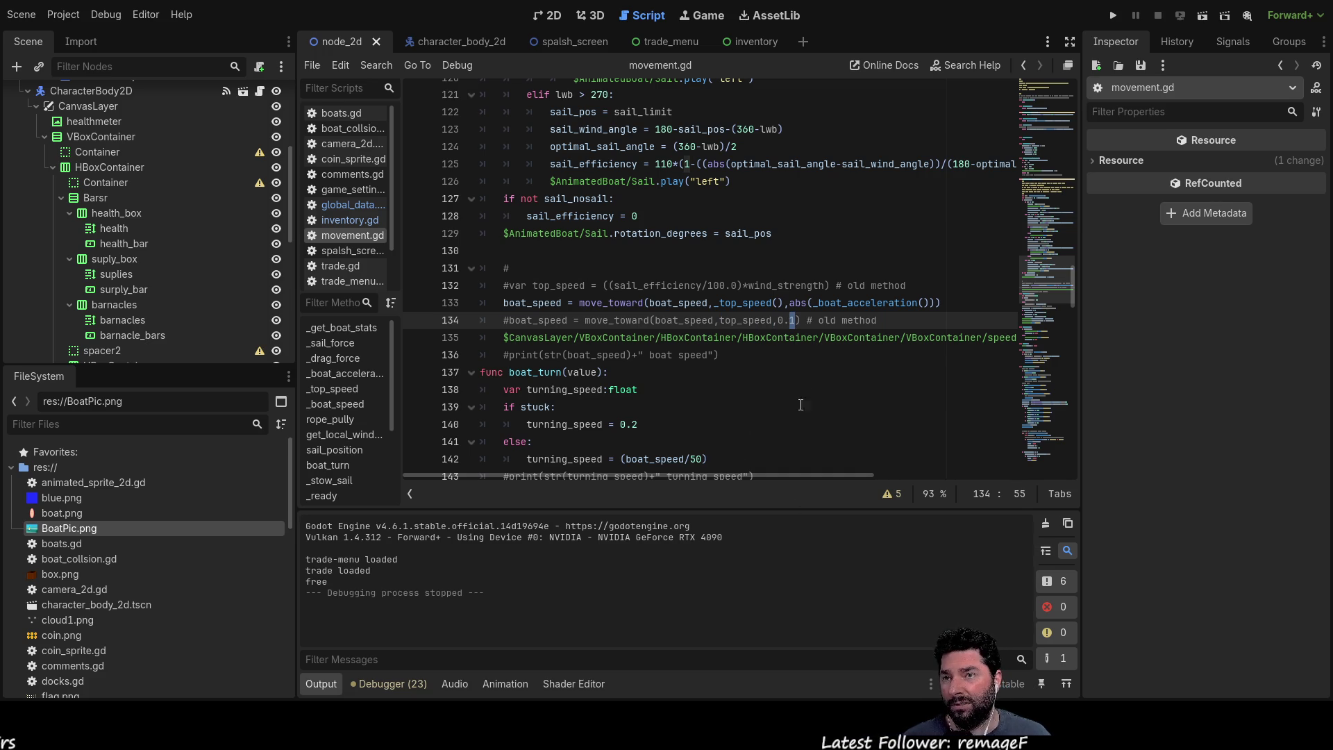
double_click(788, 320)
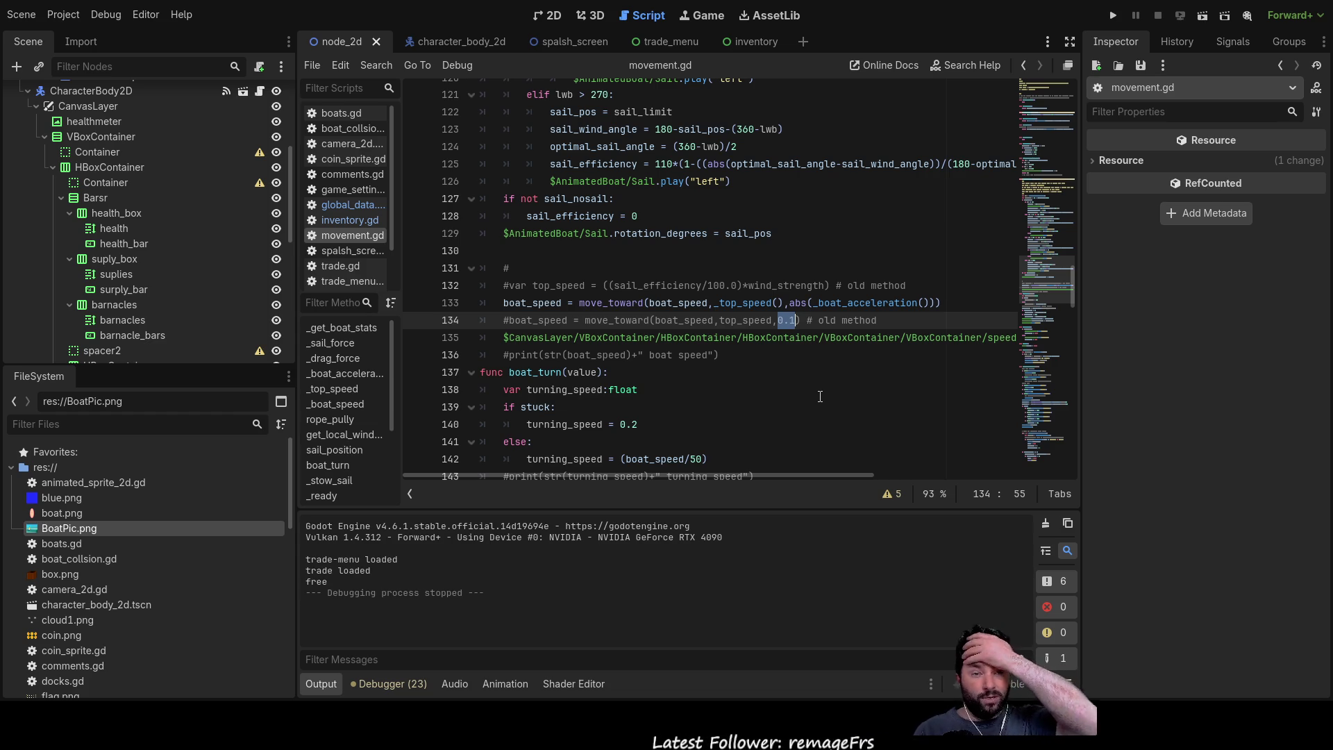
scroll(803, 399, "up", 3)
scroll(742, 404, "up", 3)
scroll(742, 404, "up", 2)
scroll(739, 391, "up", 3)
scroll(738, 375, "up", 1)
scroll(734, 359, "up", 3)
scroll(729, 354, "up", 3)
scroll(689, 333, "up", 2)
scroll(626, 312, "up", 3)
scroll(594, 297, "down", 1)
scroll(579, 282, "up", 1)
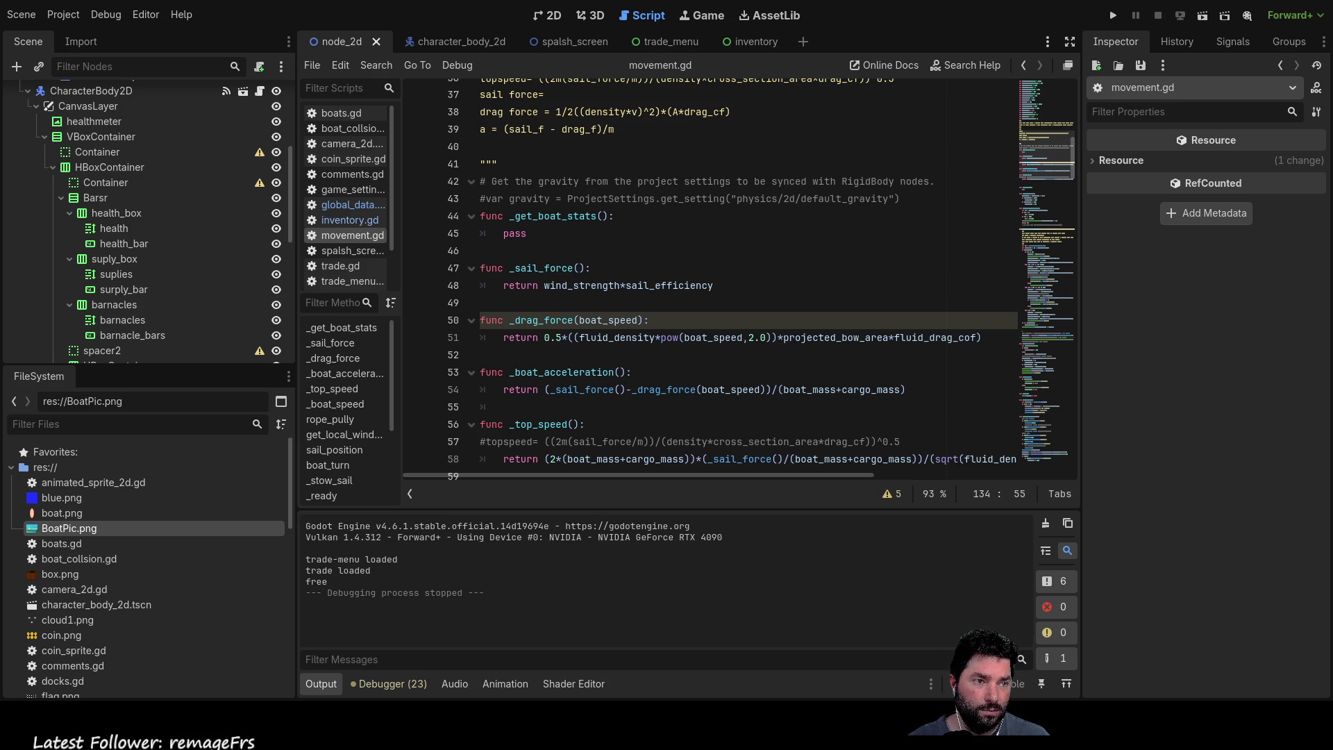
key("alt+Tab")
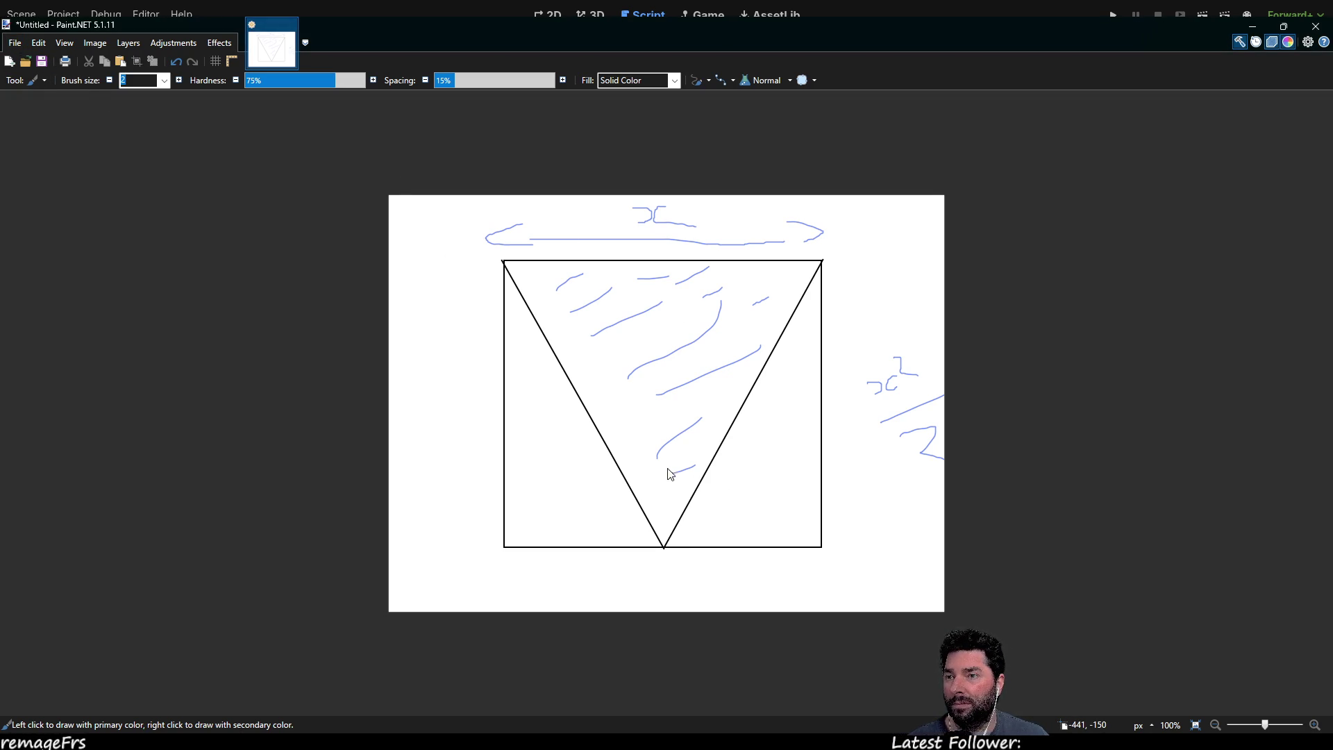
Step: Create a new blank image and draw a red oval hull outline
key("ctrl+n")
key("Return")
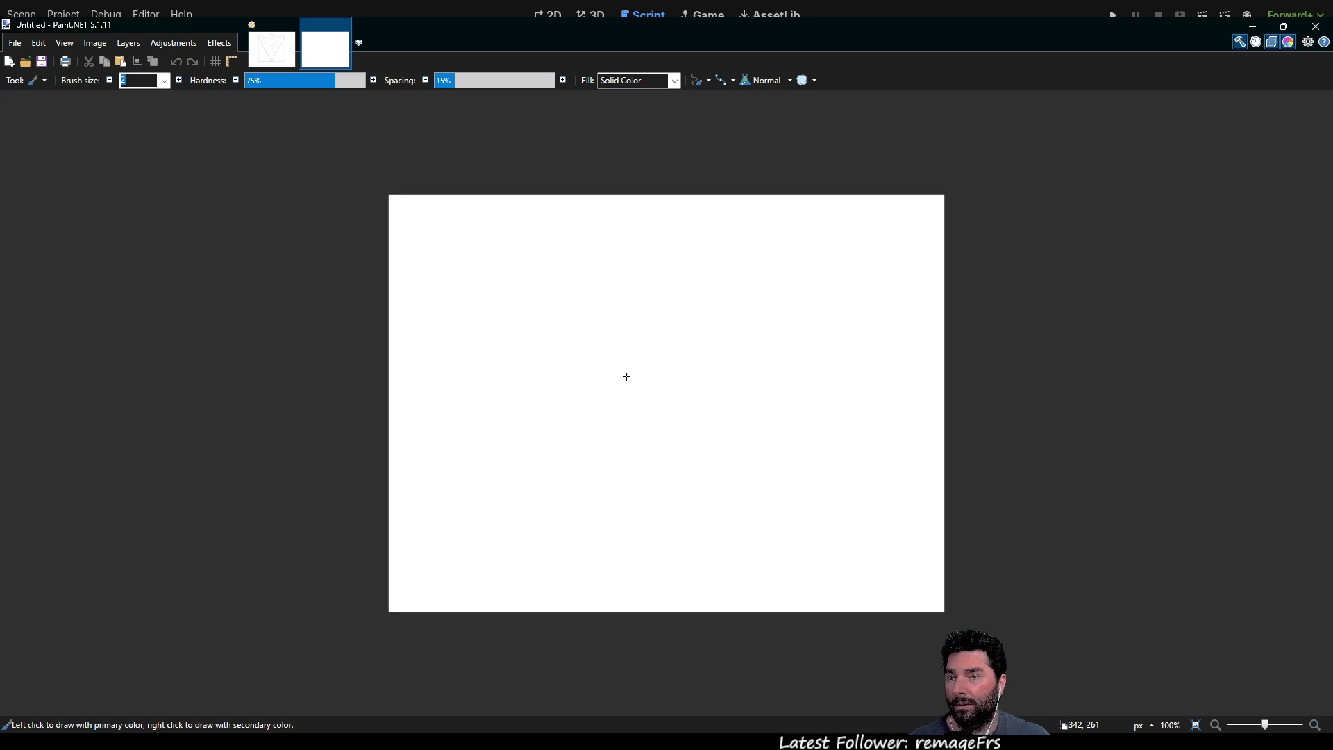
left_click_drag(629, 357, 610, 496)
mouse_move(633, 359)
left_mouse_down()
mouse_move(648, 466)
mouse_move(616, 492)
left_mouse_up()
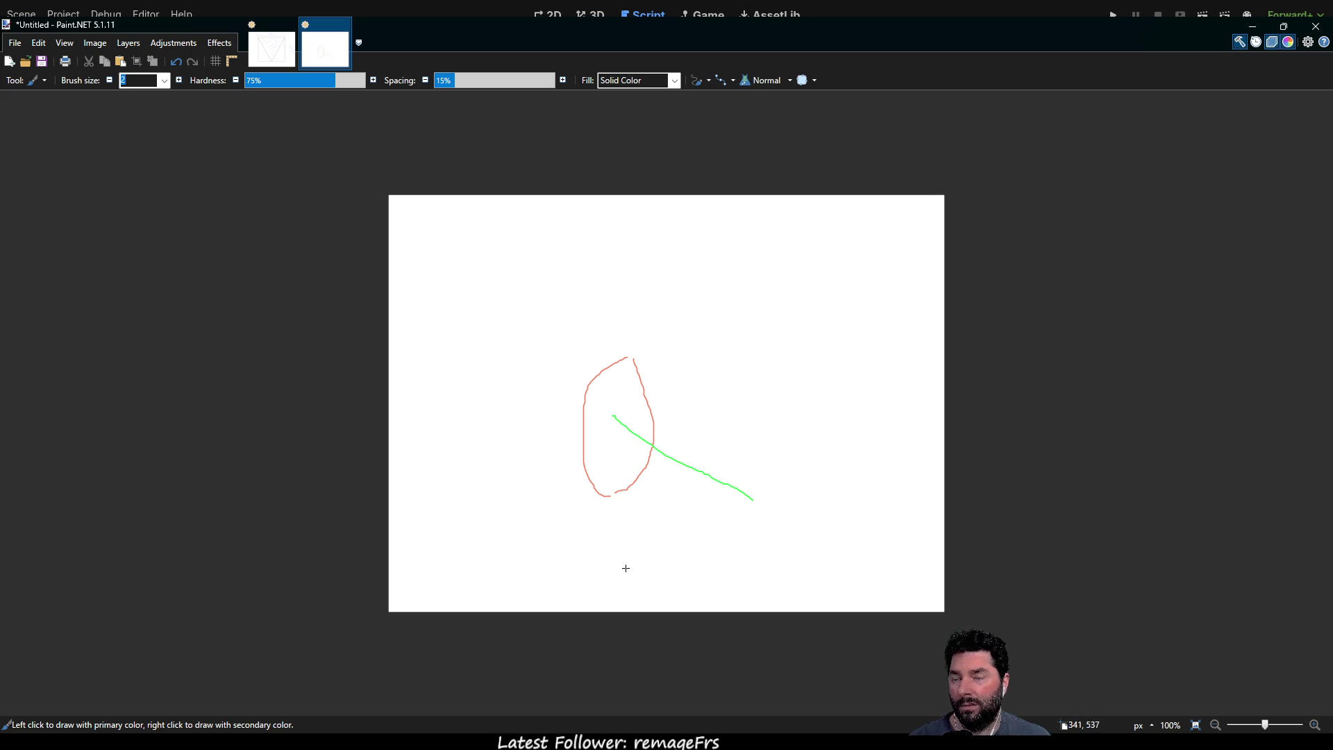
Step: Sketch two blue up-right arrows at the oval, then undo them
mouse_move(497, 566)
left_mouse_down()
mouse_move(638, 502)
mouse_move(667, 526)
left_mouse_up()
mouse_move(709, 462)
left_mouse_down()
mouse_move(863, 375)
mouse_move(825, 381)
mouse_move(849, 422)
mouse_move(867, 375)
left_mouse_up()
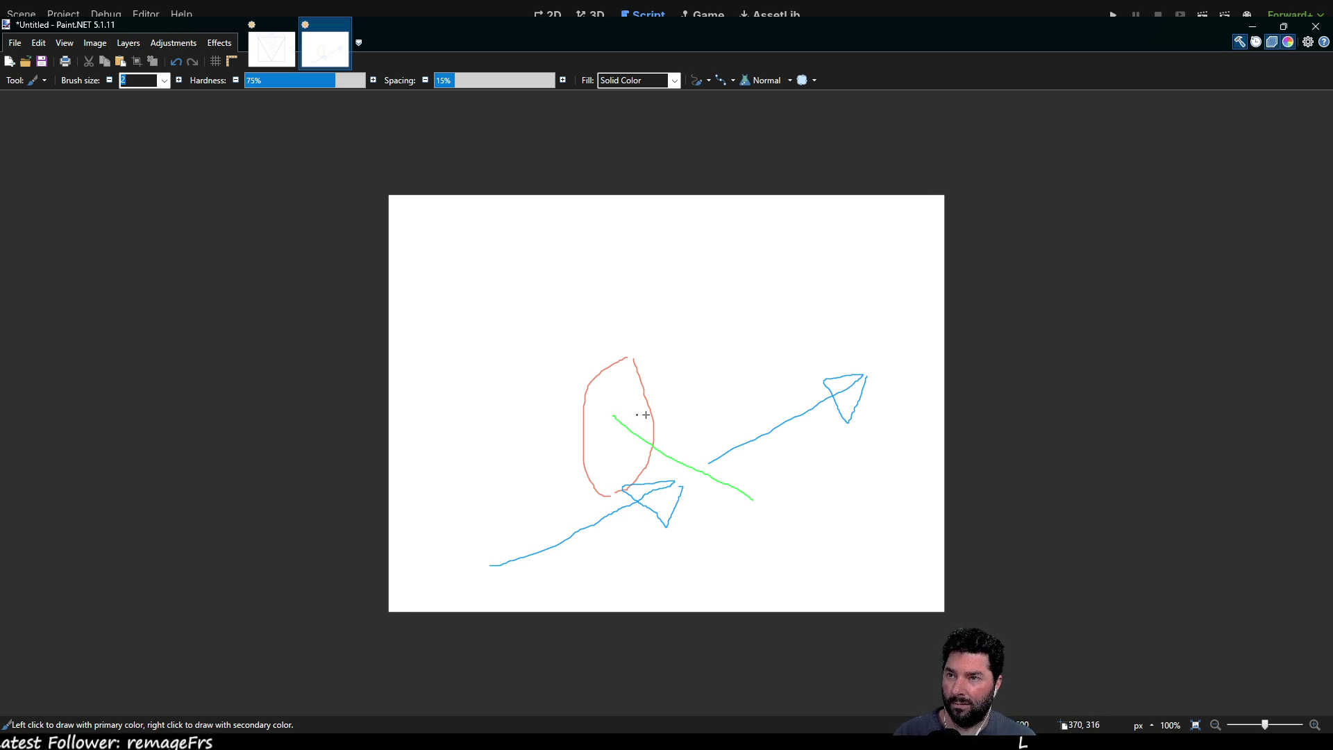
key("ctrl+z")
key("ctrl+z")
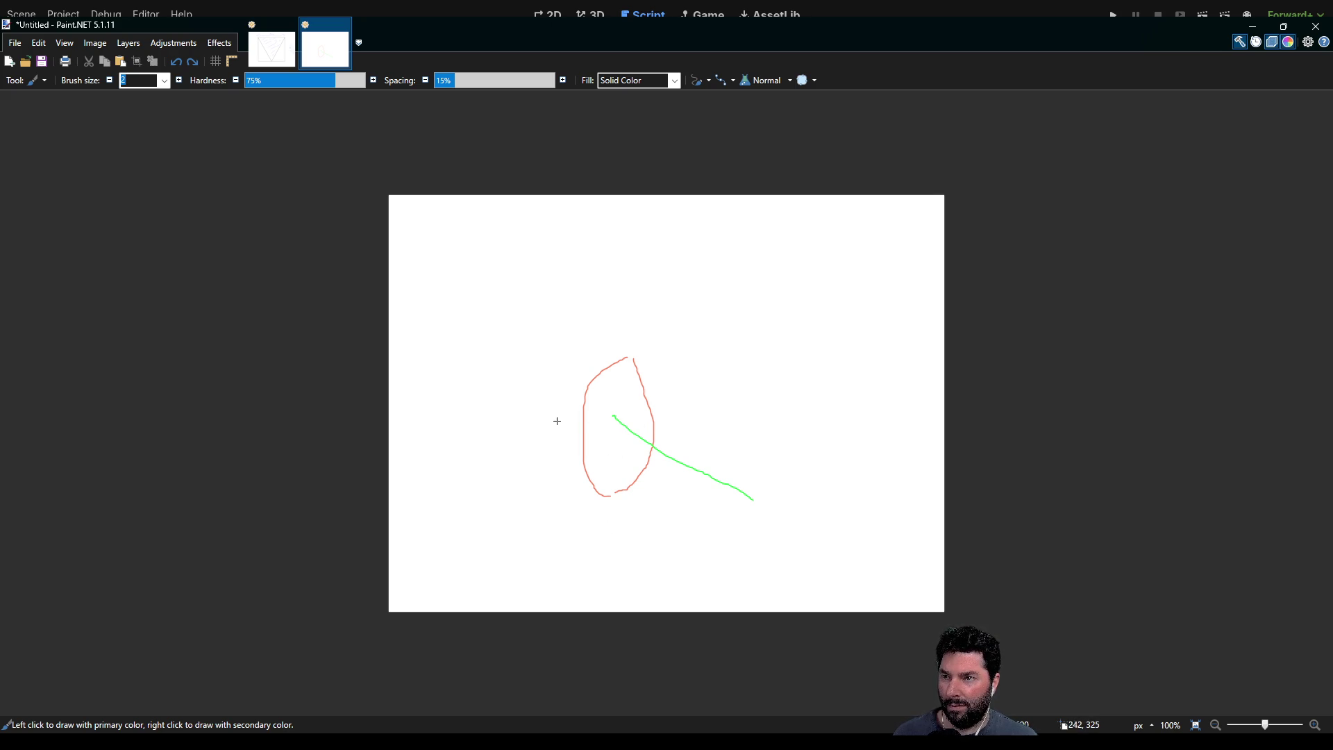
Step: Draw a blue arrow pointing right into the oval and red arrows up and curved below the green line
mouse_move(474, 417)
left_mouse_down()
mouse_move(592, 425)
mouse_move(793, 404)
mouse_move(783, 436)
mouse_move(802, 425)
left_mouse_up()
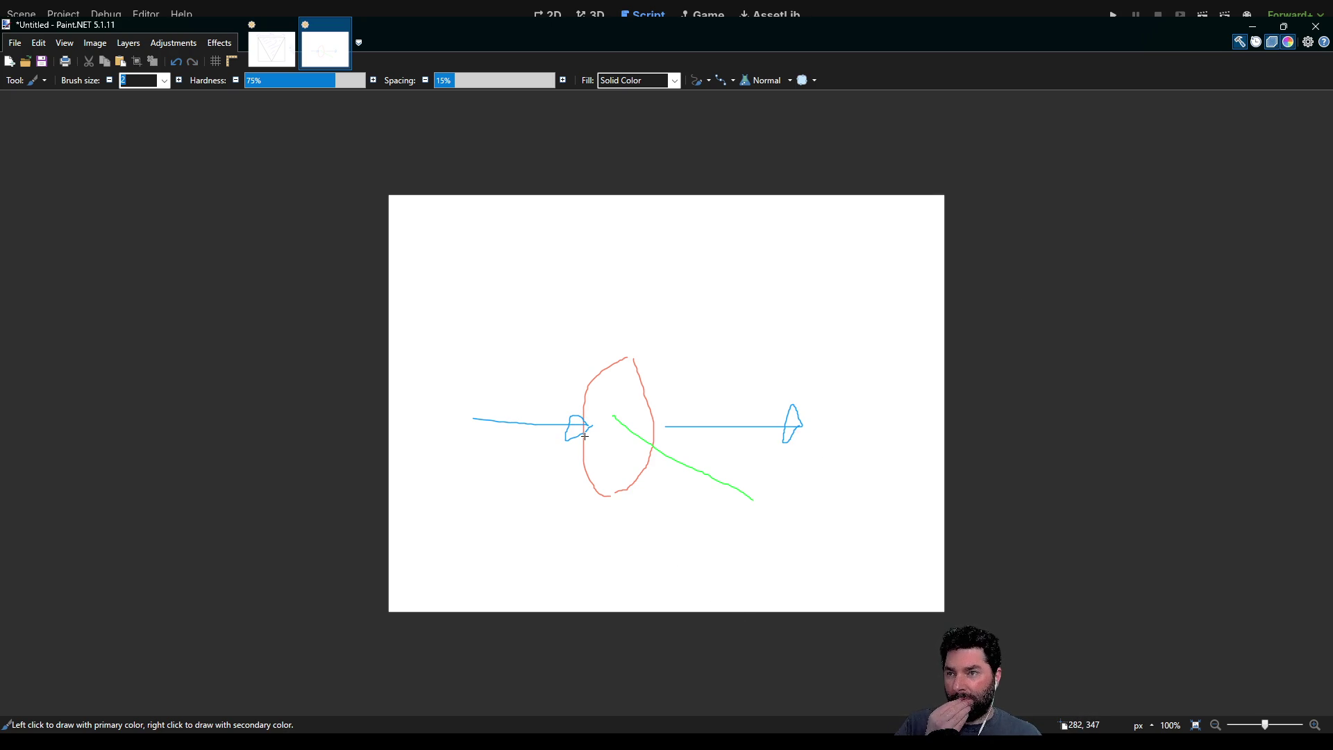
left_click_drag(600, 438, 763, 533)
key("ctrl+z")
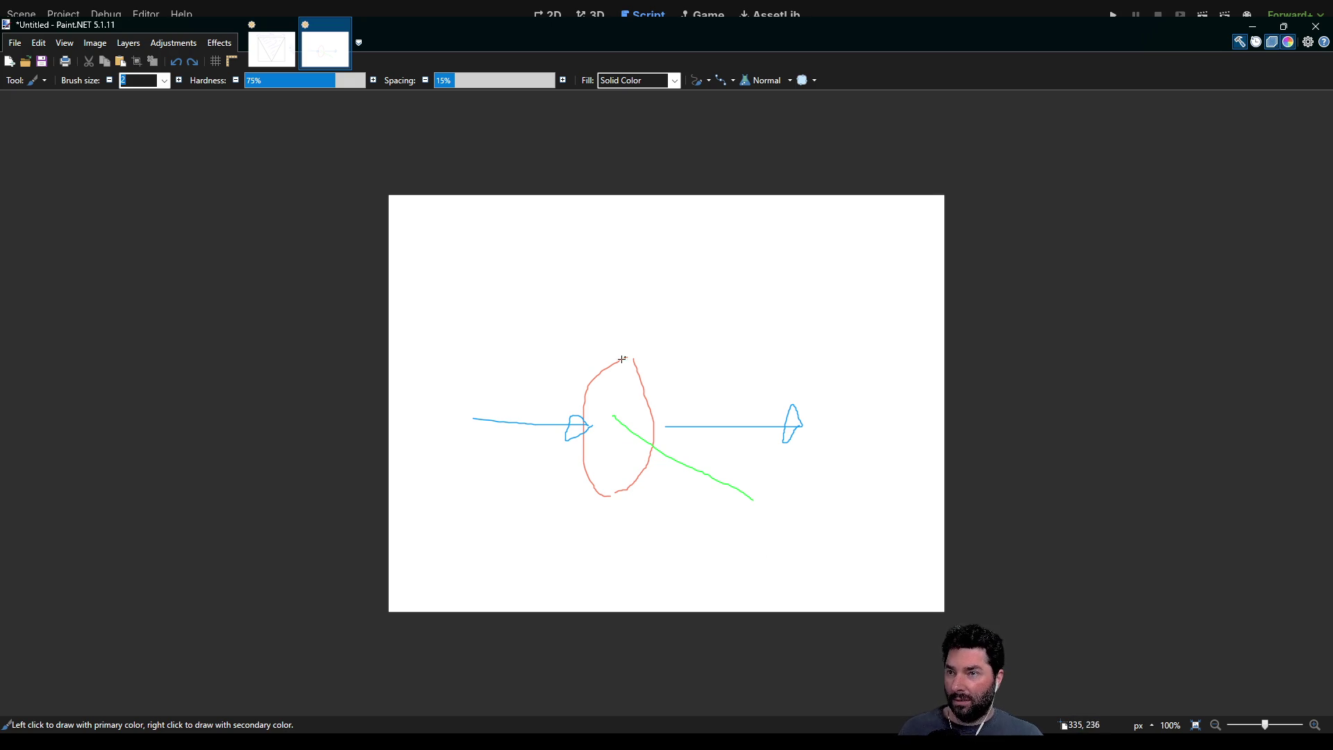
left_click_drag(613, 397, 627, 248)
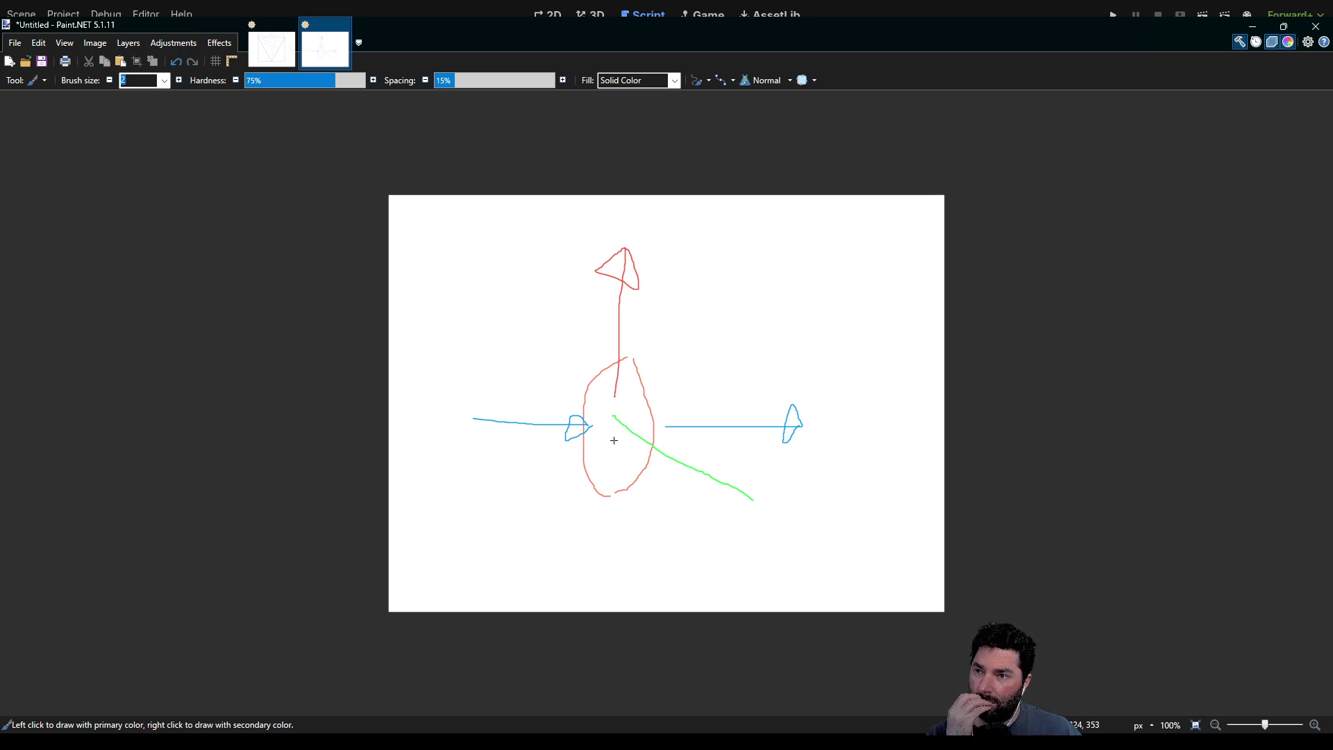
mouse_move(616, 434)
left_mouse_down()
mouse_move(740, 508)
mouse_move(743, 440)
mouse_move(733, 450)
left_mouse_up()
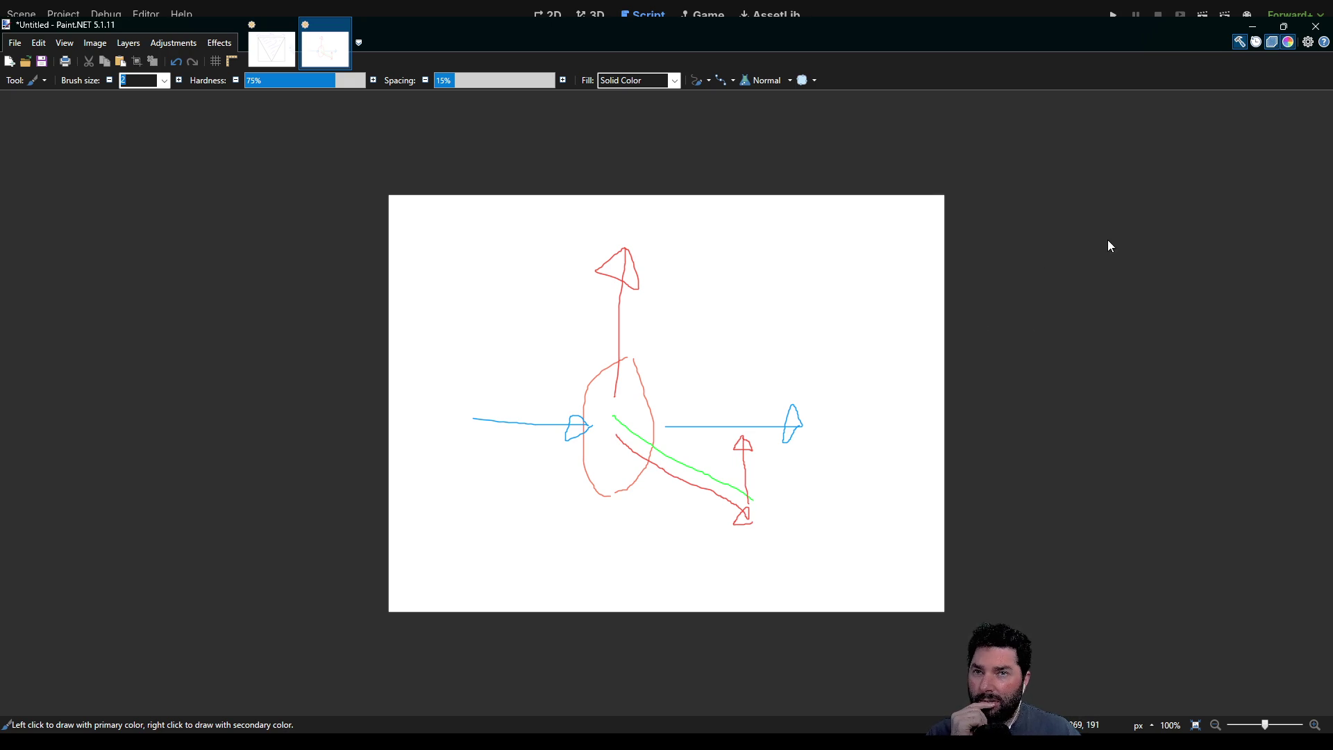
Step: Draw magenta arrows pointing down below the oval and up near the green line's end
mouse_move(611, 501)
left_mouse_down()
mouse_move(611, 563)
mouse_move(622, 555)
mouse_move(600, 551)
mouse_move(623, 550)
mouse_move(610, 573)
left_mouse_up()
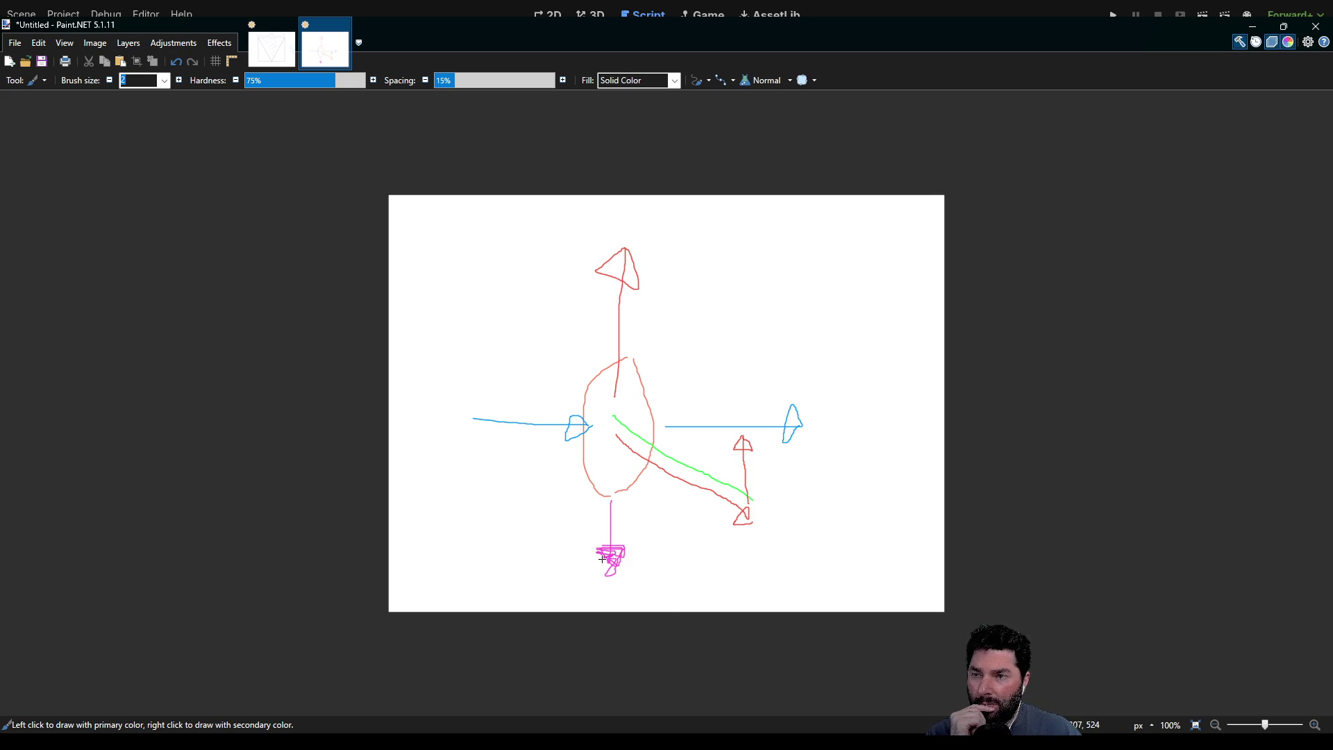
key("ctrl+z")
key("ctrl+z")
key("ctrl+z")
key("ctrl+z")
key("ctrl+z")
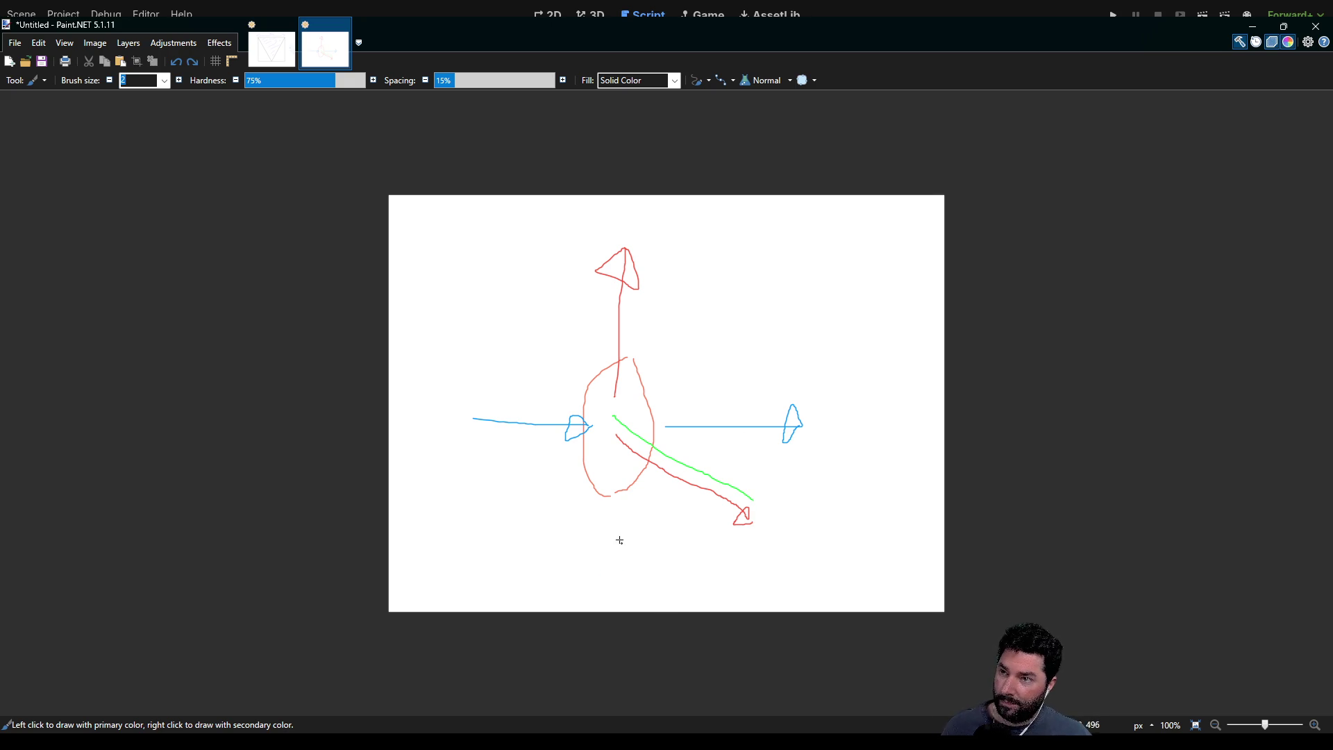
mouse_move(613, 507)
left_mouse_down()
mouse_move(610, 571)
mouse_move(615, 561)
left_mouse_up()
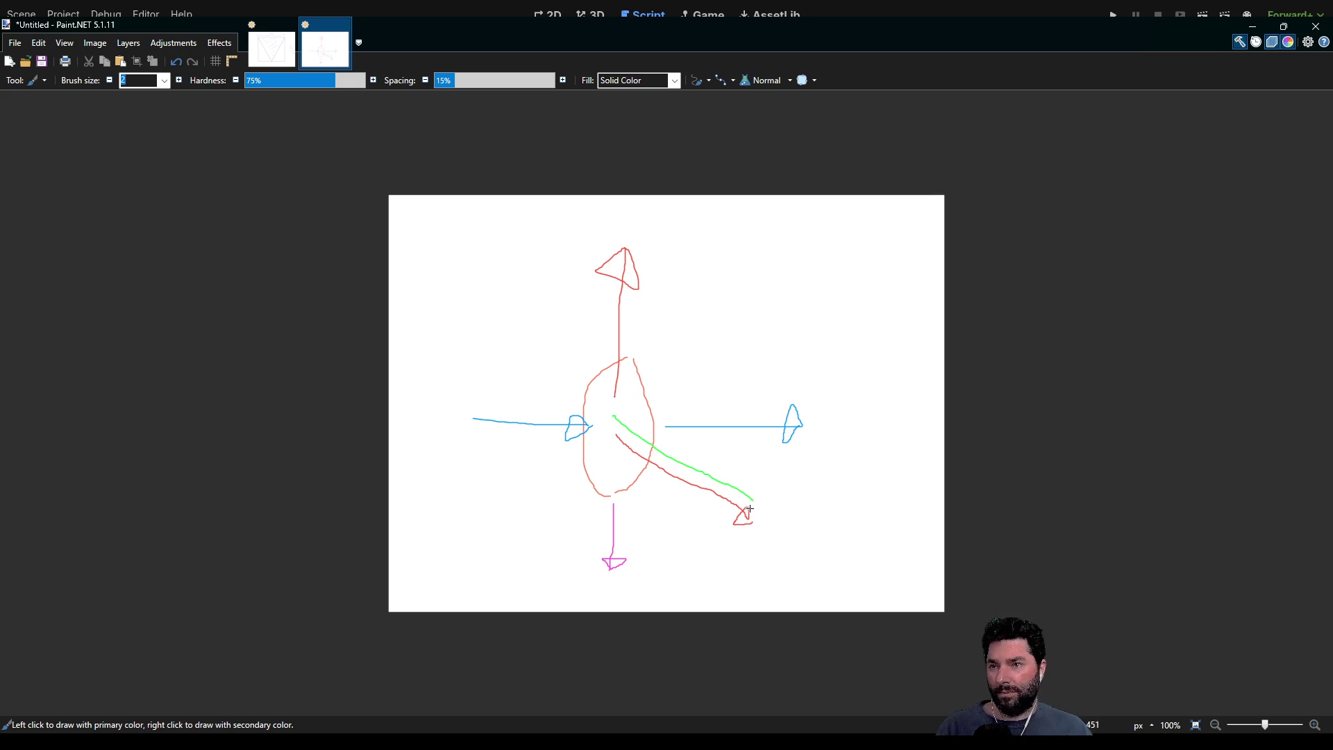
mouse_move(748, 500)
left_mouse_down()
mouse_move(746, 442)
mouse_move(756, 450)
left_mouse_up()
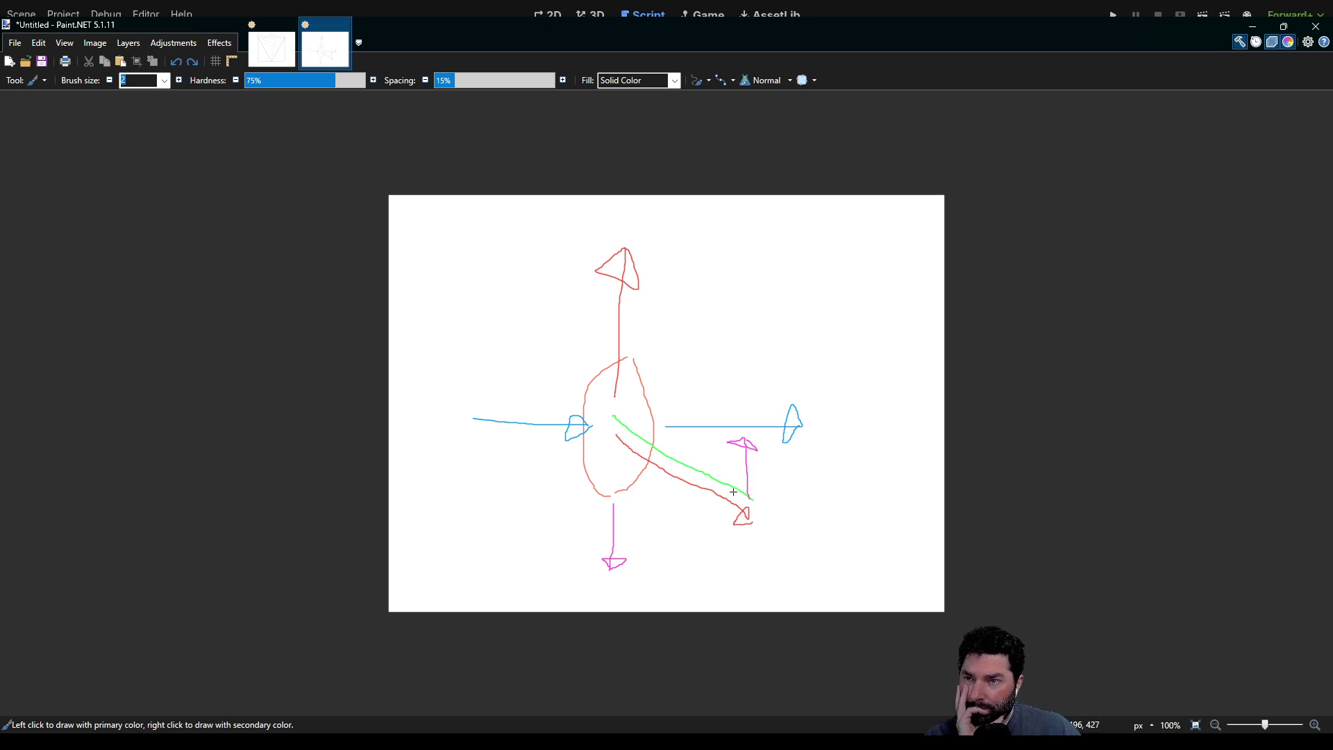
Step: Circle the magenta arrows and the upward arrow at the top of the sketch
mouse_move(623, 503)
left_mouse_down()
mouse_move(571, 510)
mouse_move(654, 568)
mouse_move(623, 503)
left_mouse_up()
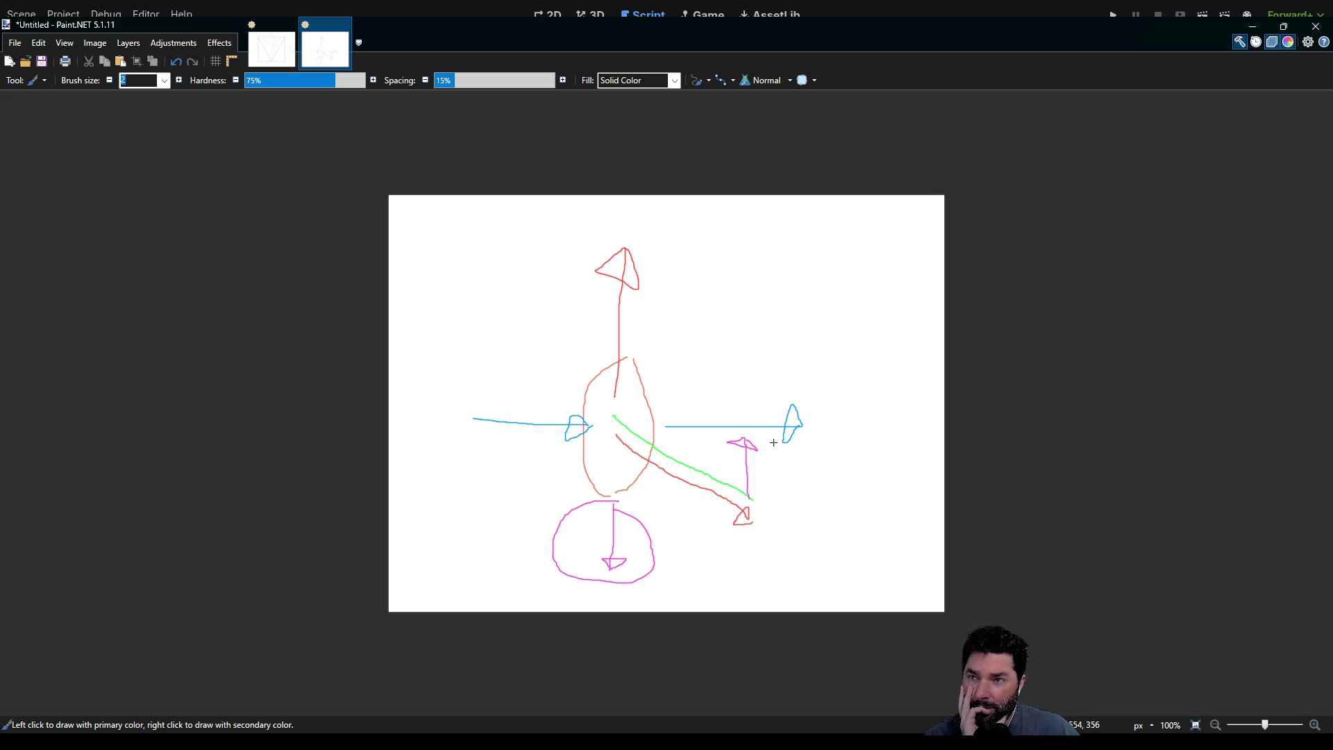
mouse_move(772, 450)
left_mouse_down()
mouse_move(767, 431)
mouse_move(718, 473)
mouse_move(747, 415)
left_mouse_up()
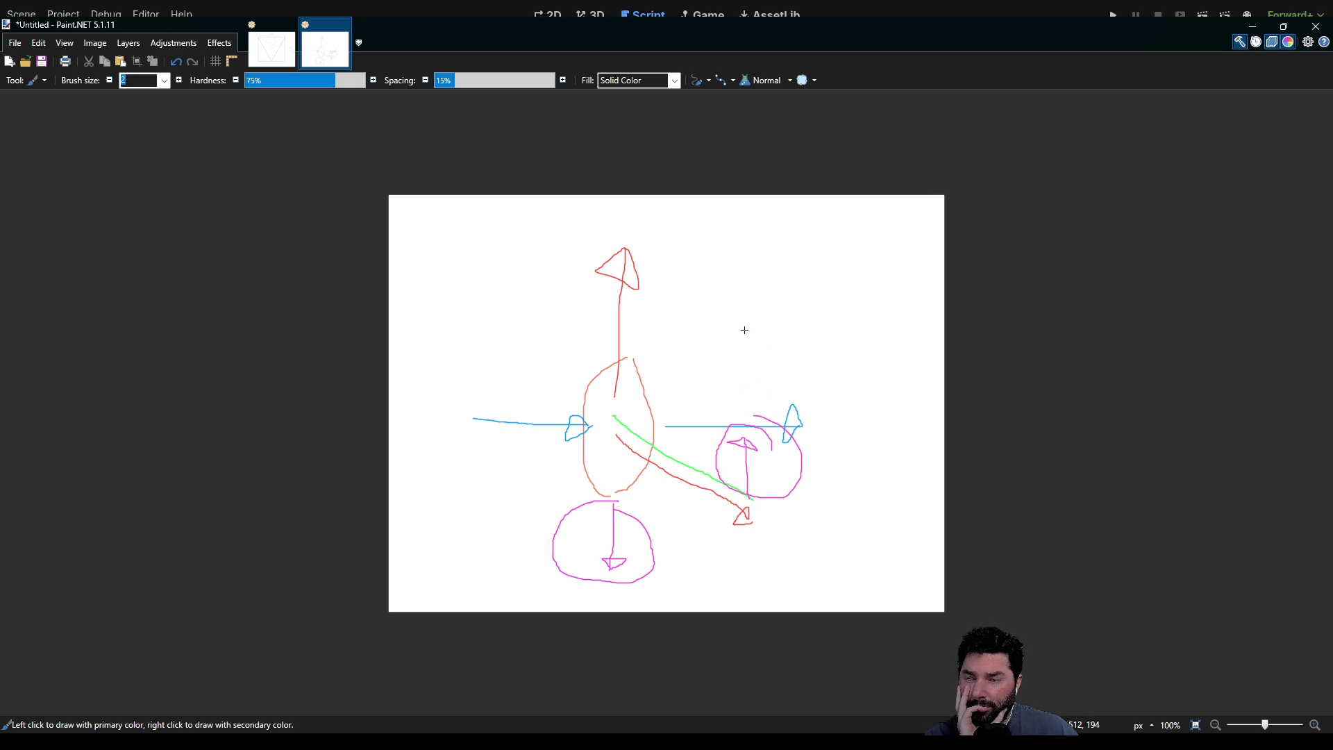
left_click_drag(638, 235, 597, 214)
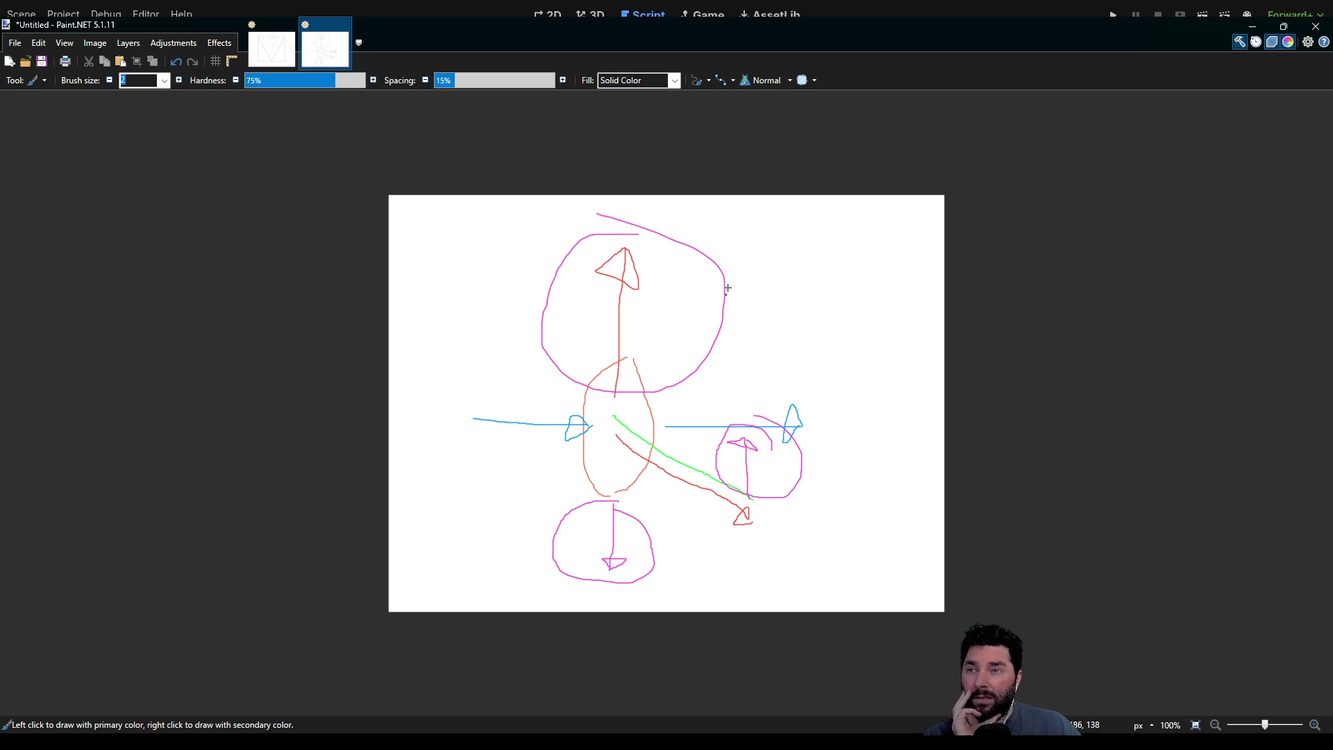
Step: Write 'F = m' near the top right, undo the stray circle, and return to movement.gd in Godot
left_click_drag(748, 241, 759, 241)
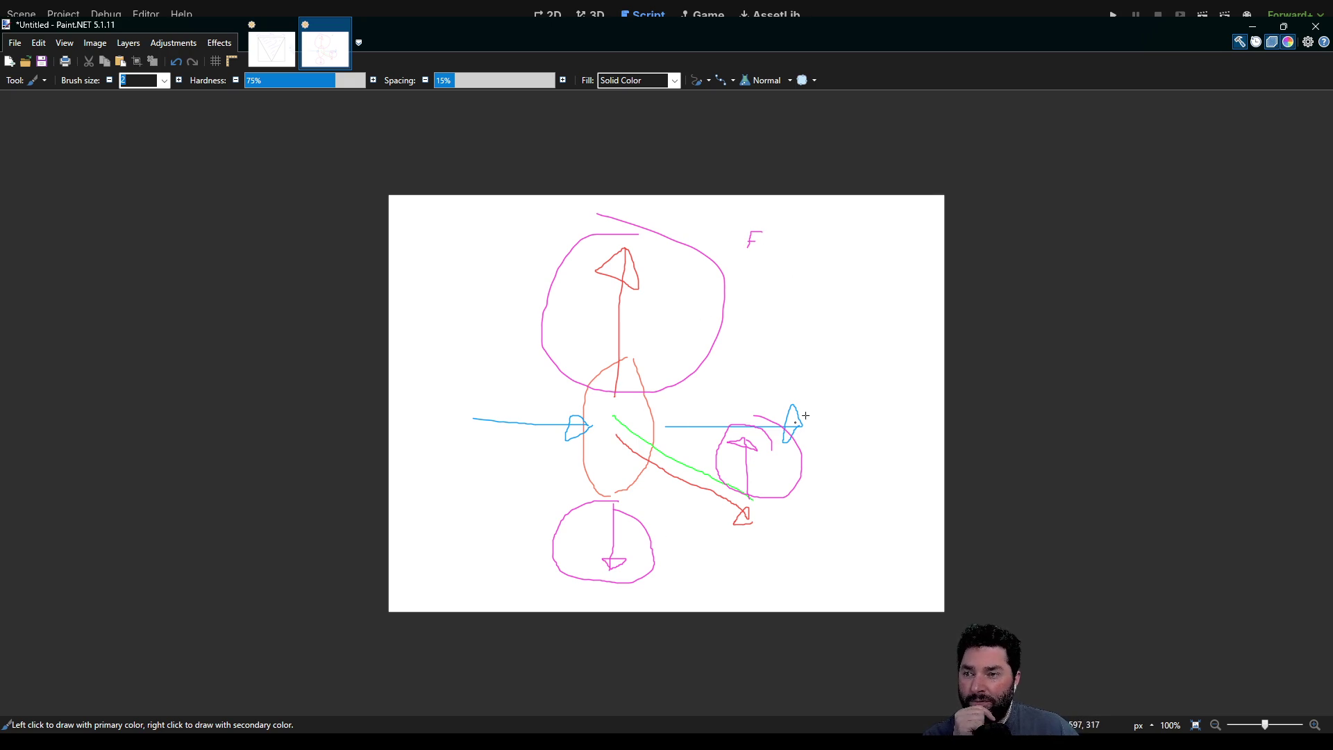
mouse_move(763, 250)
left_mouse_down()
mouse_move(802, 243)
mouse_move(840, 259)
left_mouse_up()
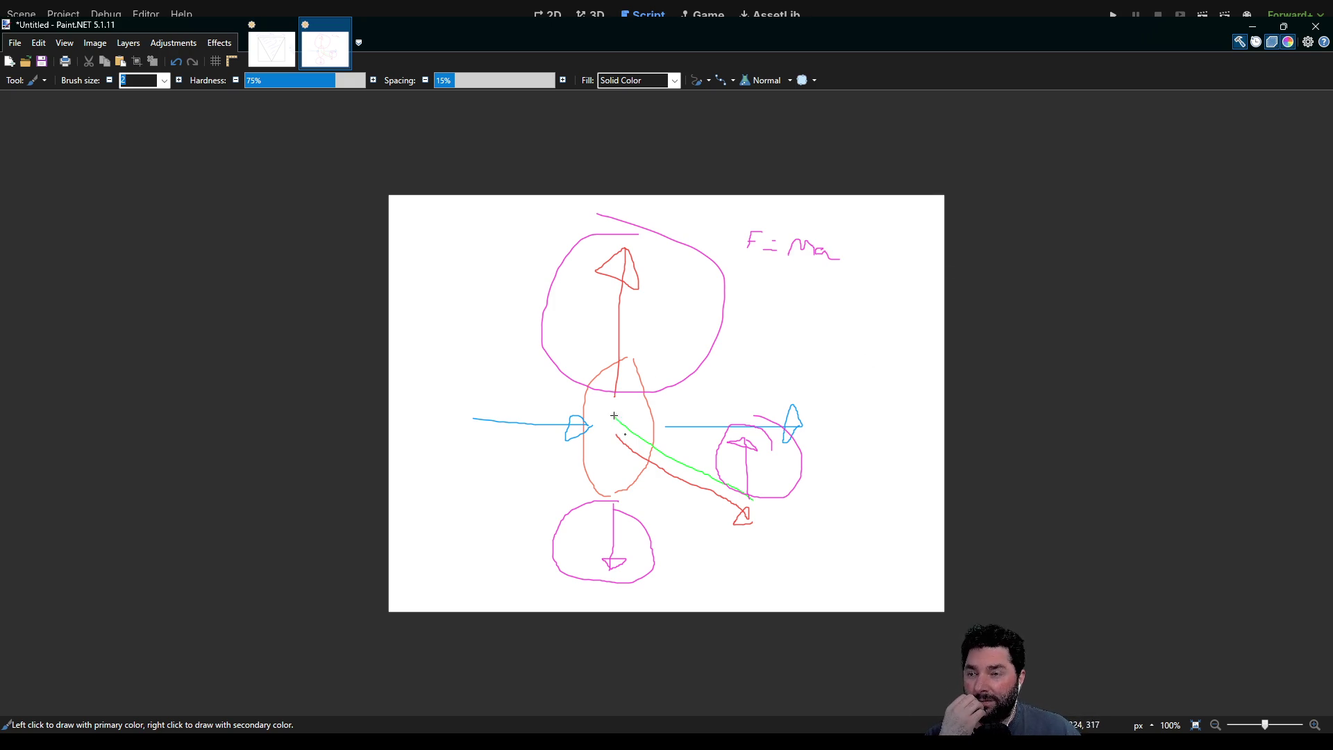
mouse_move(834, 249)
left_mouse_down()
mouse_move(846, 240)
mouse_move(812, 261)
mouse_move(863, 226)
left_mouse_up()
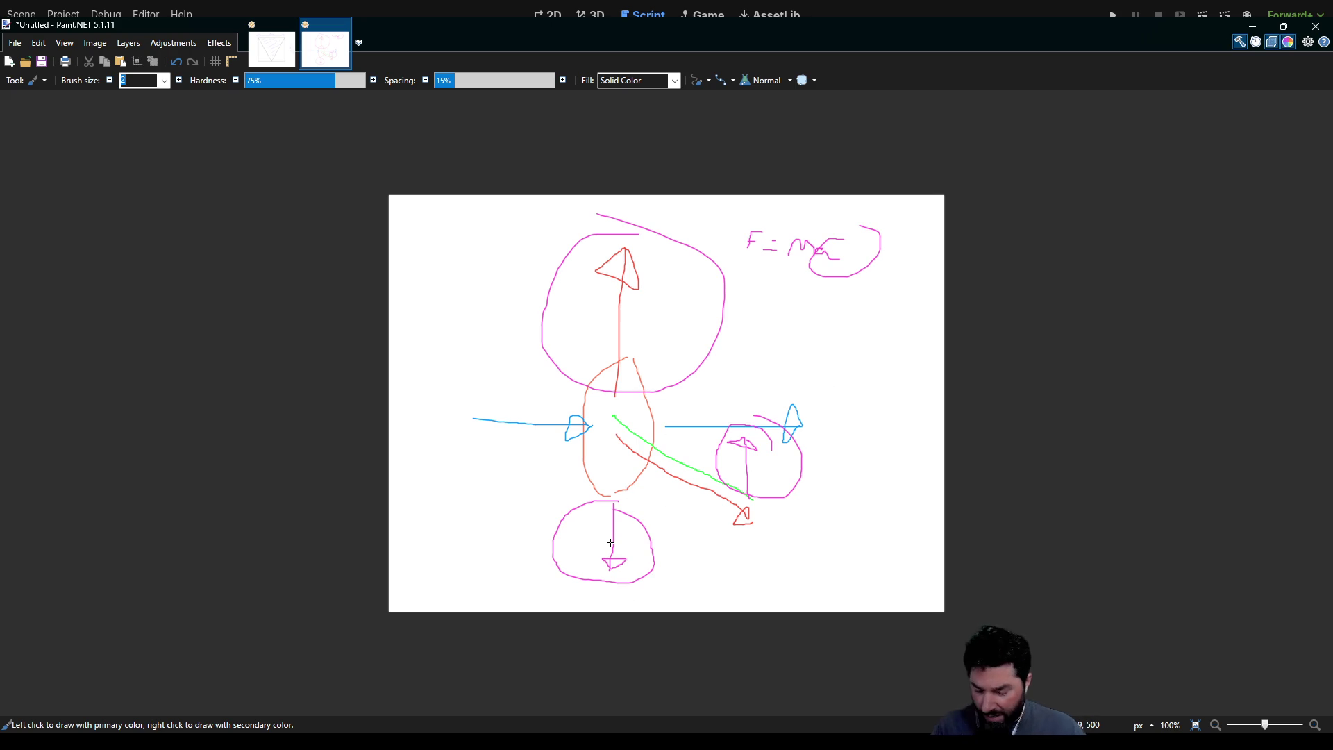
key("ctrl+z")
key("ctrl+z")
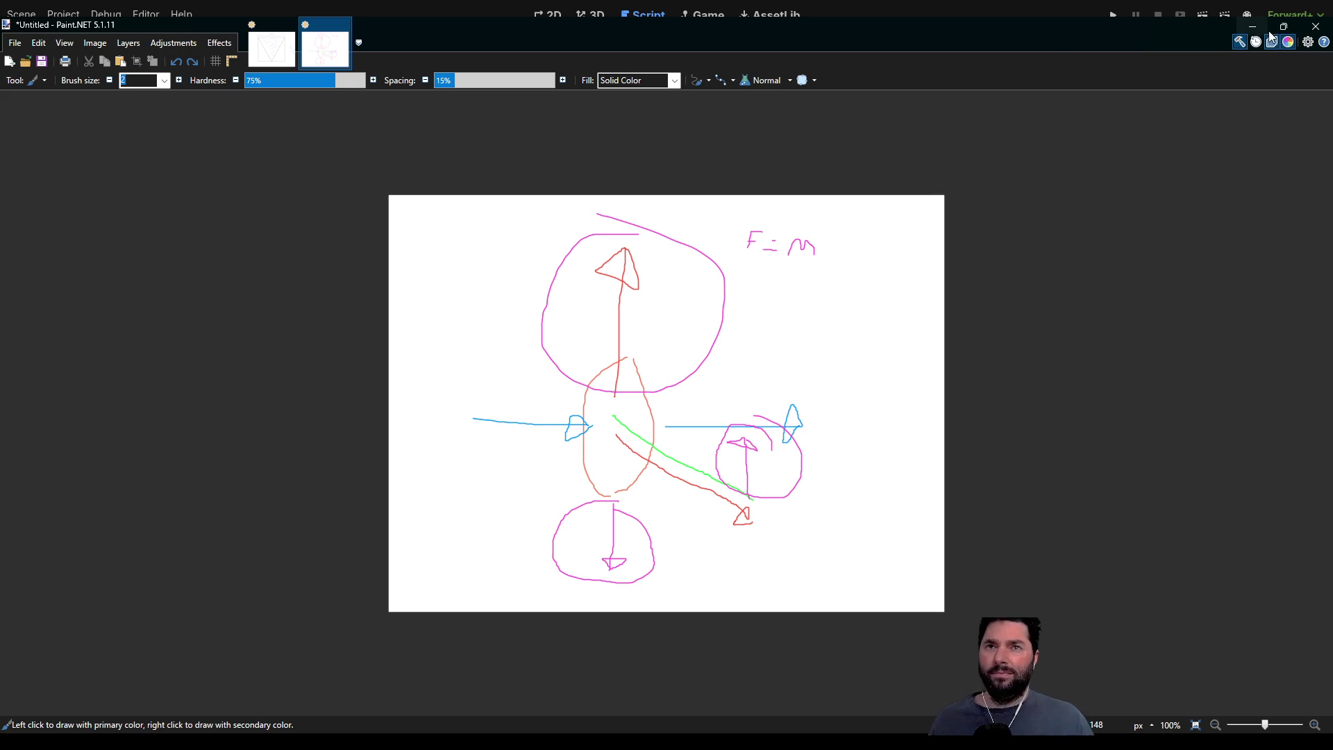
left_click(1254, 25)
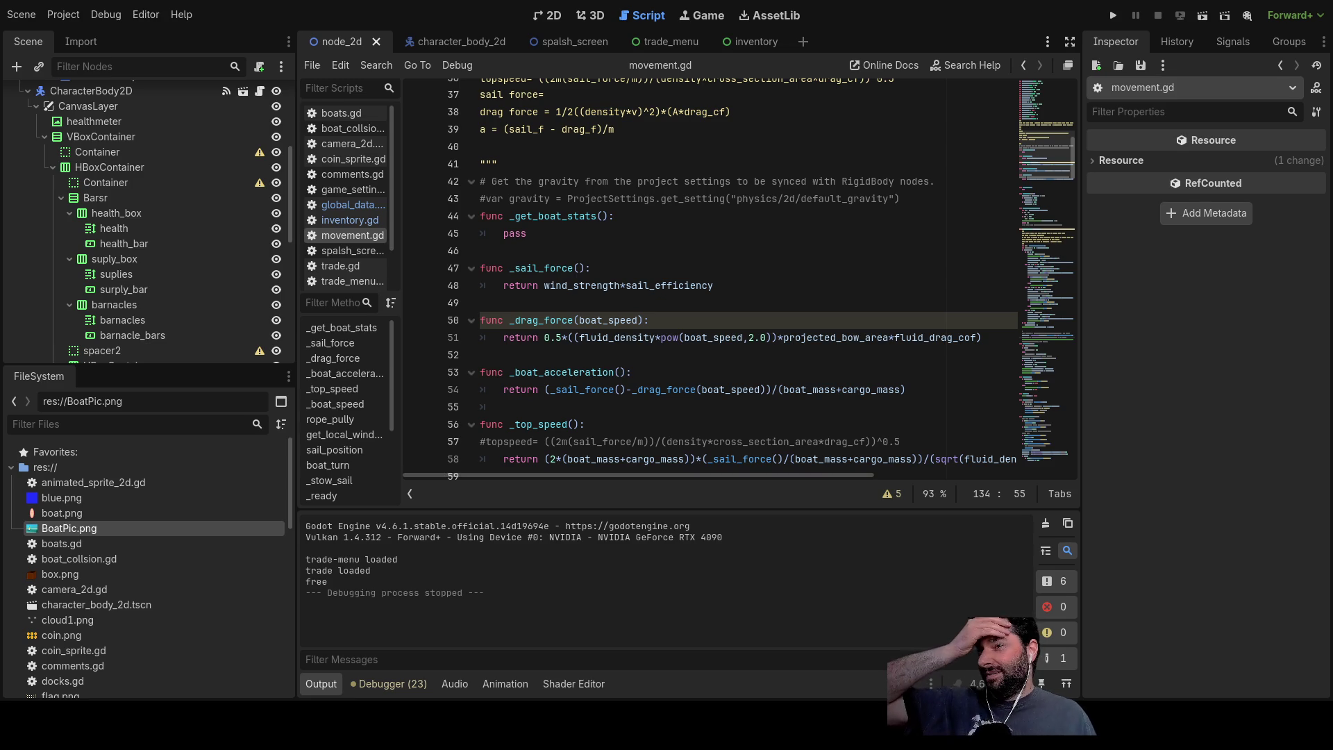
double_click(584, 389)
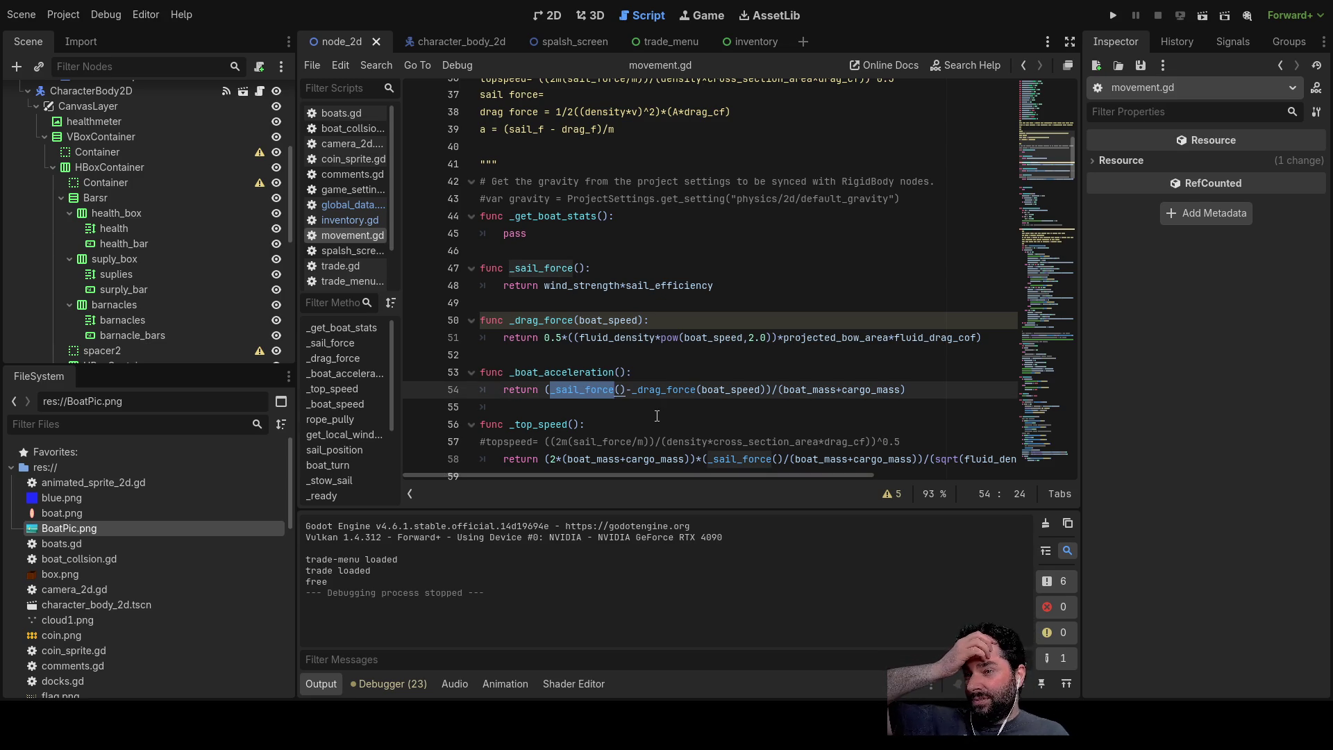
double_click(664, 390)
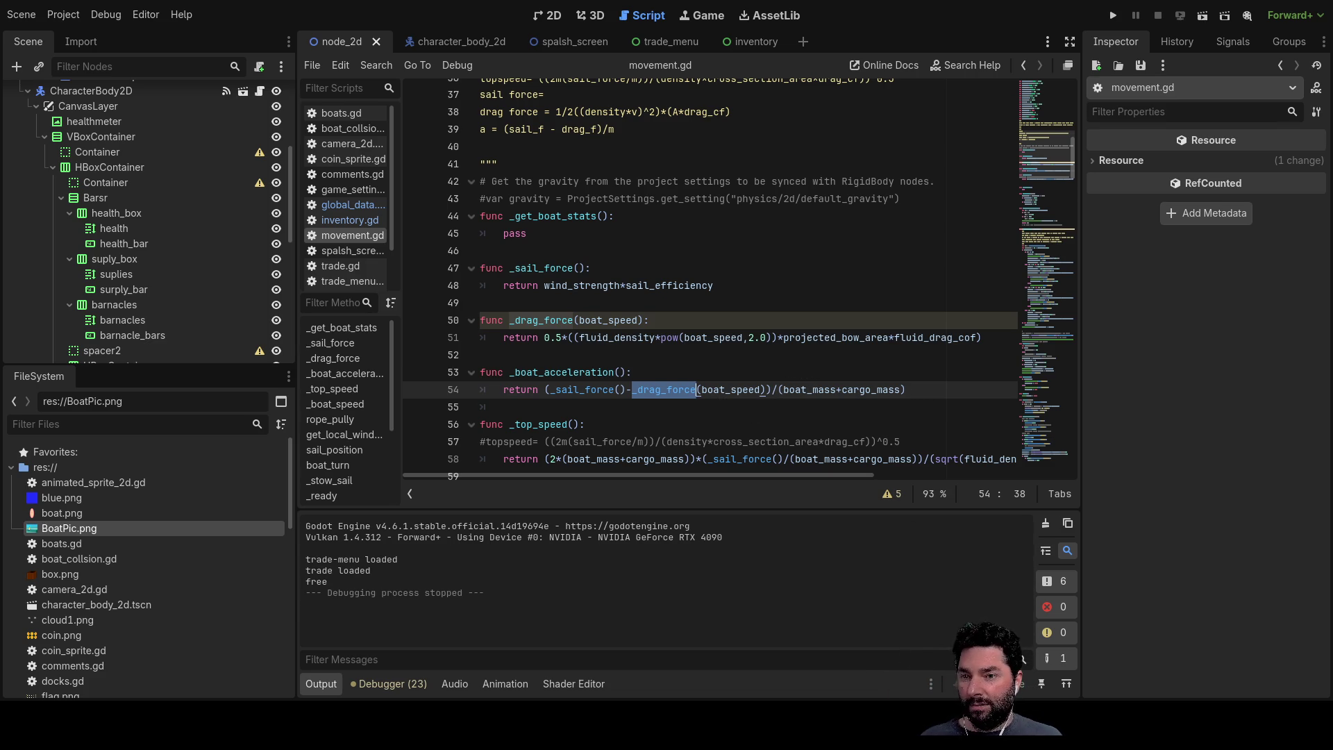
key("alt+Tab")
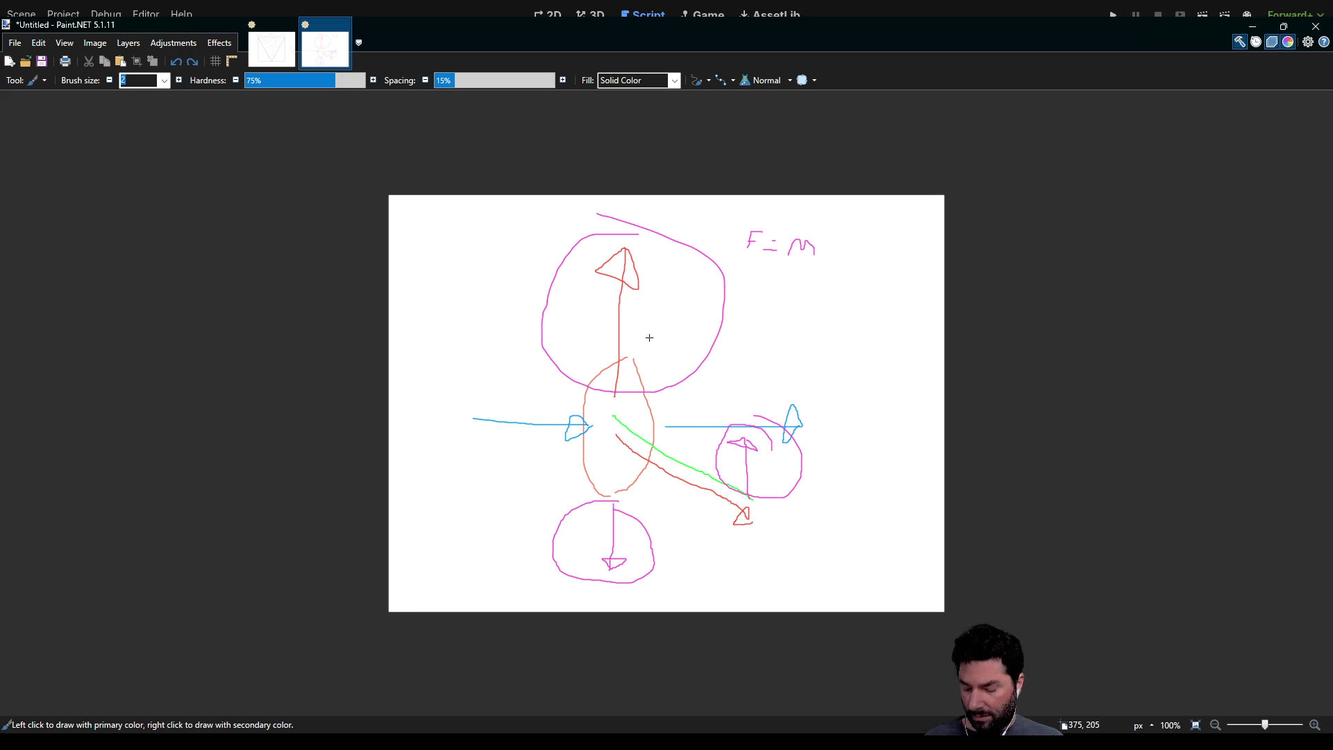
Step: Undo the old sketch marks, ring the upward arrow with an oval, and go back to movement.gd
key("ctrl+z")
key("ctrl+z")
key("ctrl+z")
key("ctrl+z")
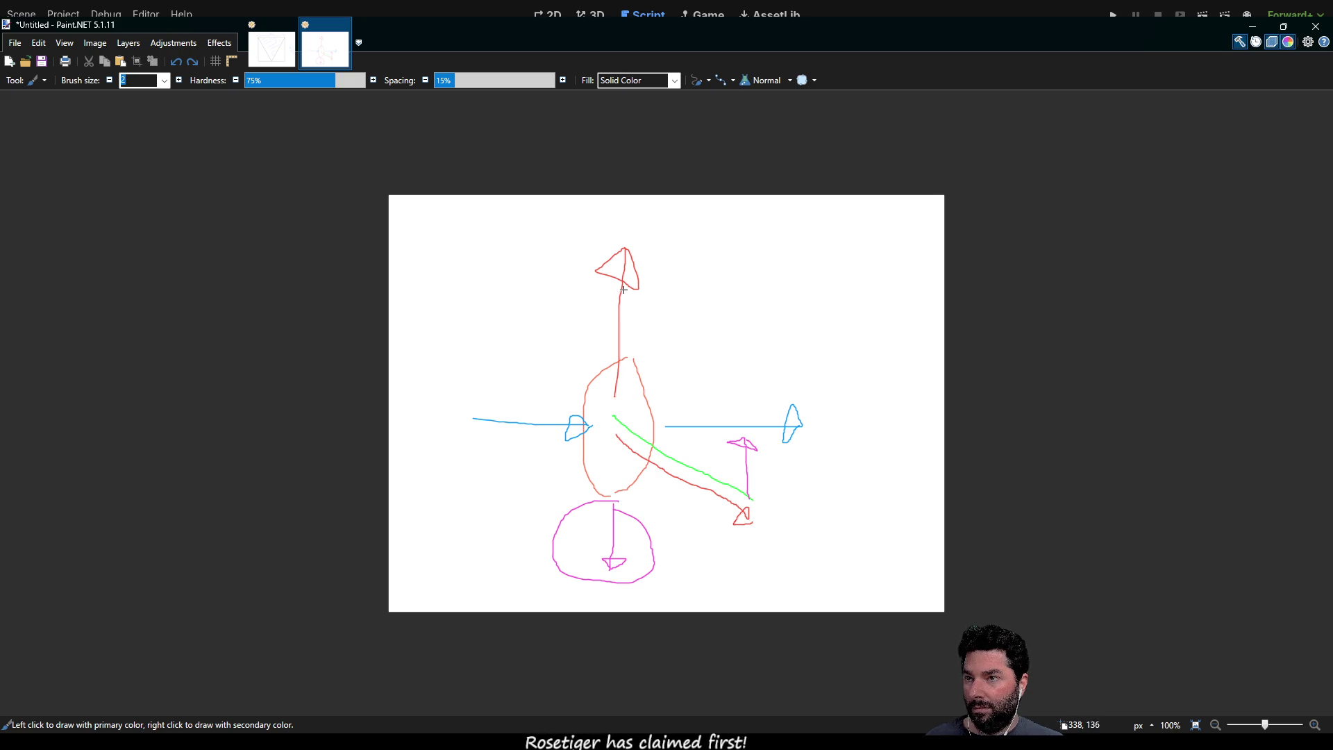
left_click_drag(642, 247, 565, 330)
left_click_drag(661, 395, 618, 232)
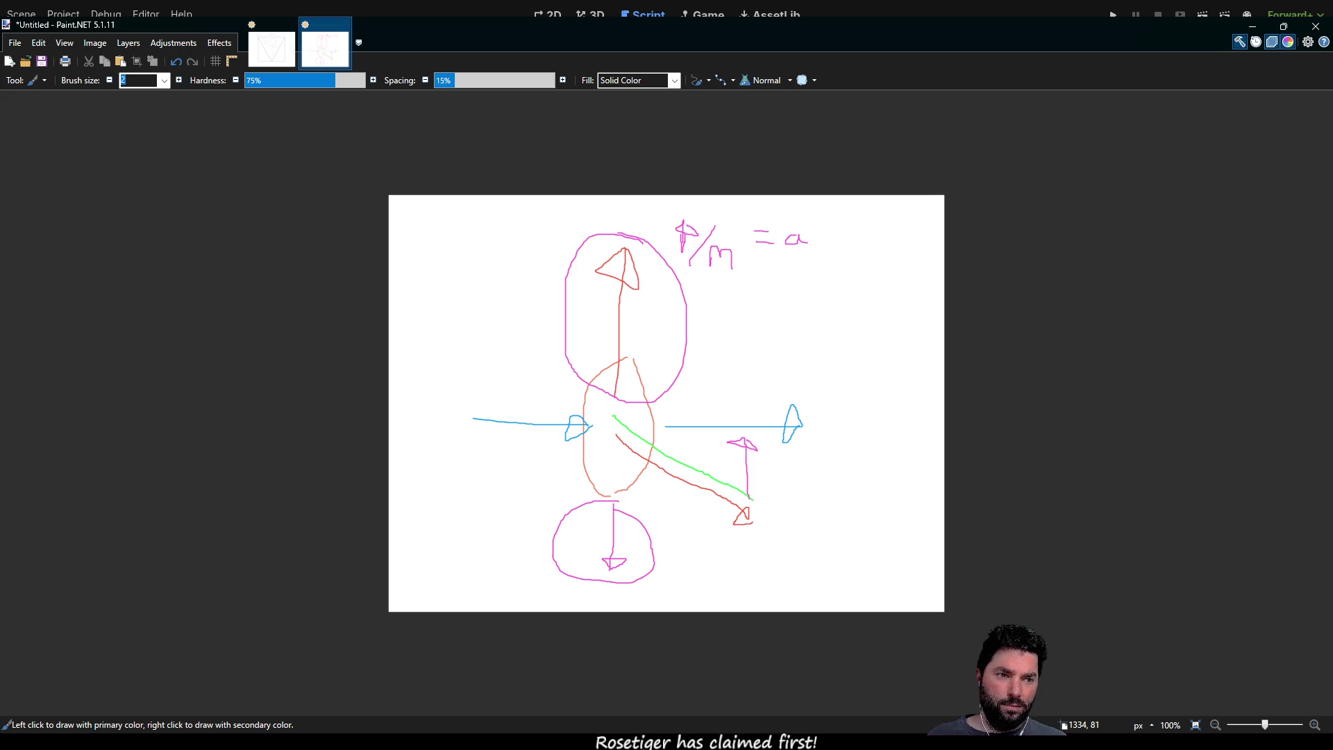
key("alt+Tab")
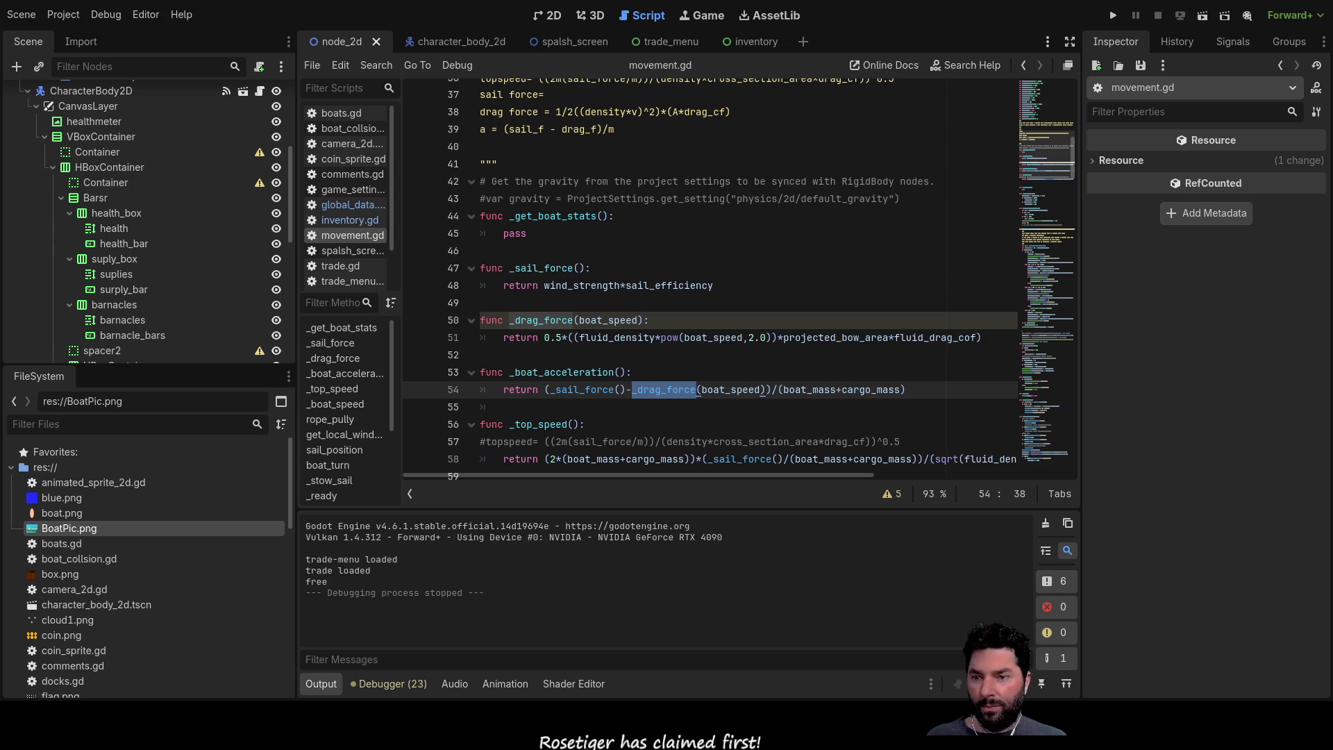
Step: Review _boat_acceleration, _drag_force and boat_speed in the script, then run the project
left_click(572, 373)
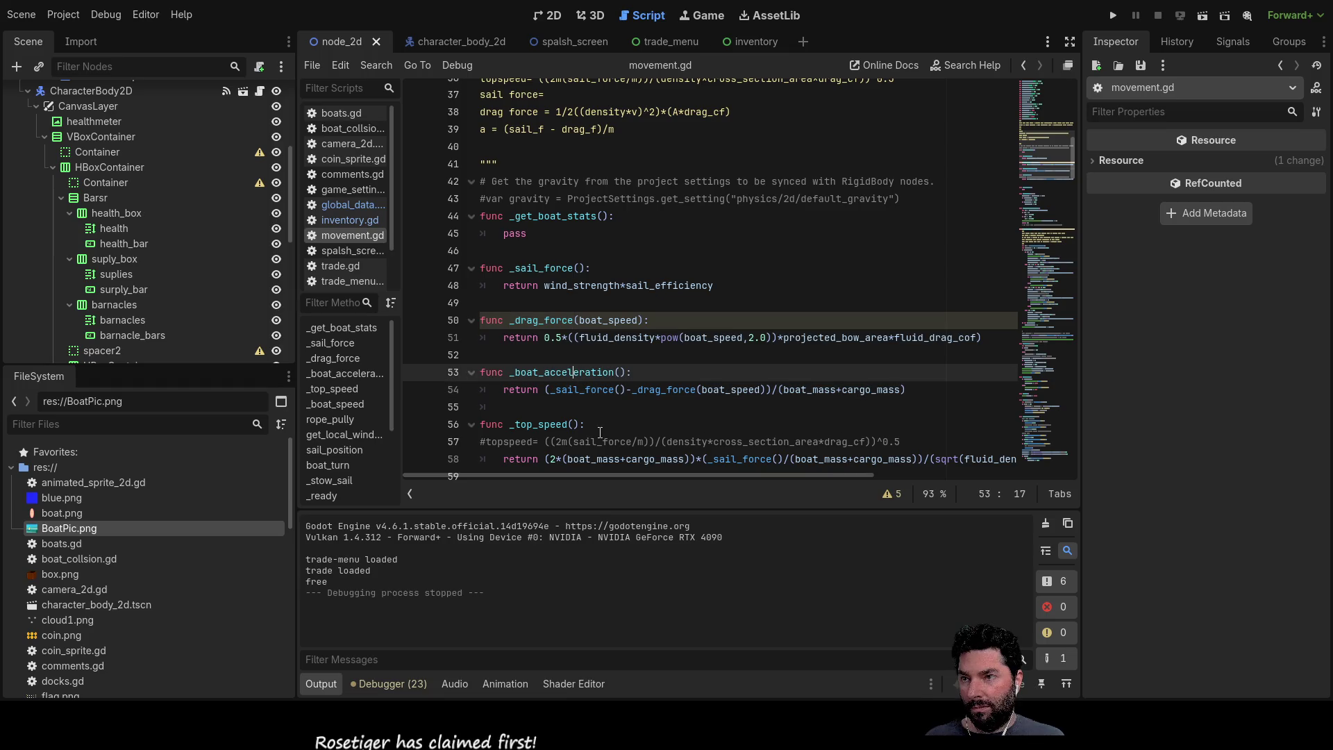
double_click(570, 372)
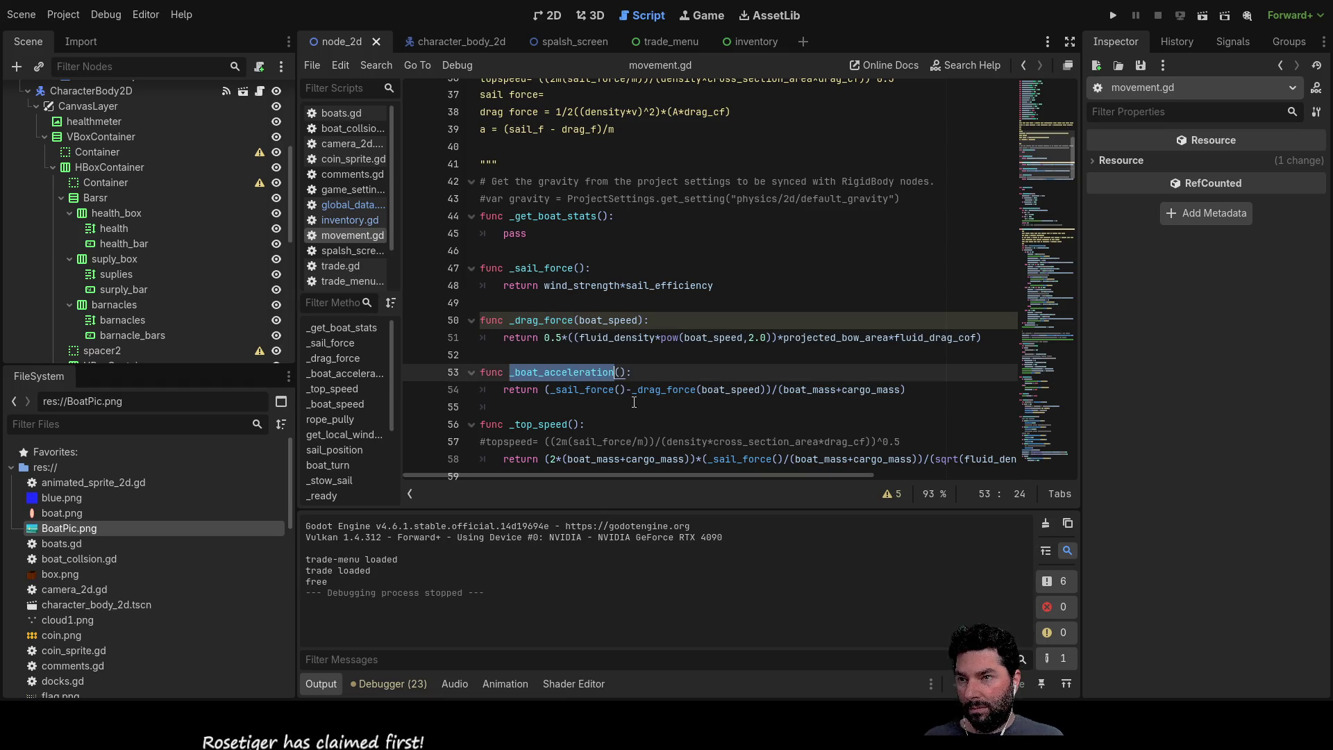
double_click(666, 389)
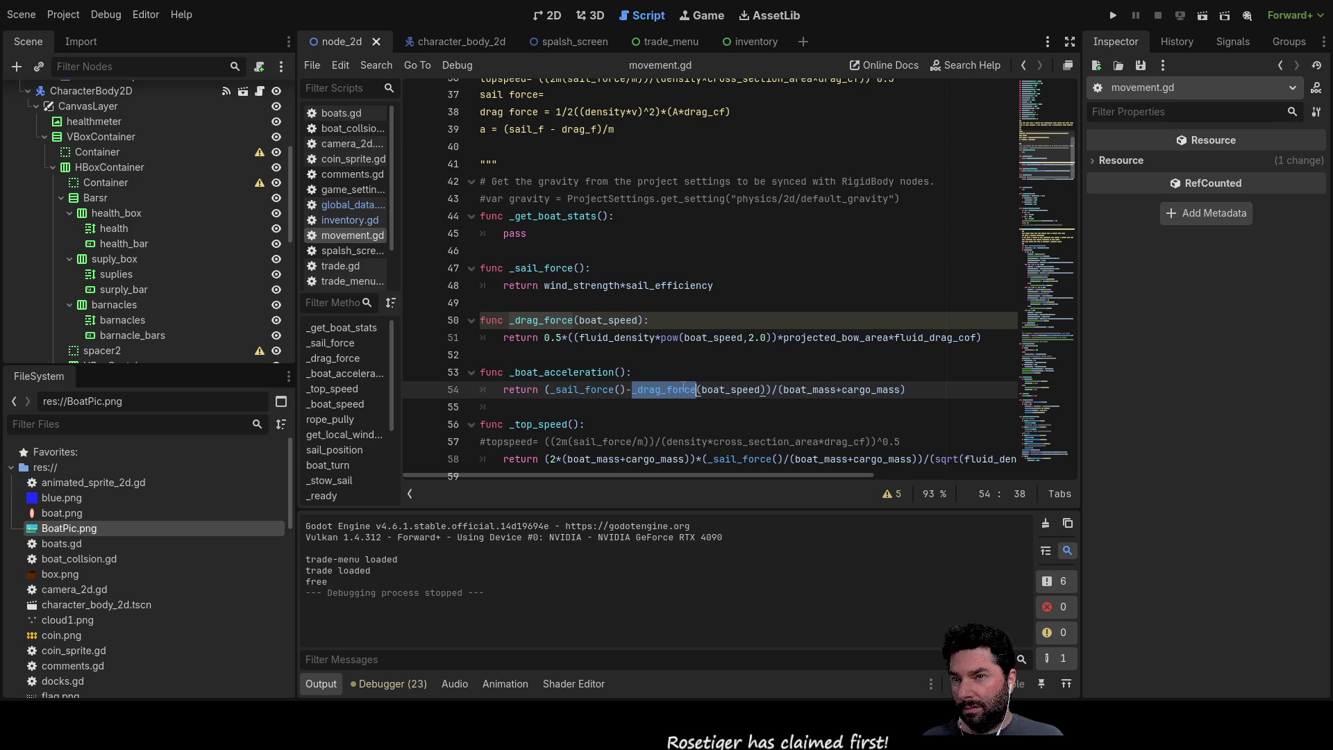
double_click(718, 388)
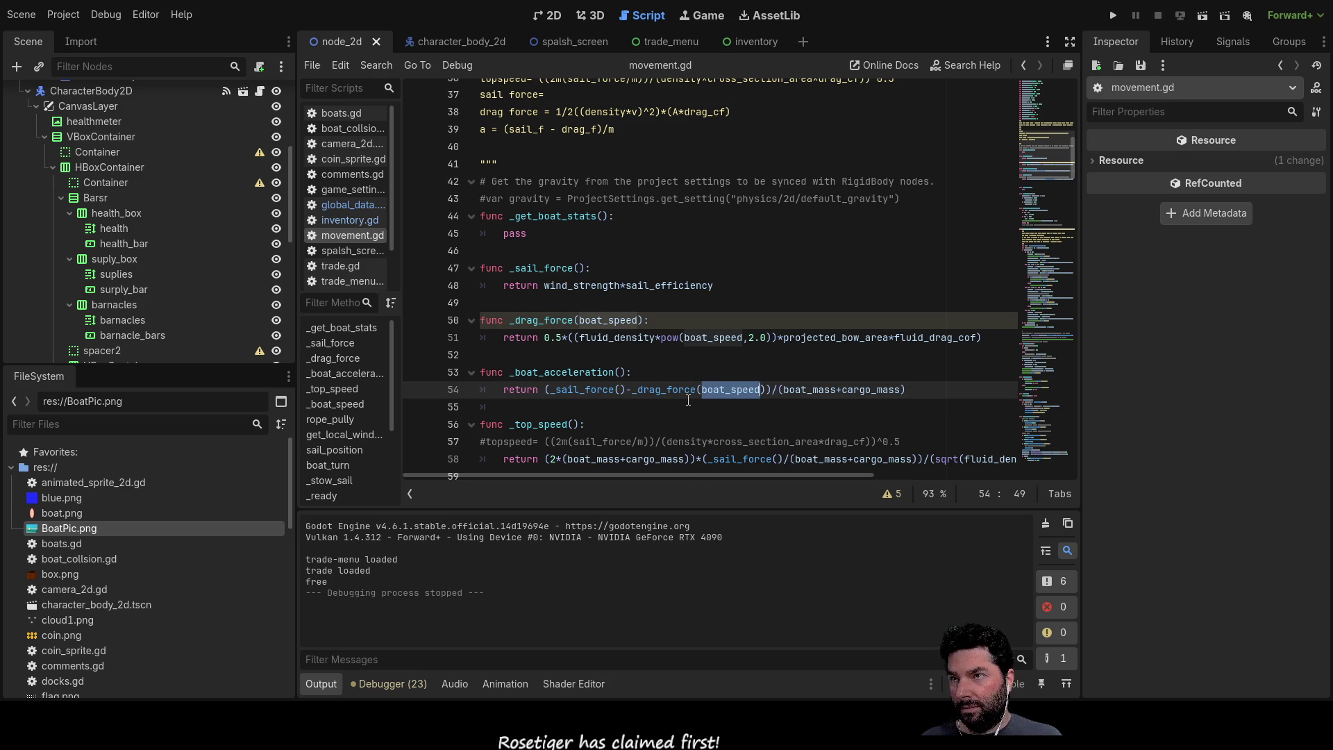
left_click(1113, 14)
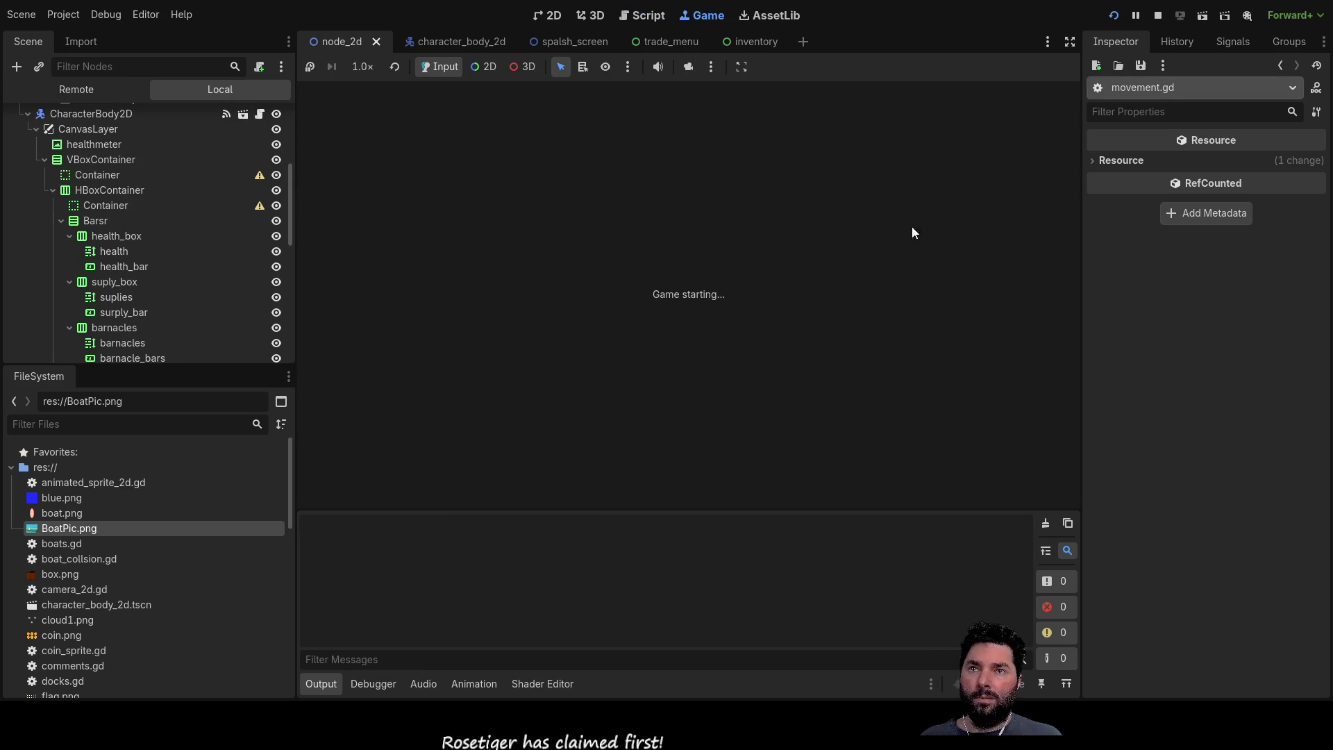
Step: Start the game and sail the boat through several headings with the arrow keys, watching the readouts
left_click(479, 105)
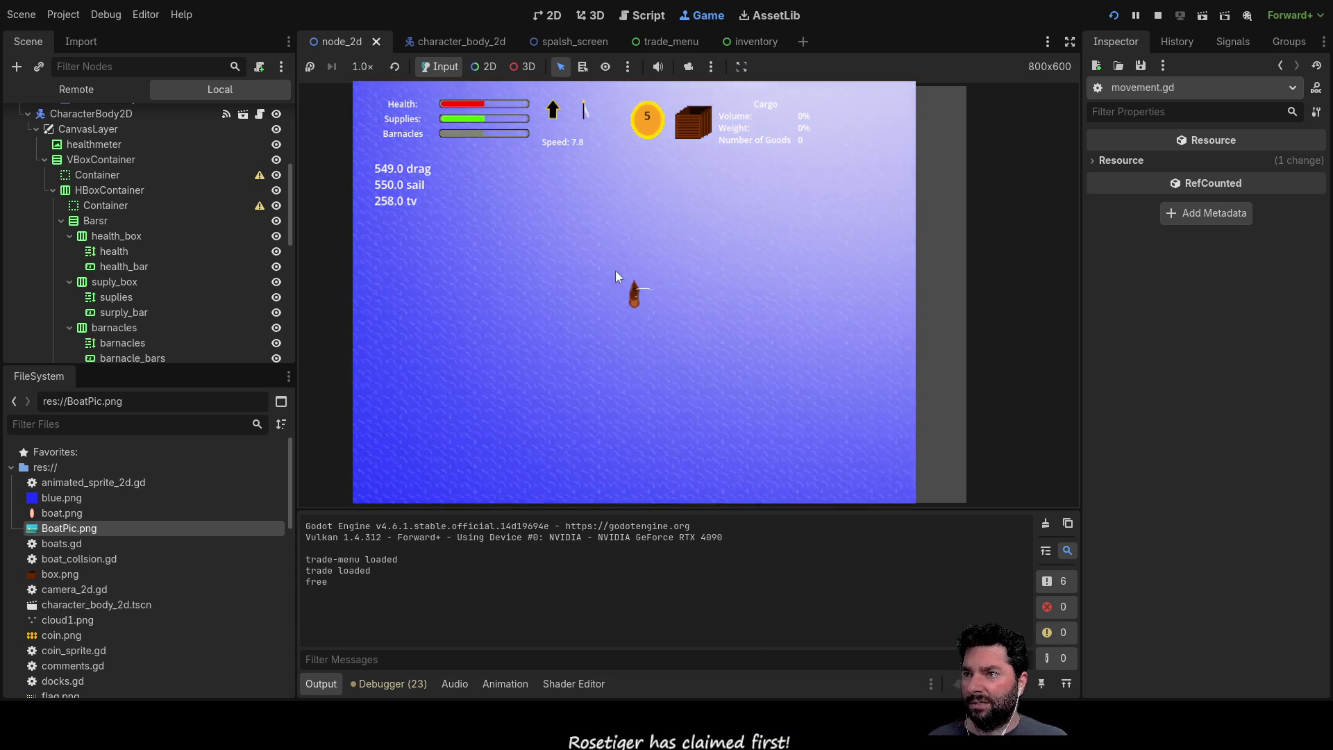
scroll(700, 338, "up", 3)
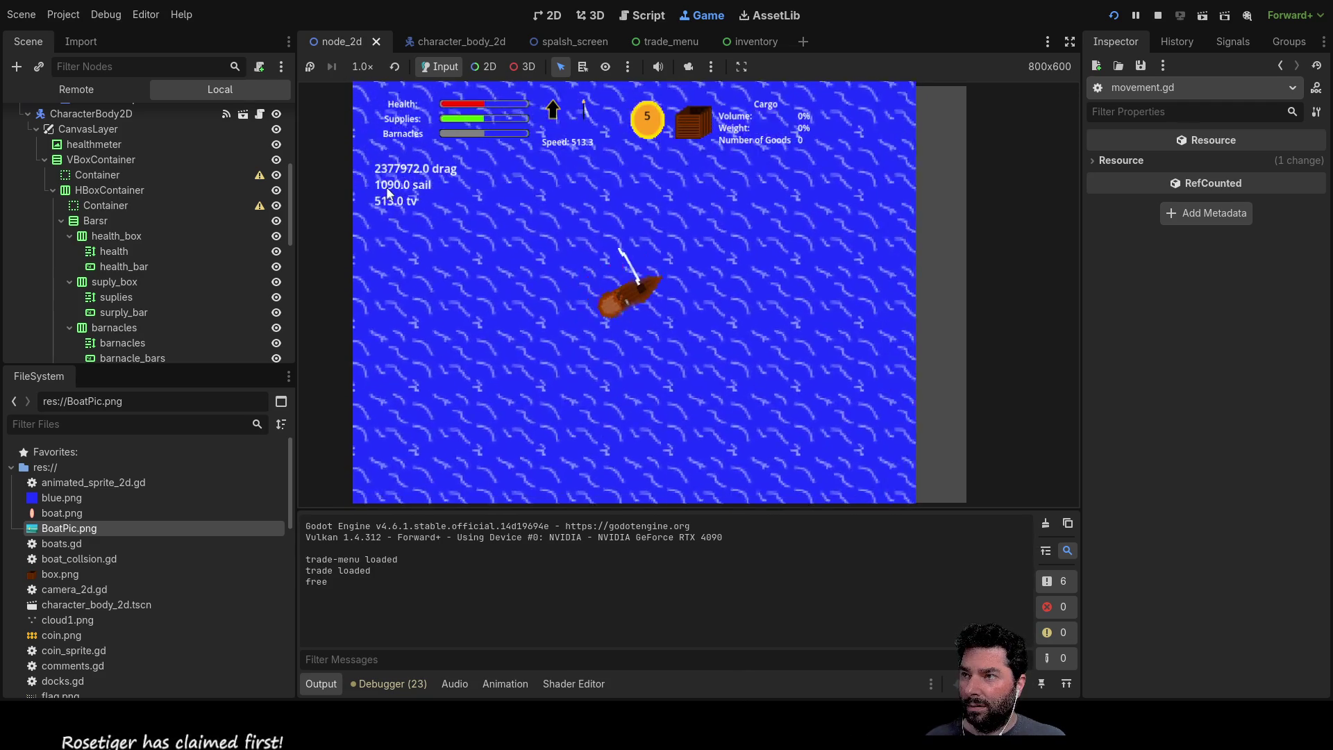
key("Right")
key("Right")
key("Right")
key("Right")
key("Right")
key("Up")
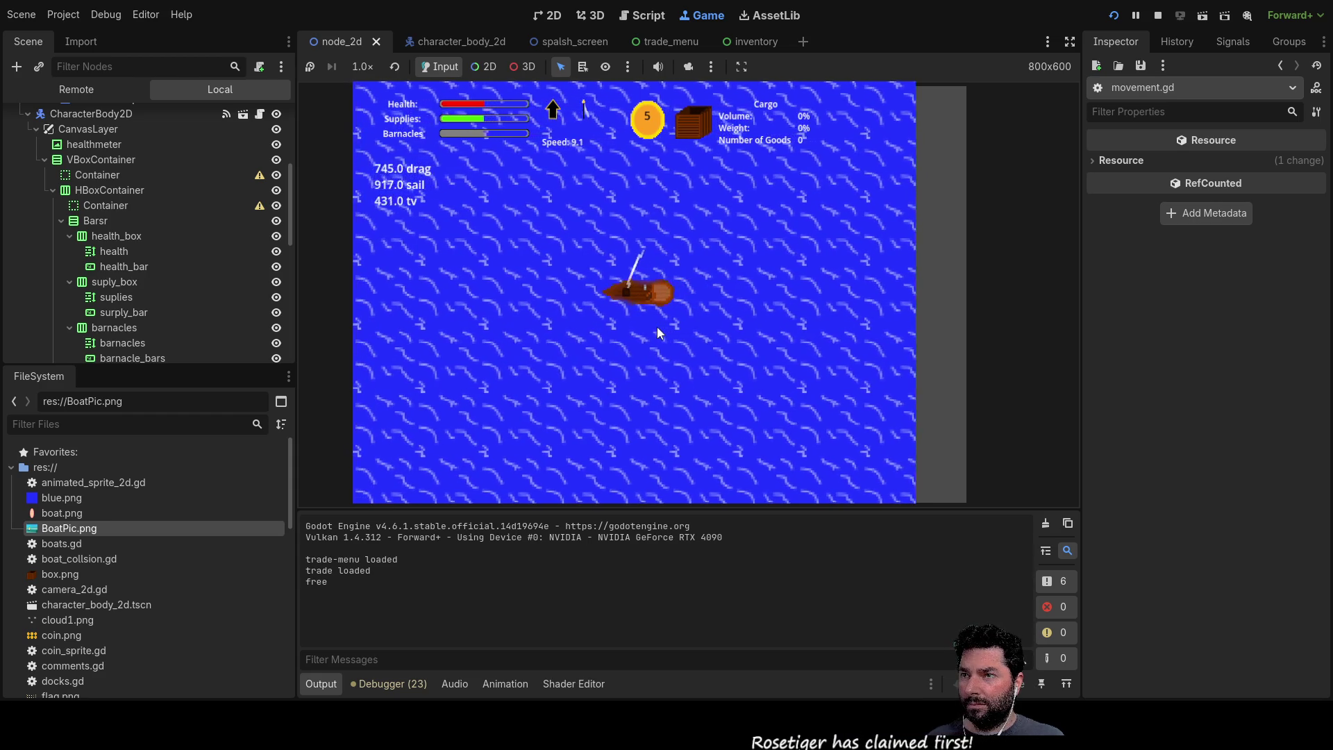
key("Right")
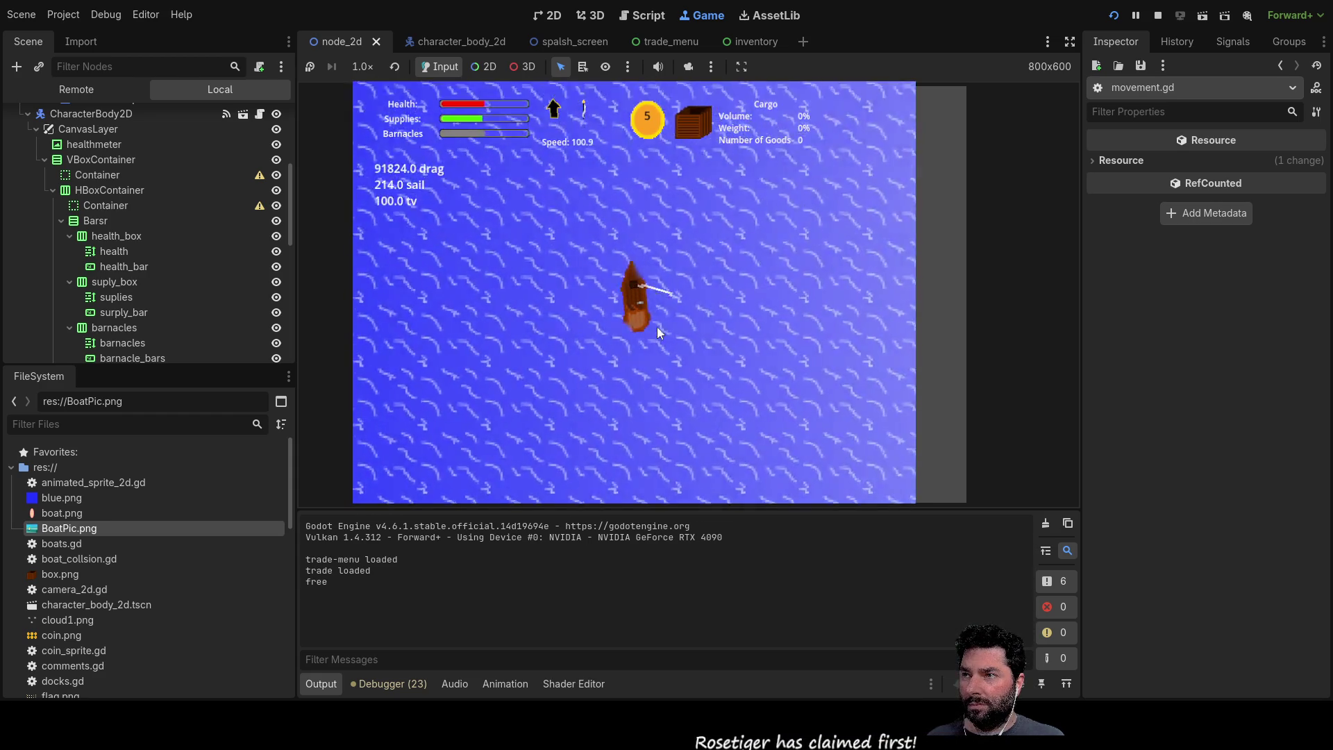
key("Left")
key("Right")
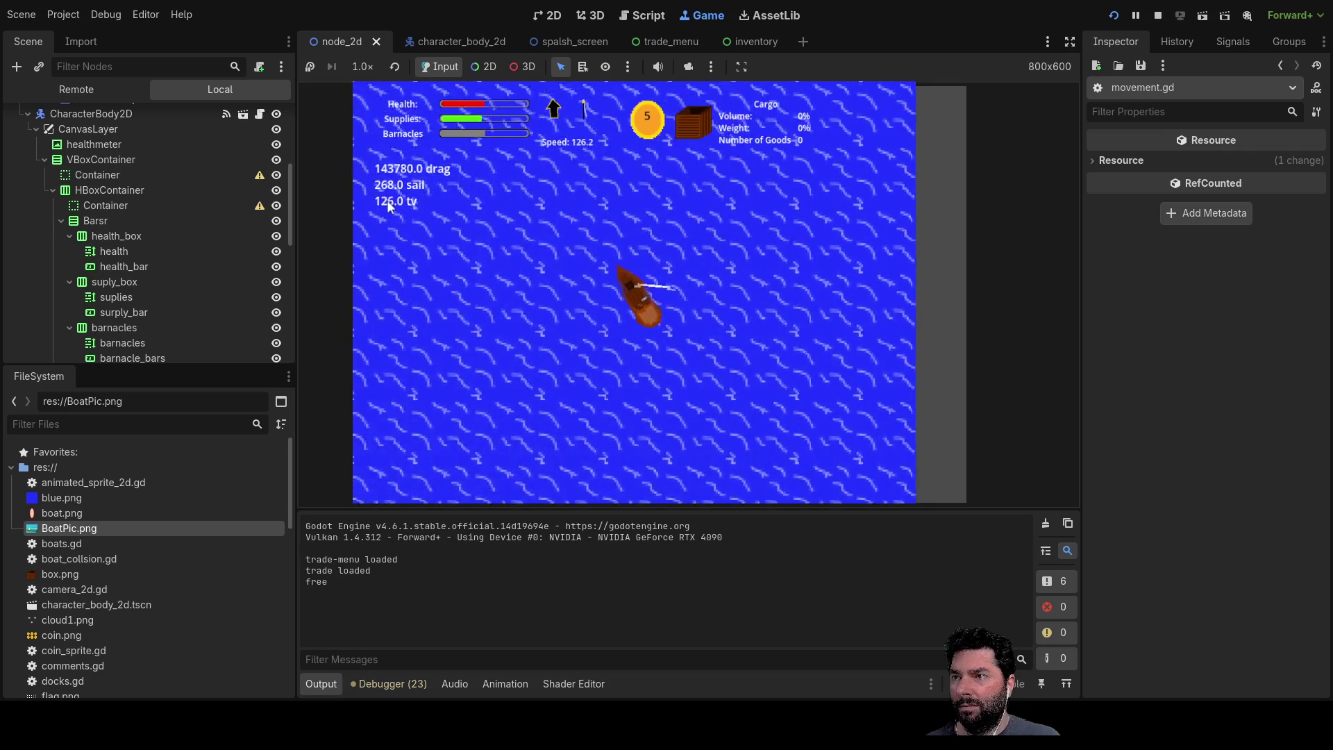
Step: Keep turning the boat with A/D to build speed while drag swings wildly, then stop the game
key("a")
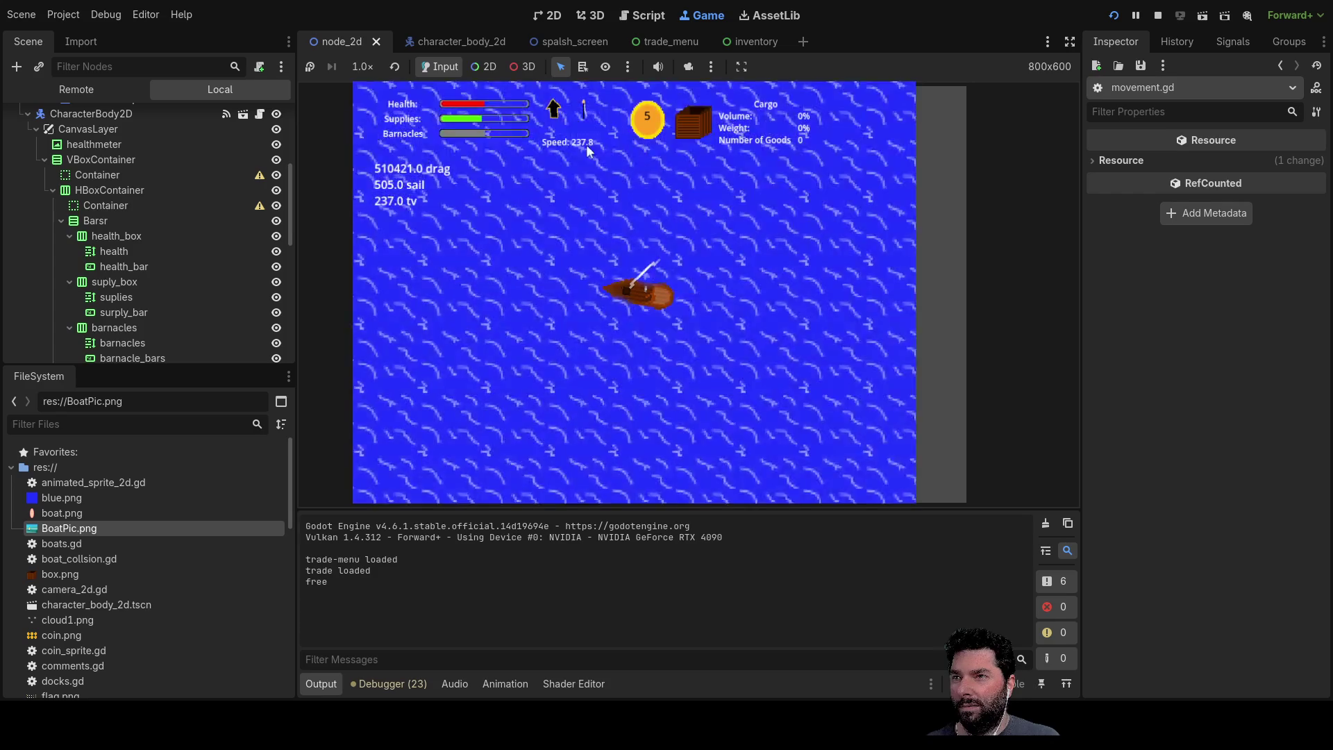
key("d")
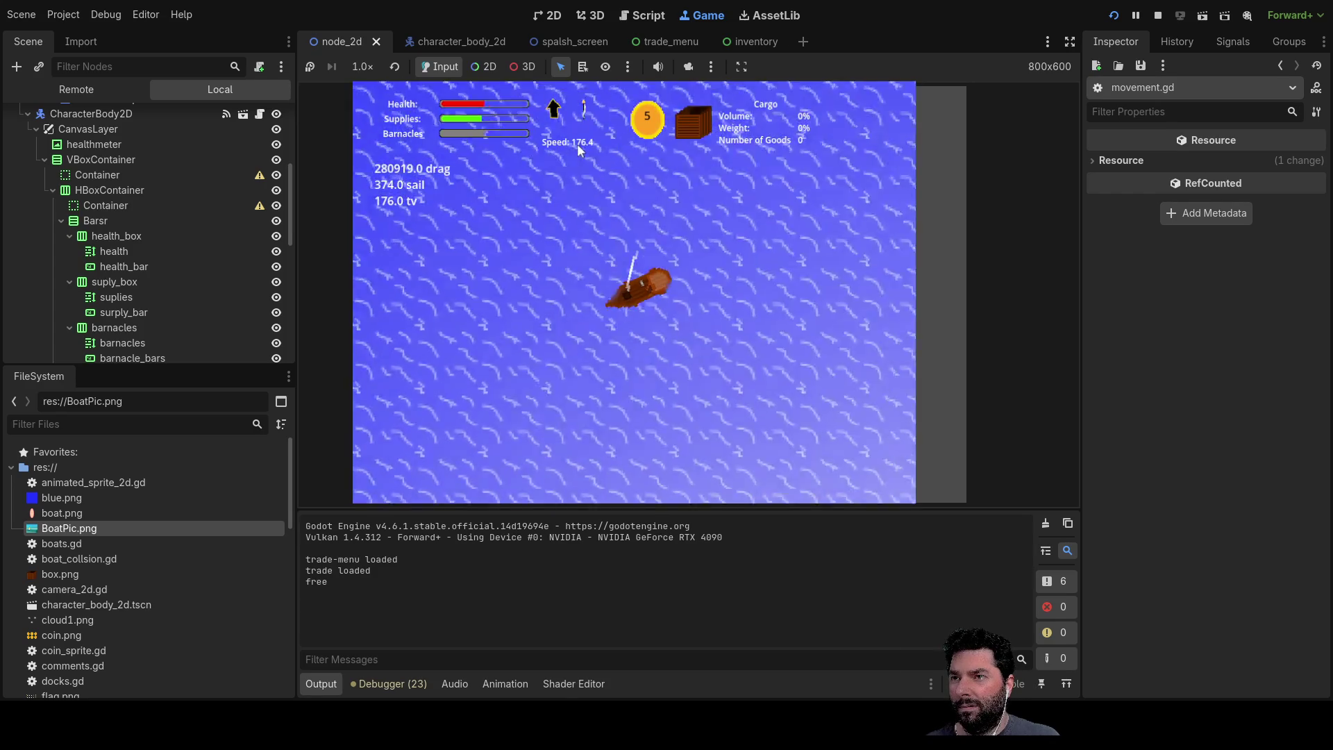
key("a")
key("a")
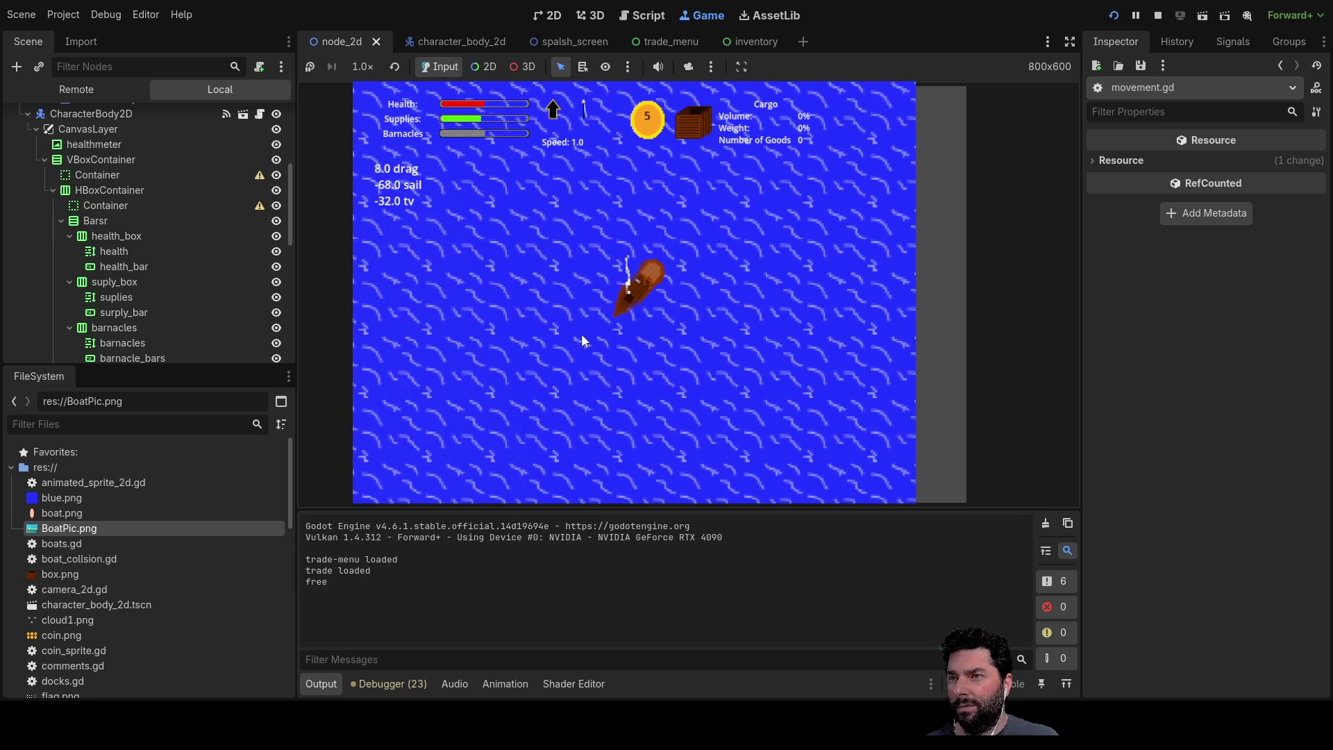
key("a")
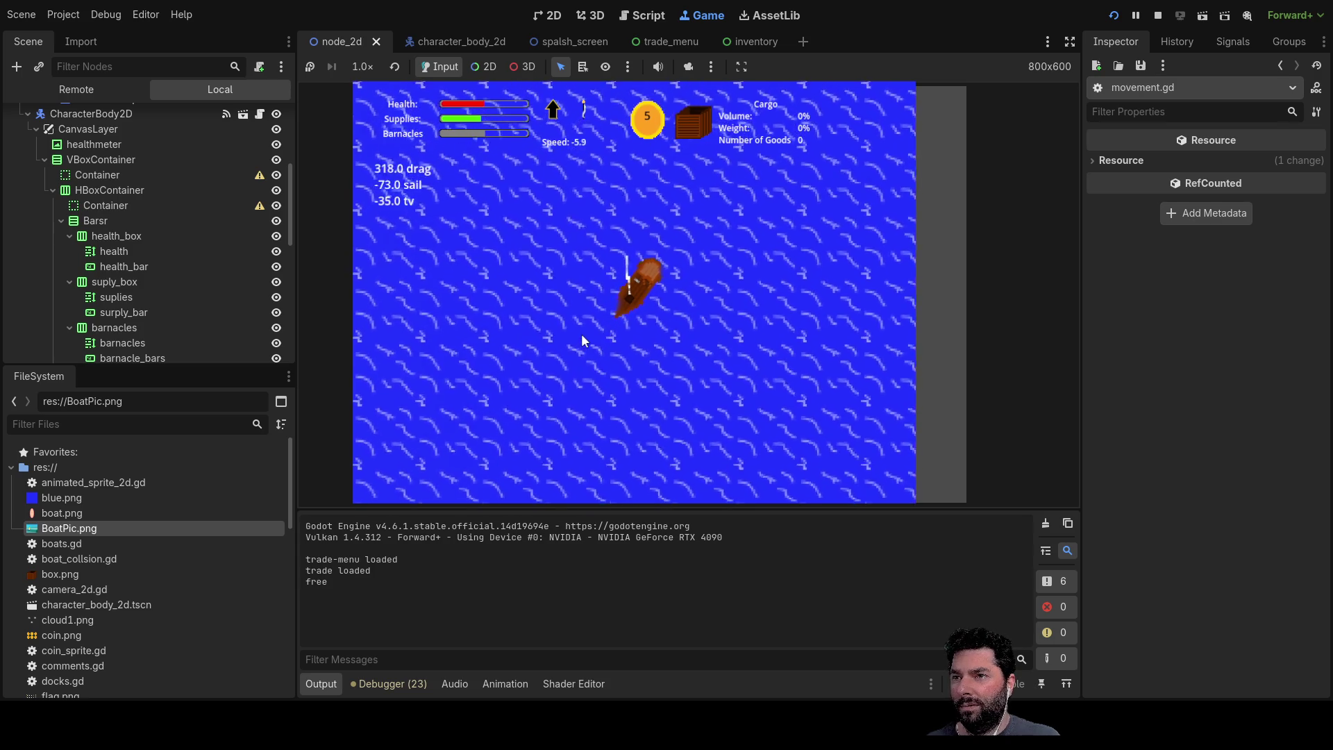
key("a")
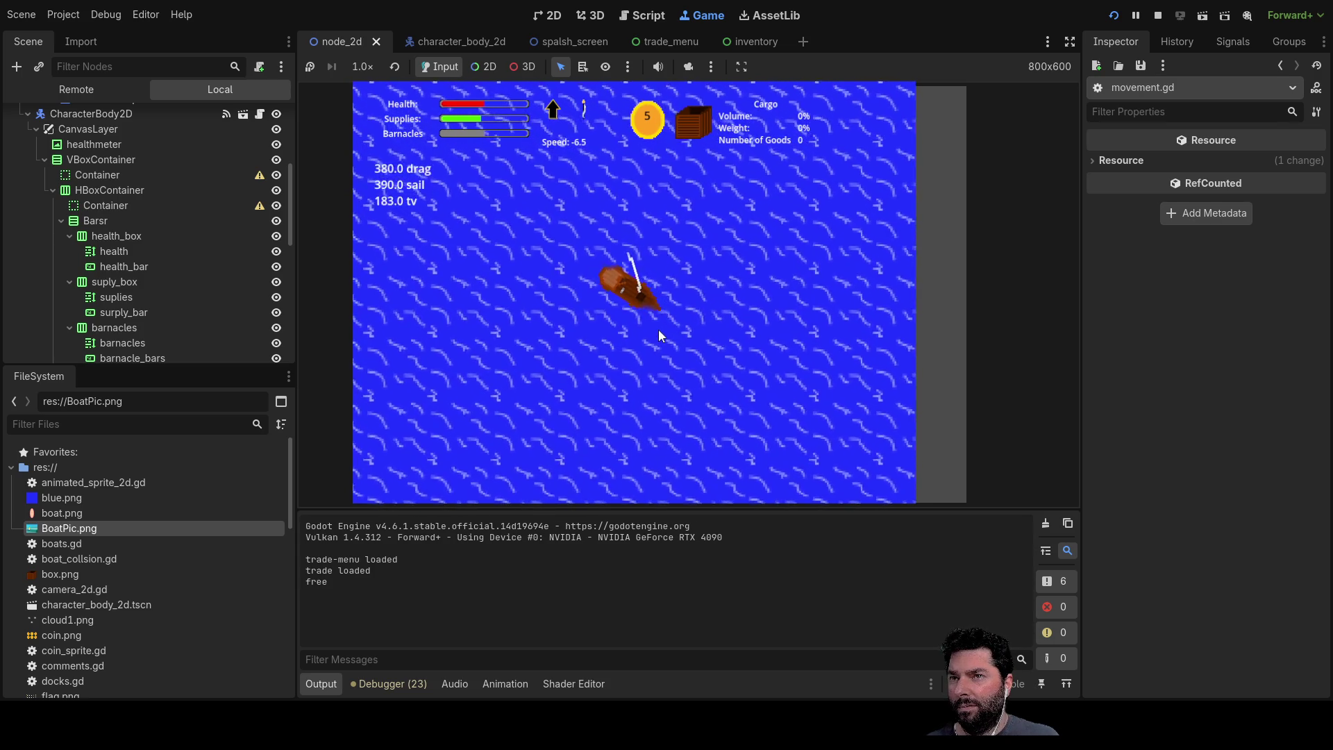
key("a")
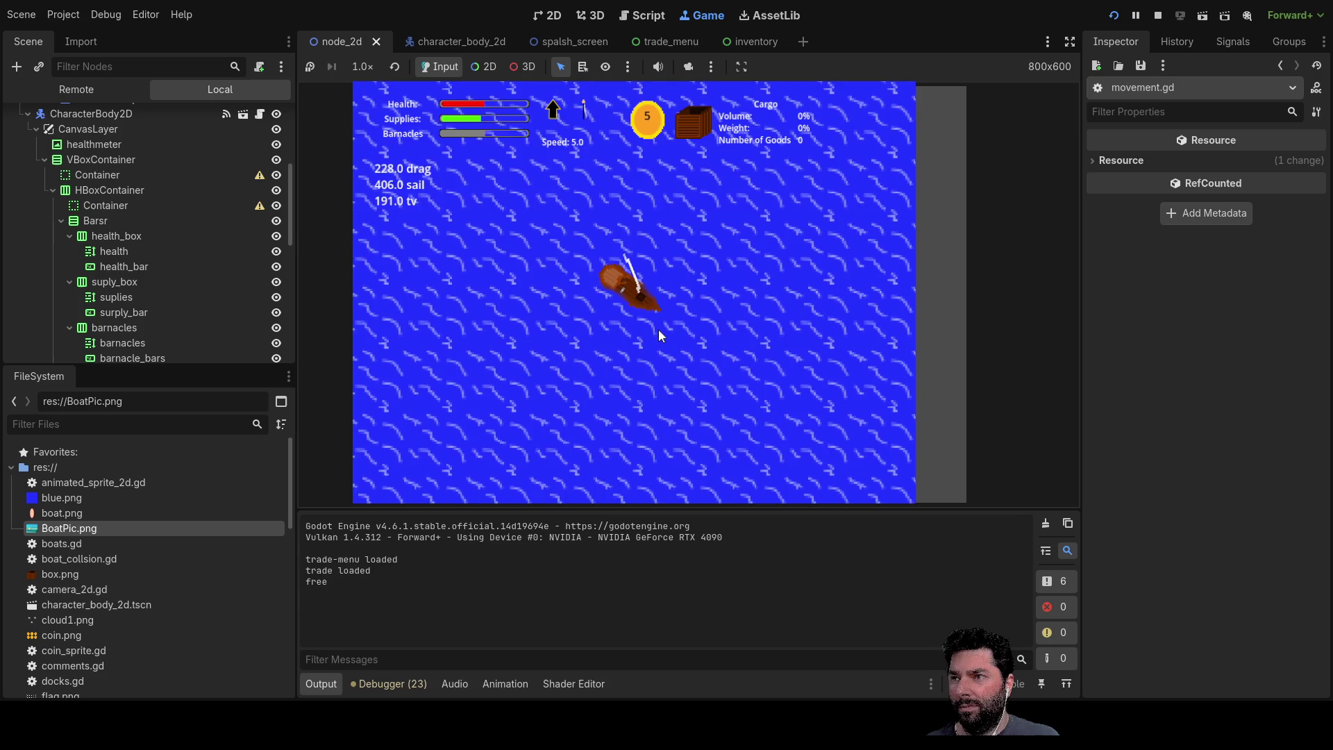
key("a")
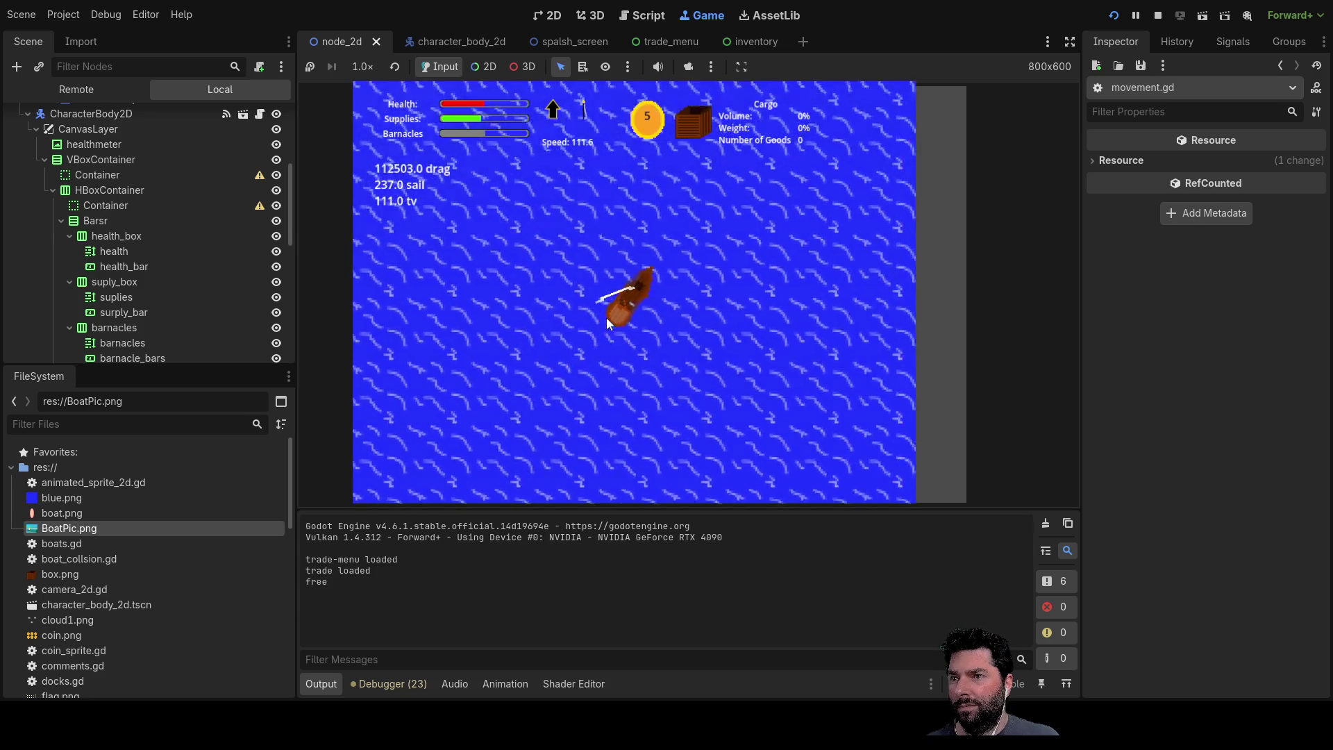
key("d")
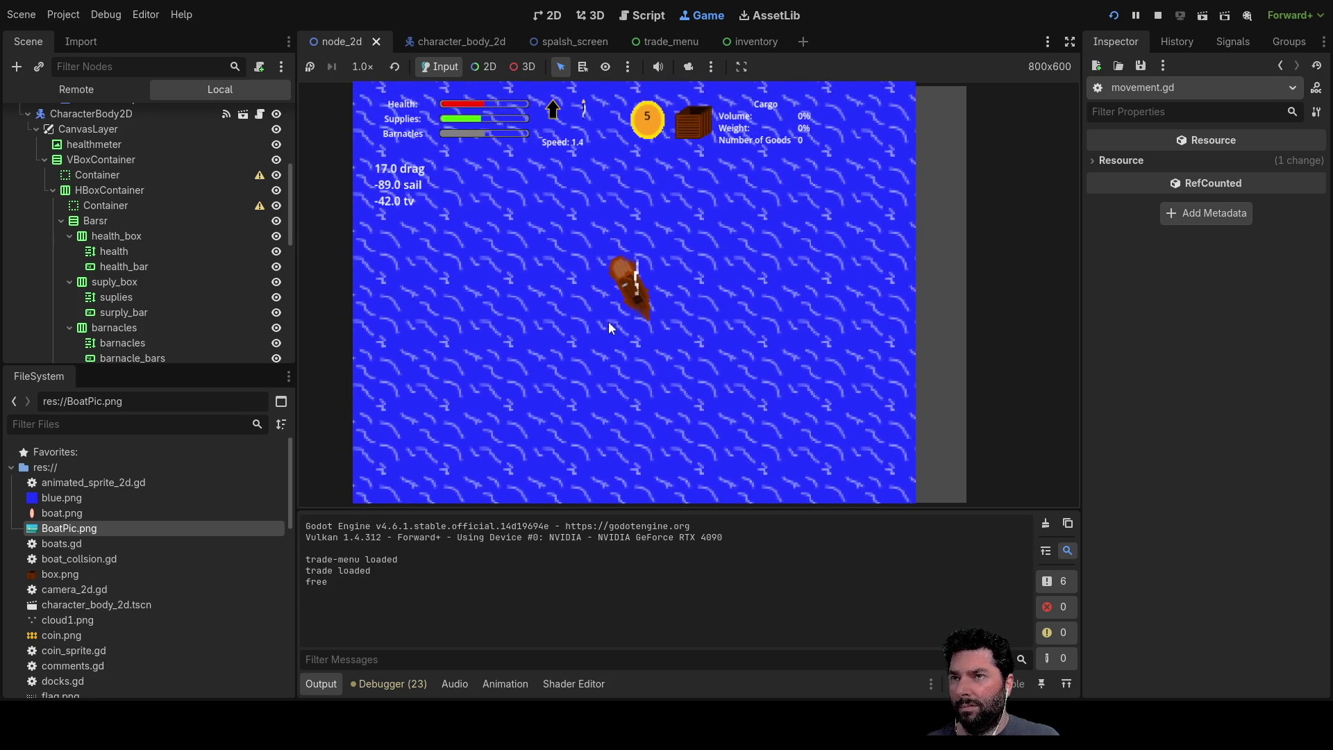
left_click(1158, 16)
scroll(532, 260, "up", 5)
scroll(665, 358, "up", 6)
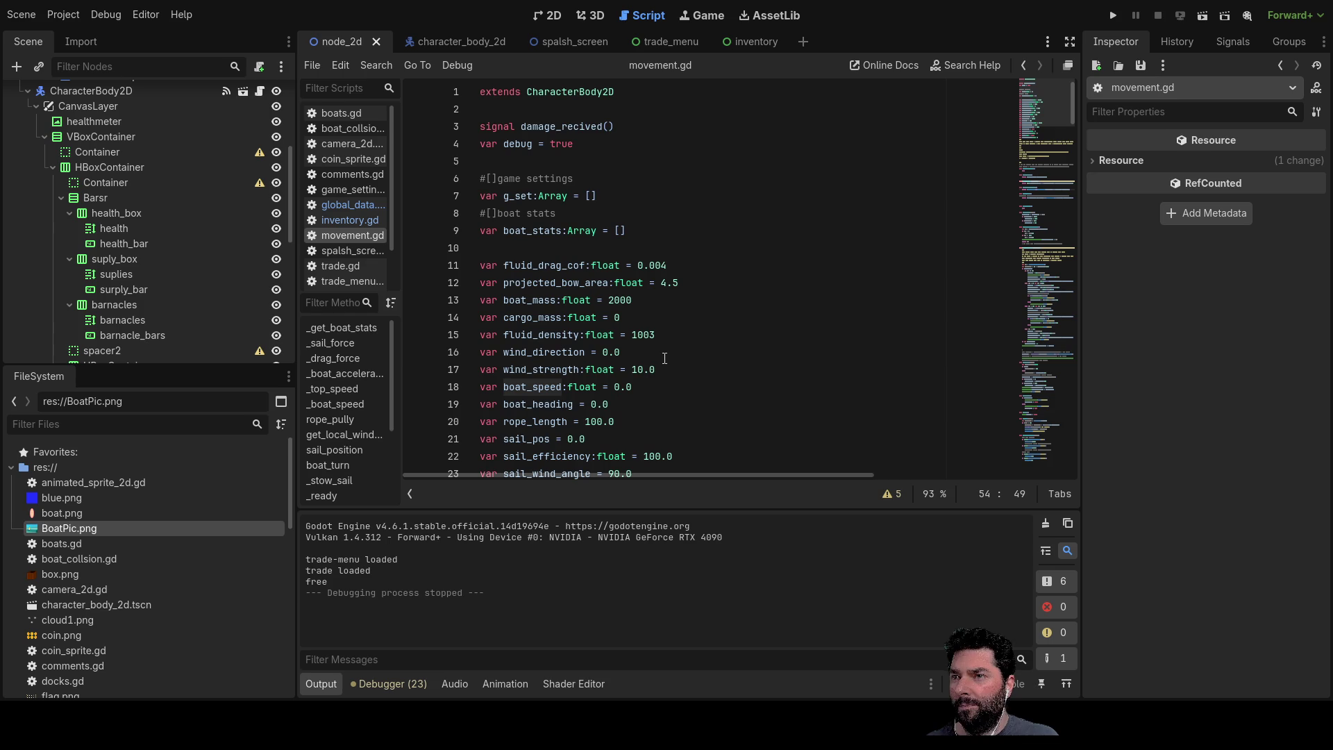
Step: Set boat_mass to 5000 in movement.gd and run the project
left_click(613, 298)
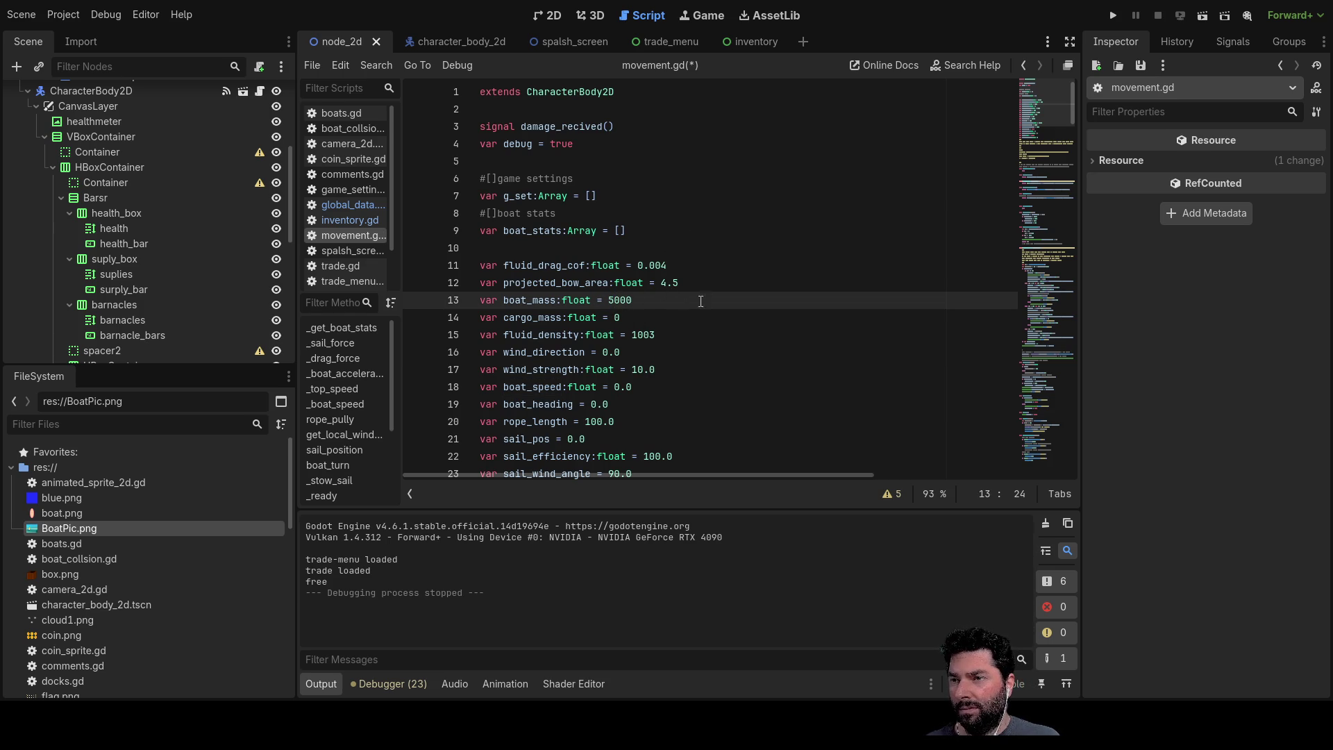
scroll(693, 264, "down", 2)
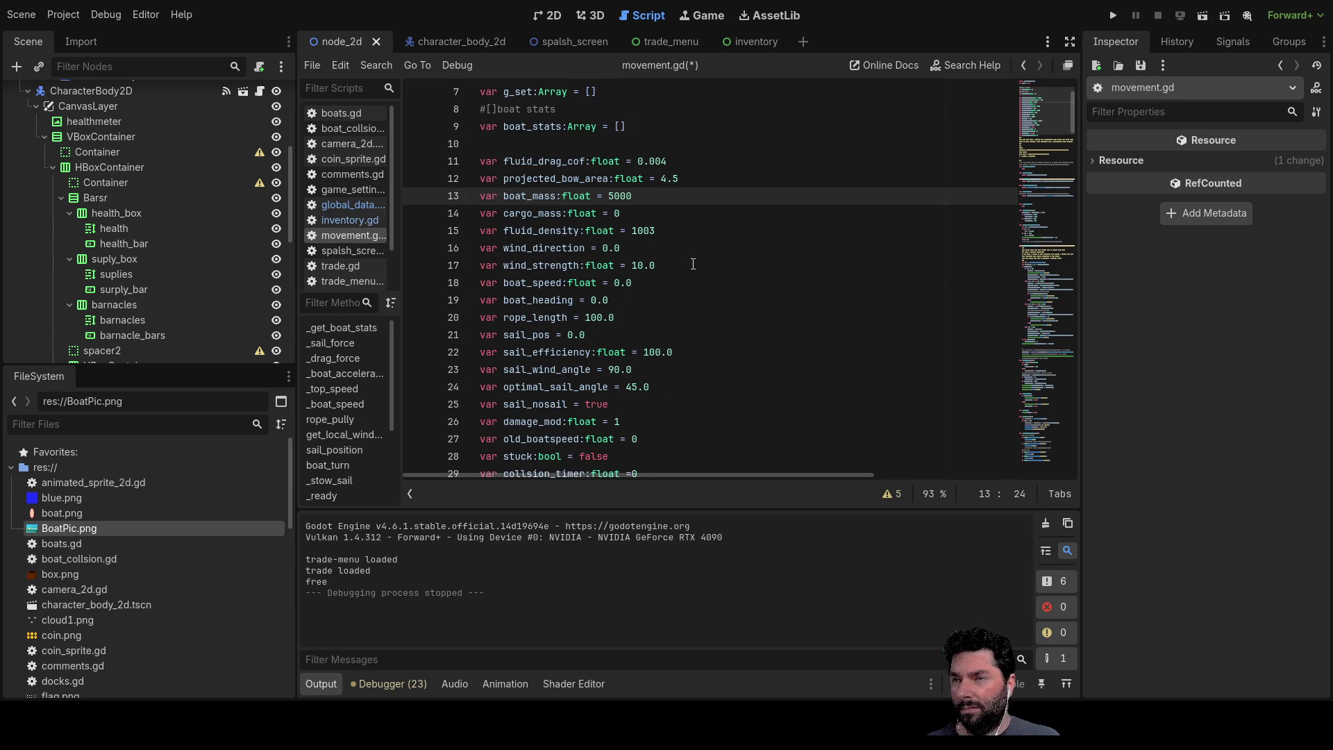
left_click(1114, 17)
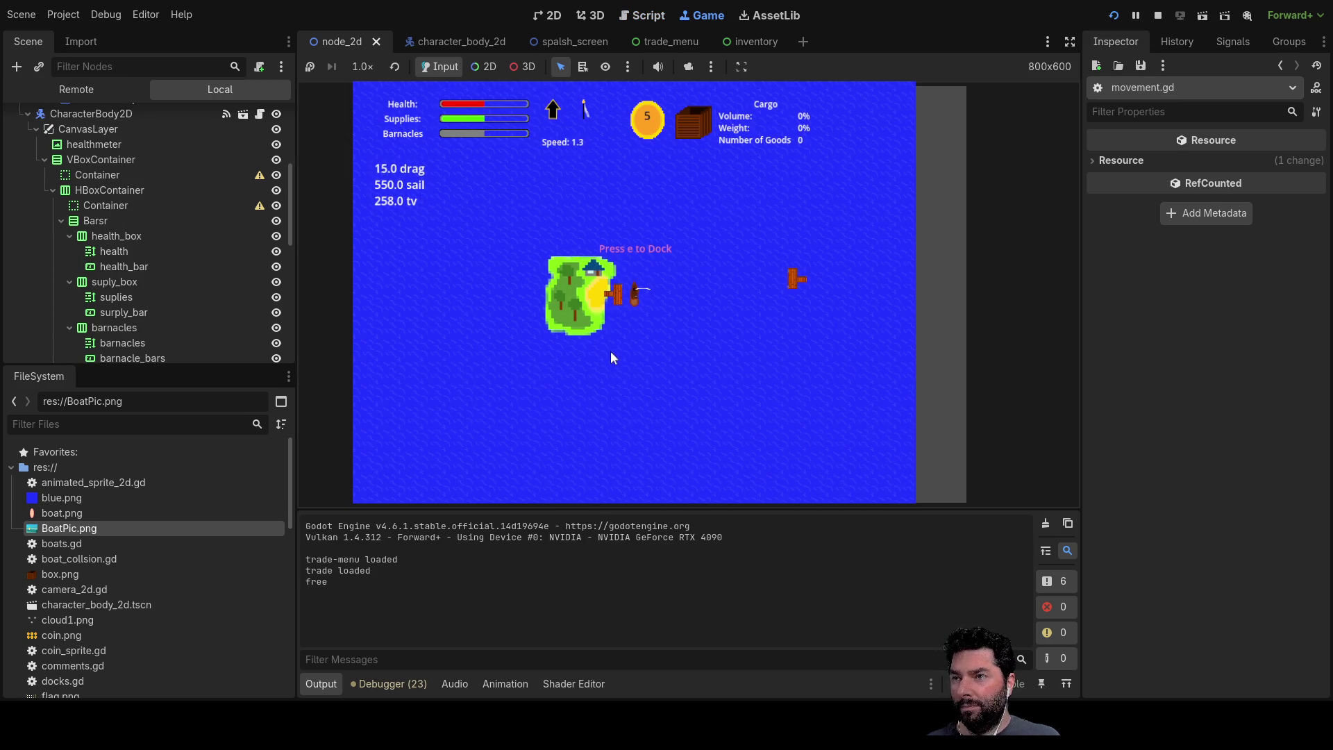
scroll(657, 331, "up", 5)
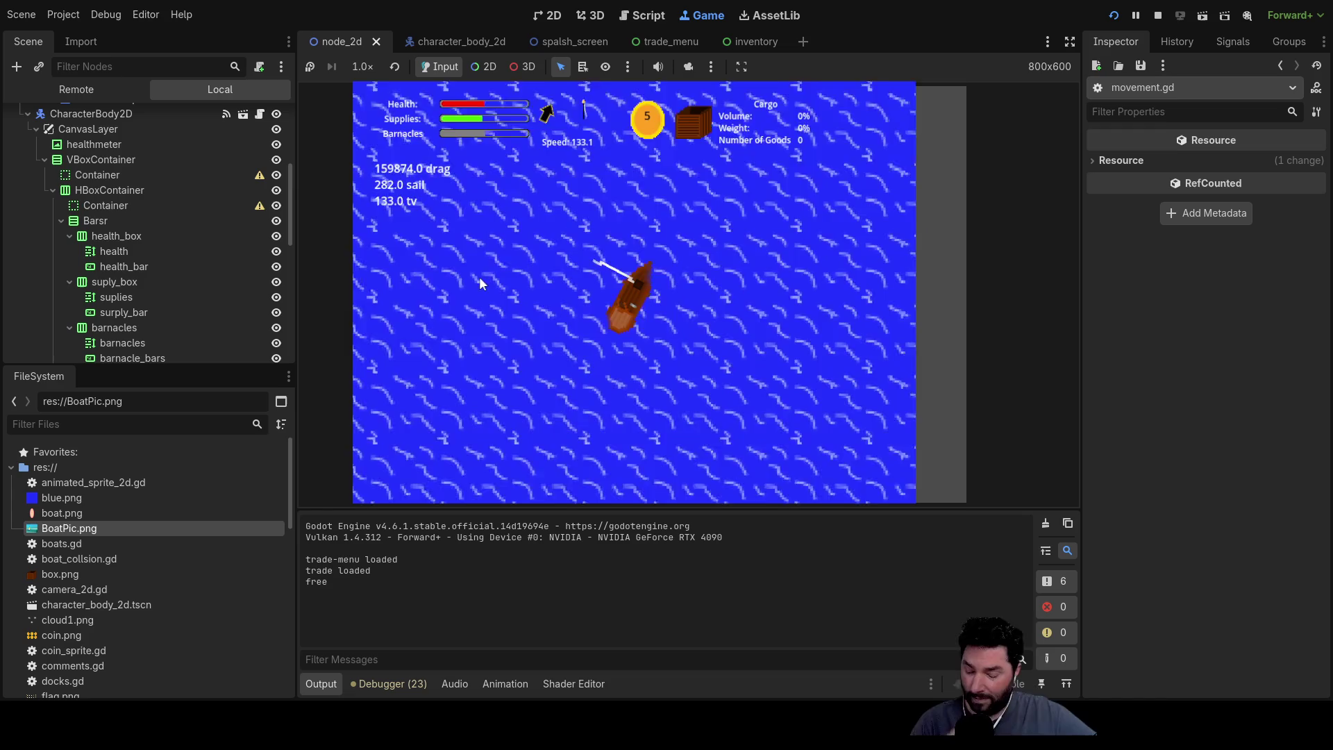
Step: Trim and swing the heavier boat's sail until drag settles at 419 matching sail, then stop with F8
key("Down")
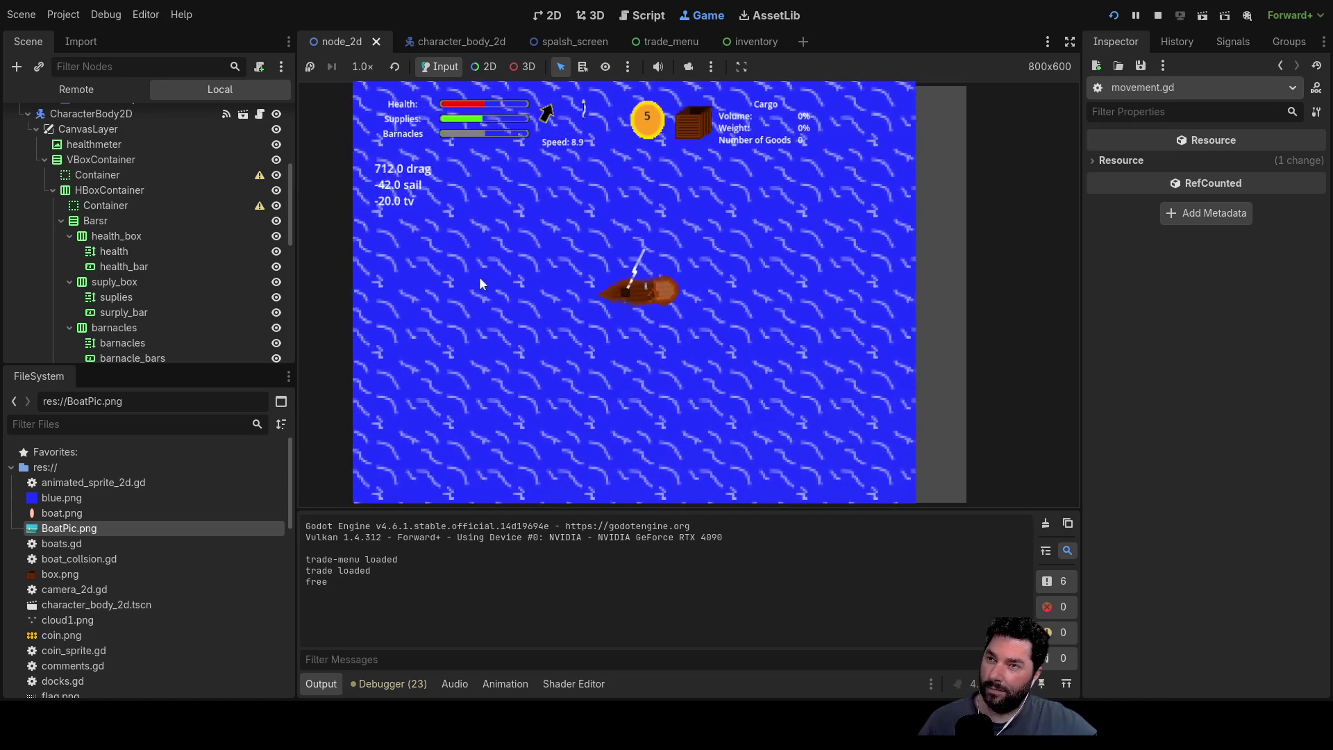
key("Down")
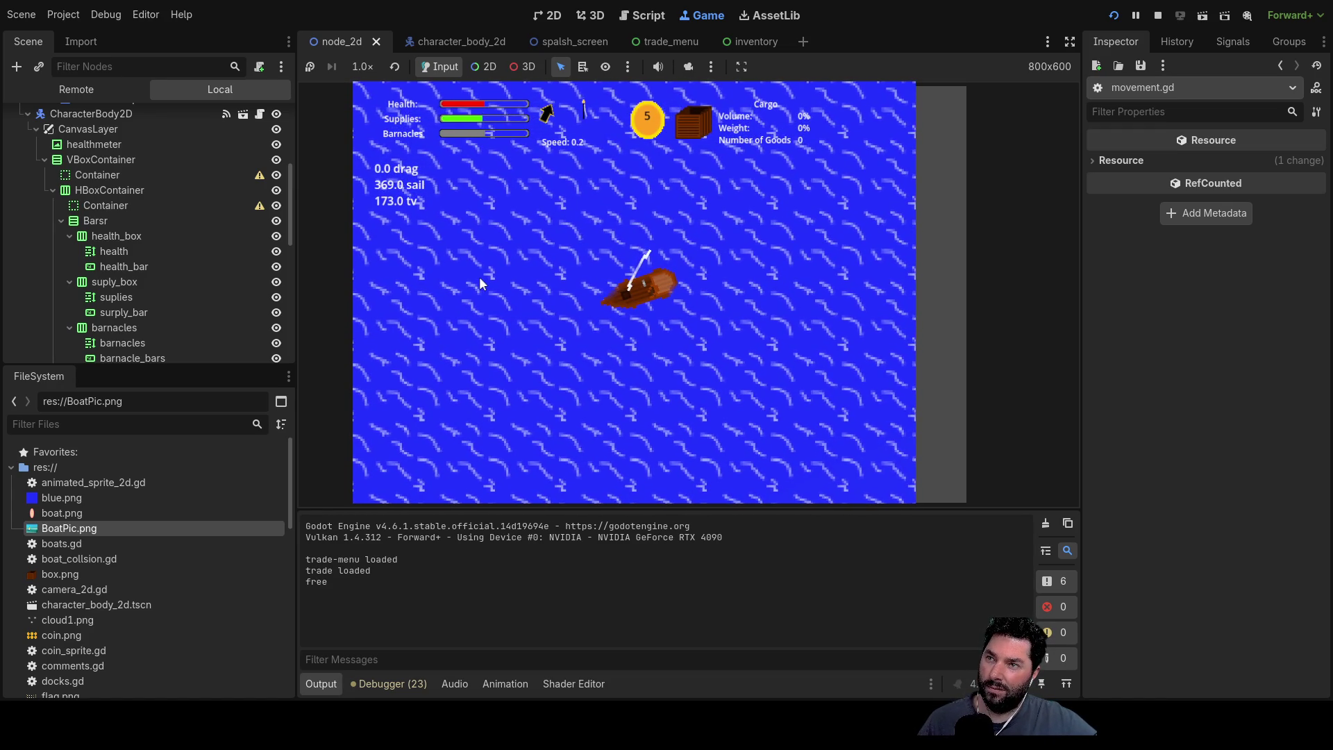
key("Up")
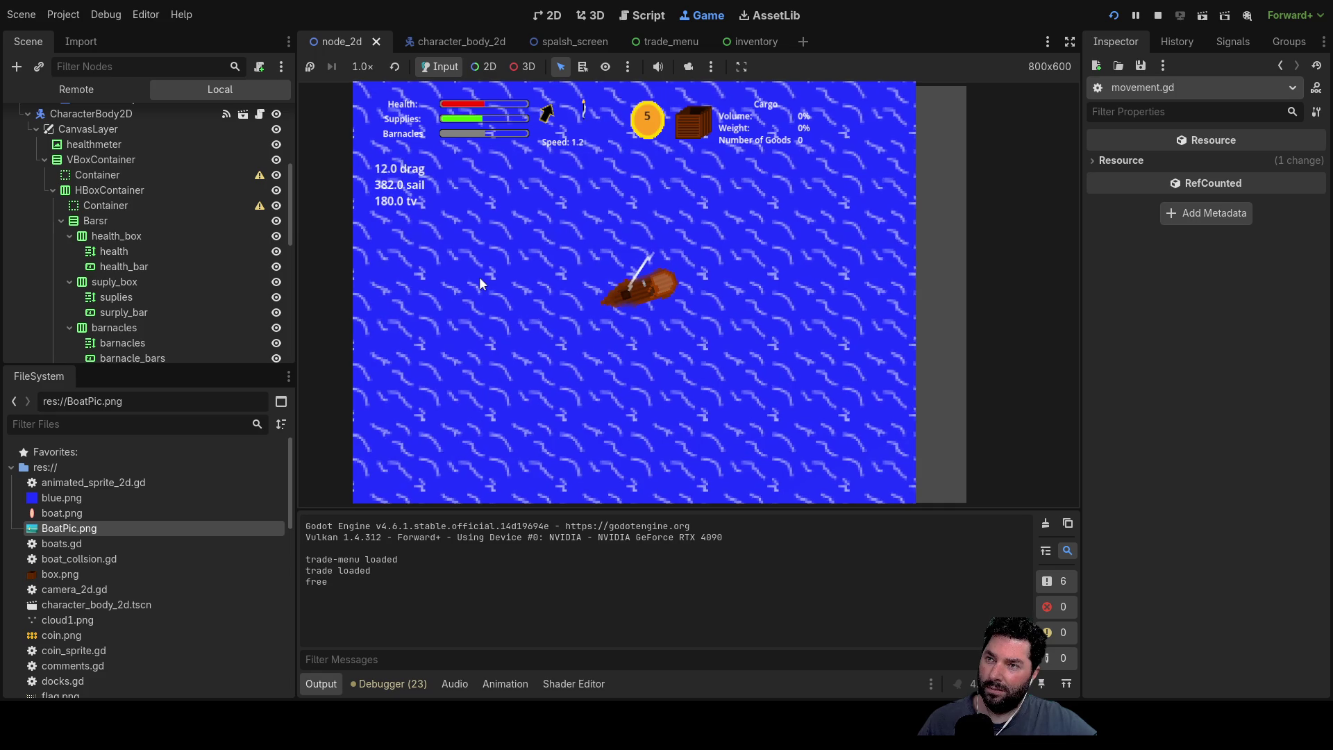
key("Left")
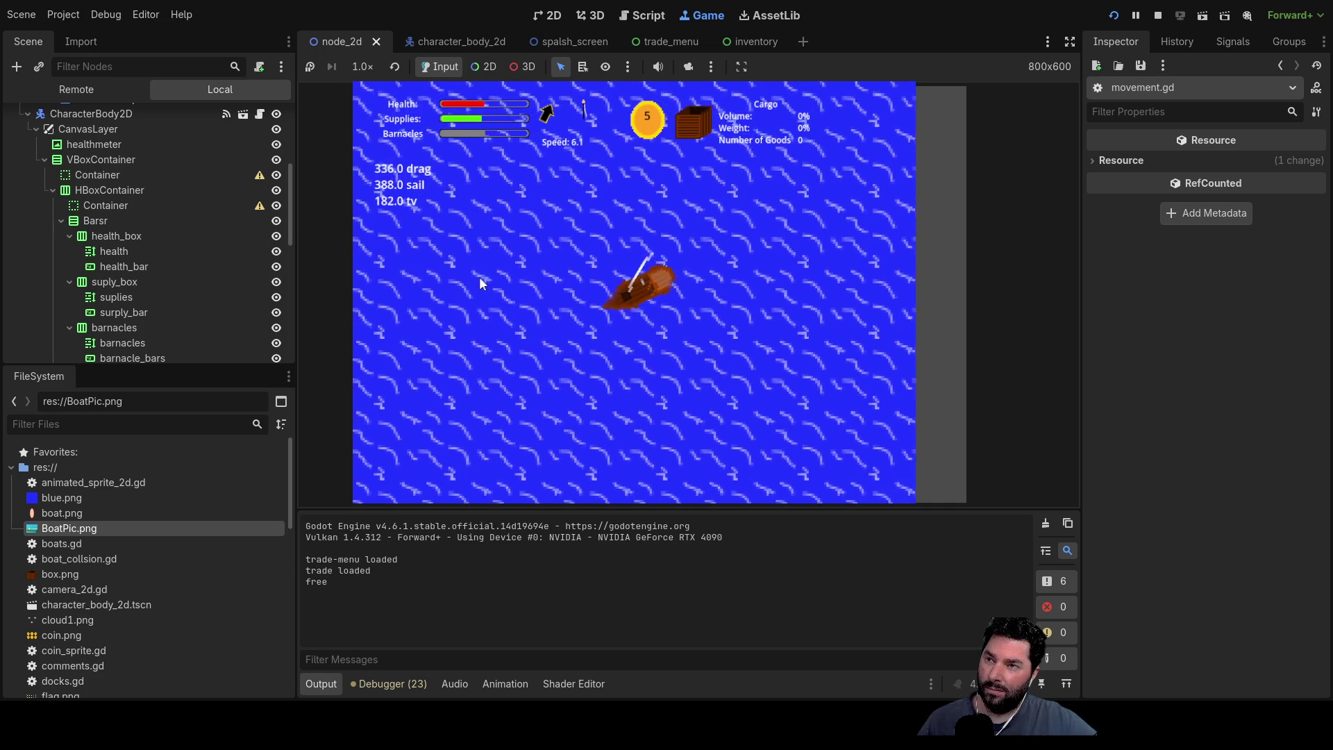
key("Right")
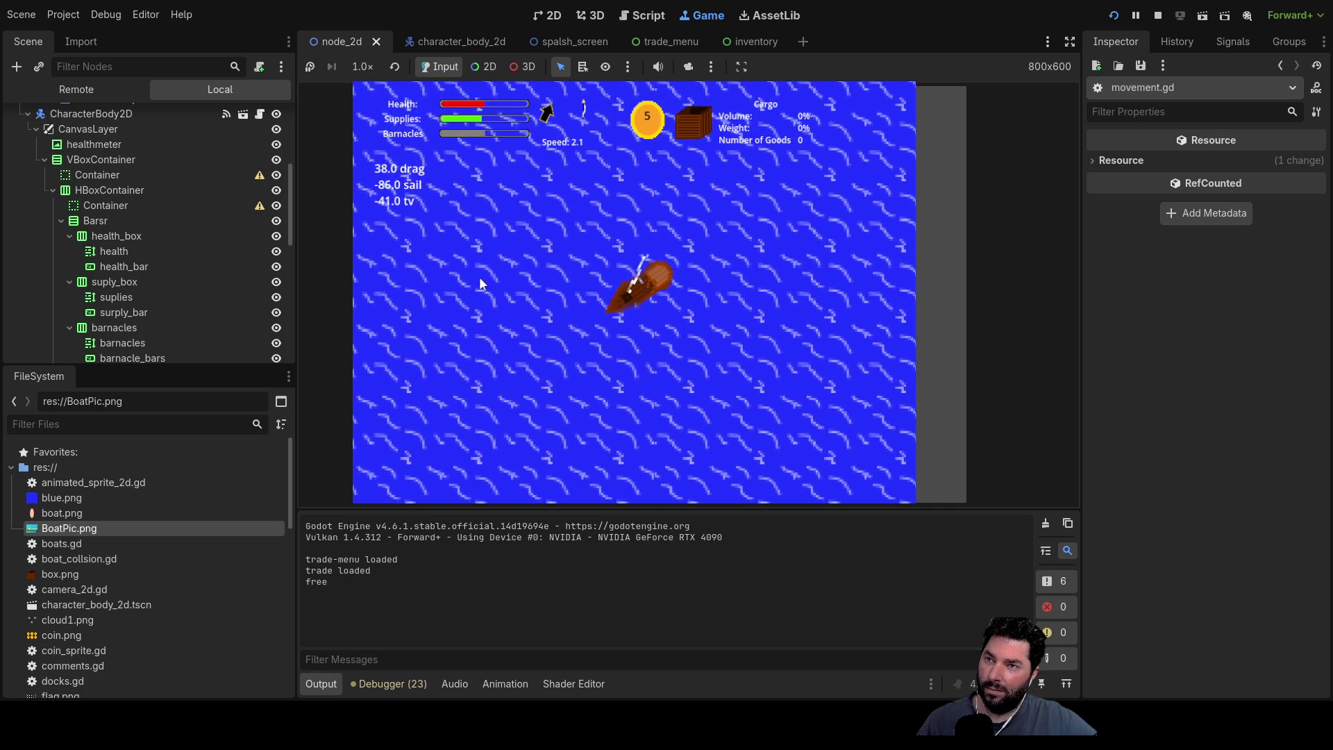
key("Left")
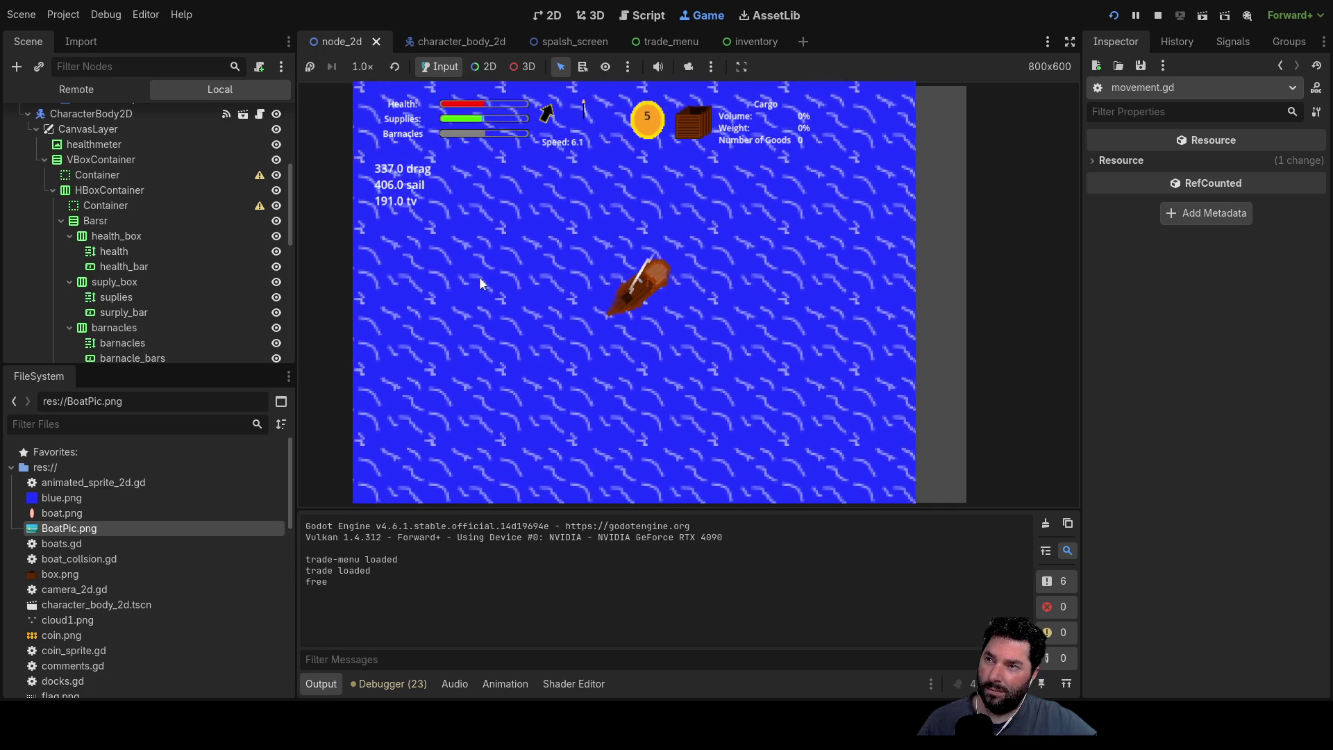
key("Right")
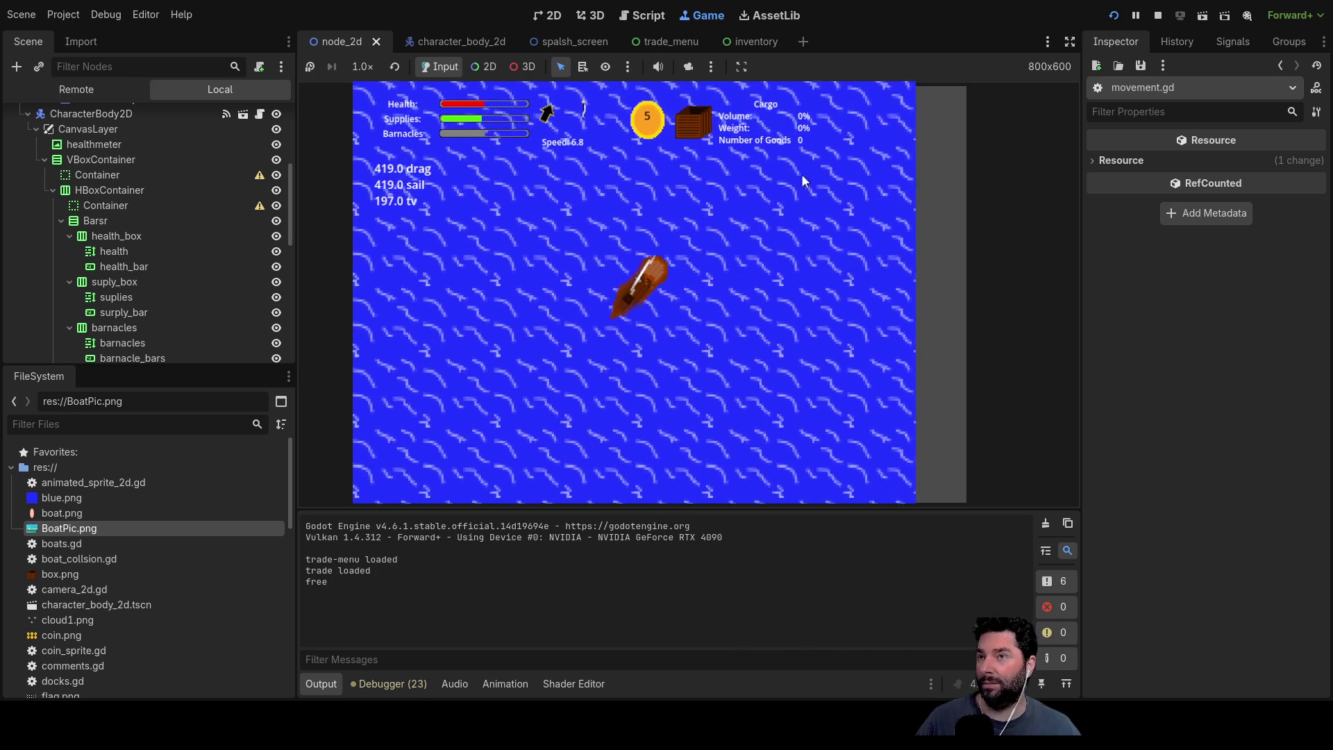
key("F8")
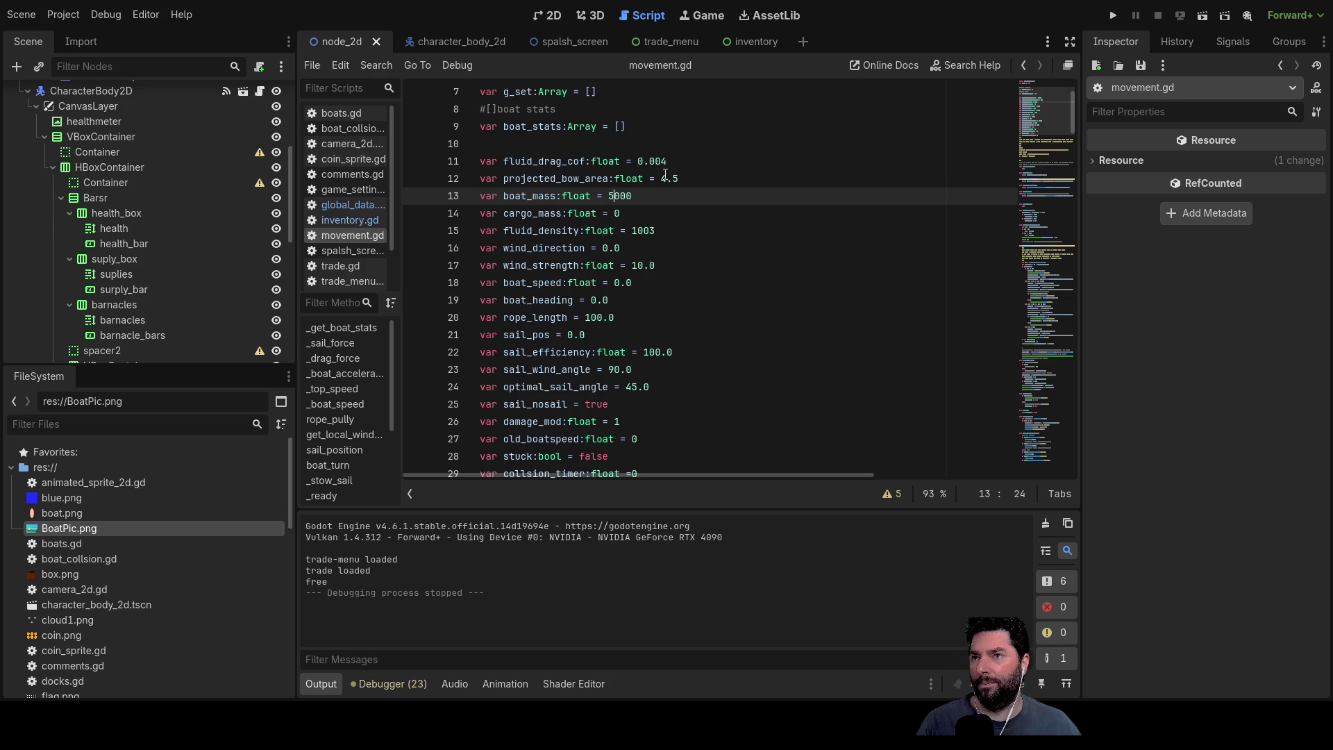
Step: Set projected_bow_area to 9 in movement.gd and run the project
left_click_drag(660, 178, 675, 179)
type("9")
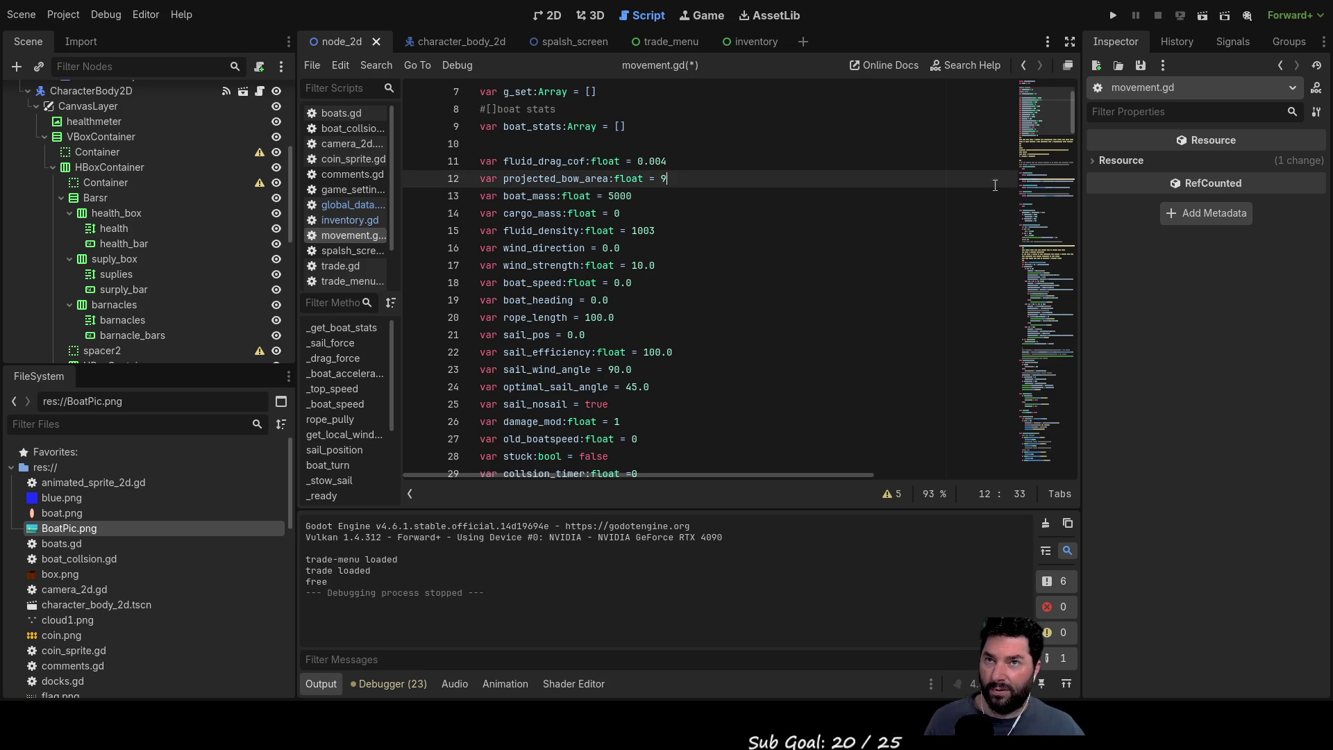
left_click(1115, 15)
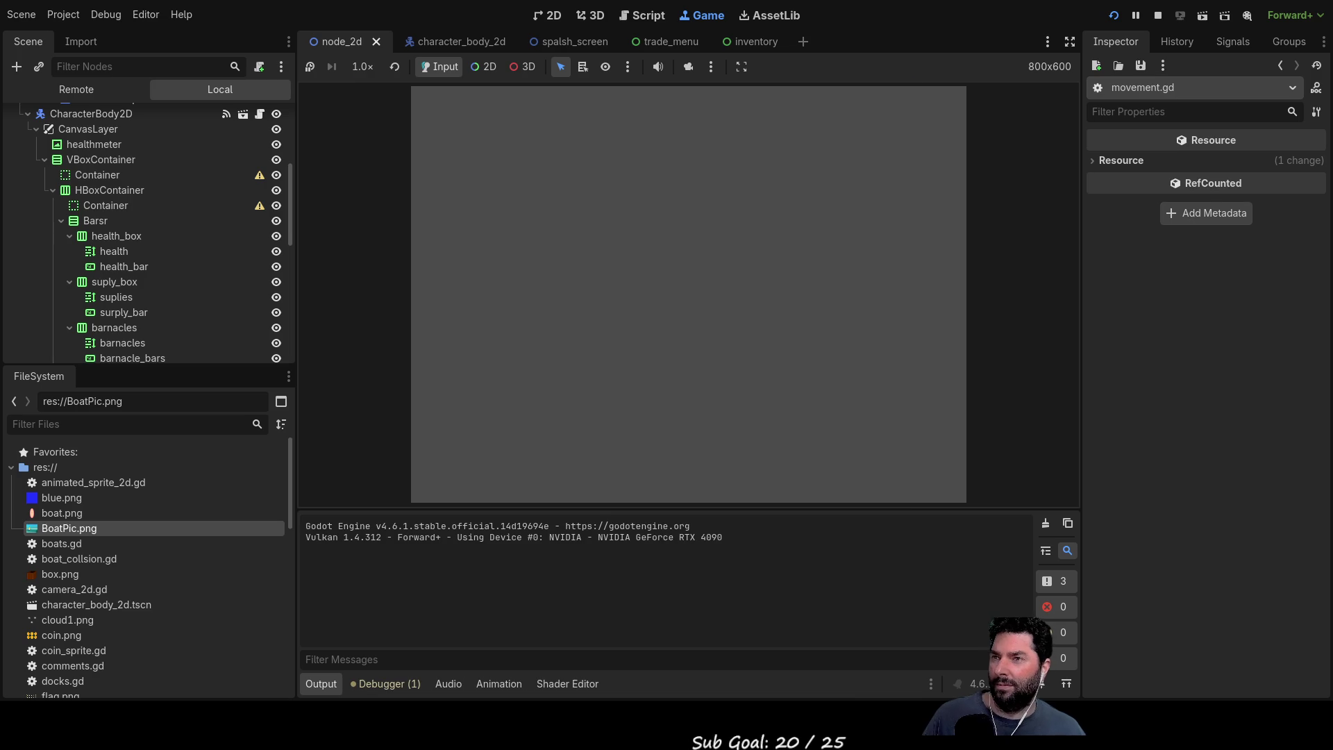
Step: Play the game, steer and reverse the boat while drag swings 75–957, then stop with F8
left_click(486, 108)
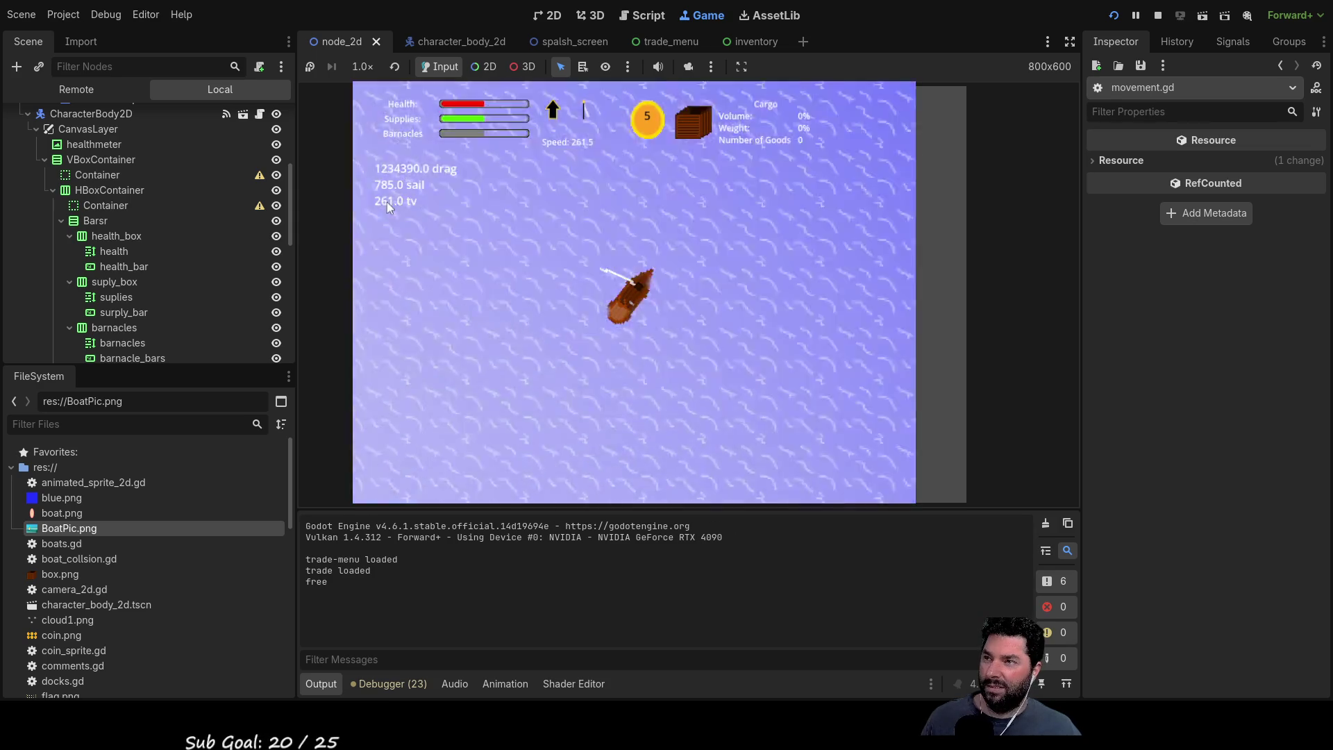
left_click(862, 391)
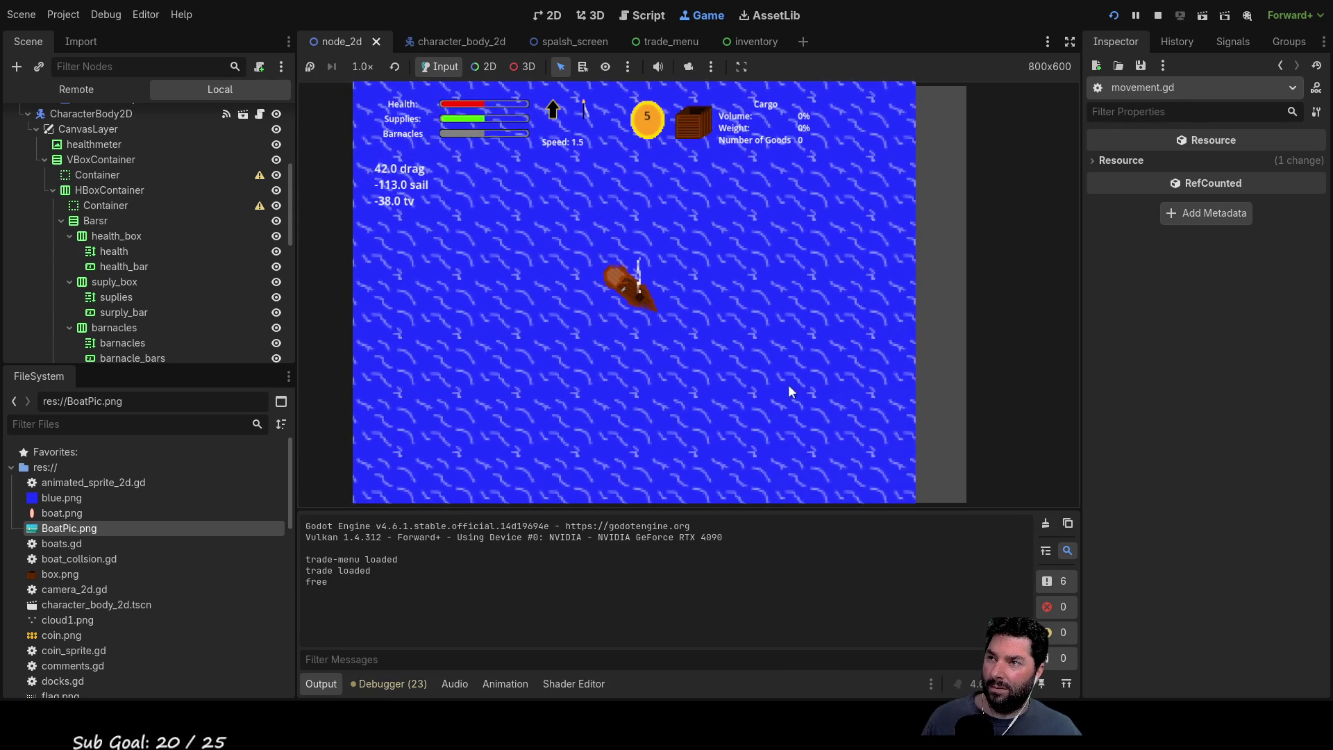
key("s")
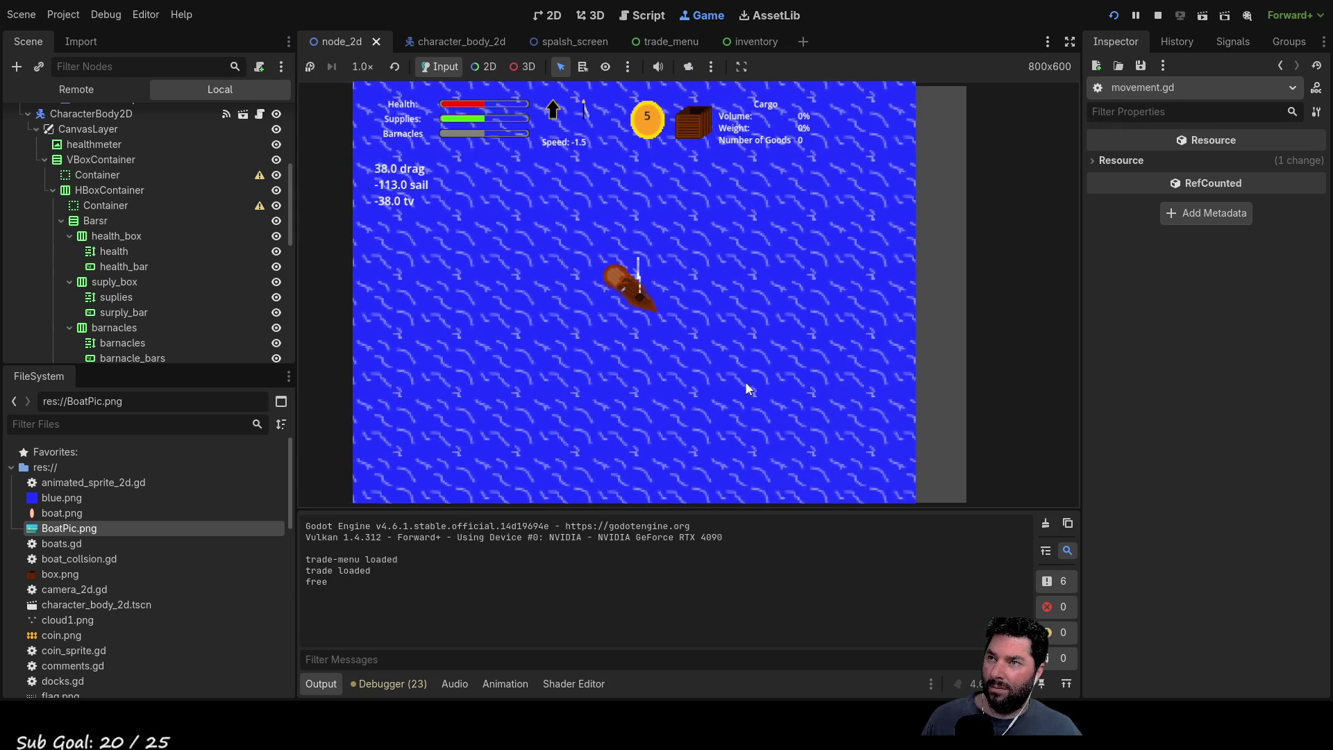
key("d")
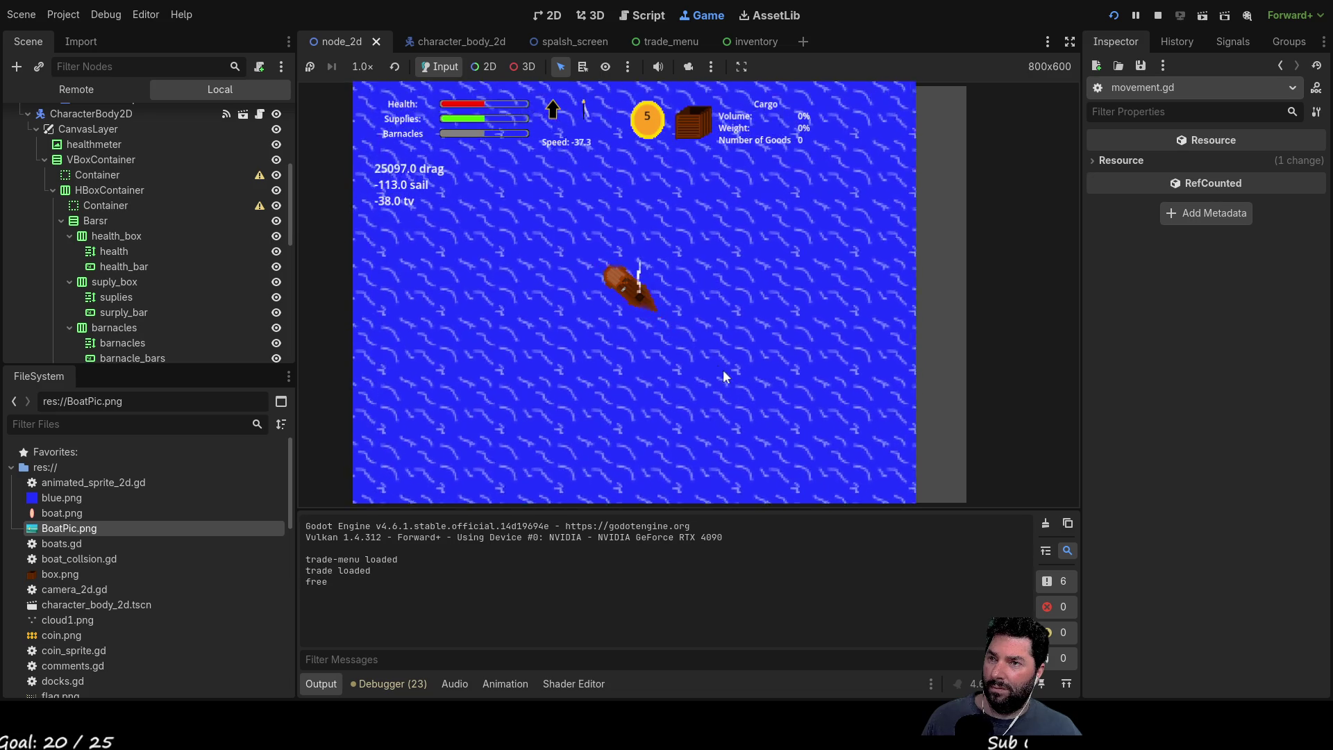
key("a")
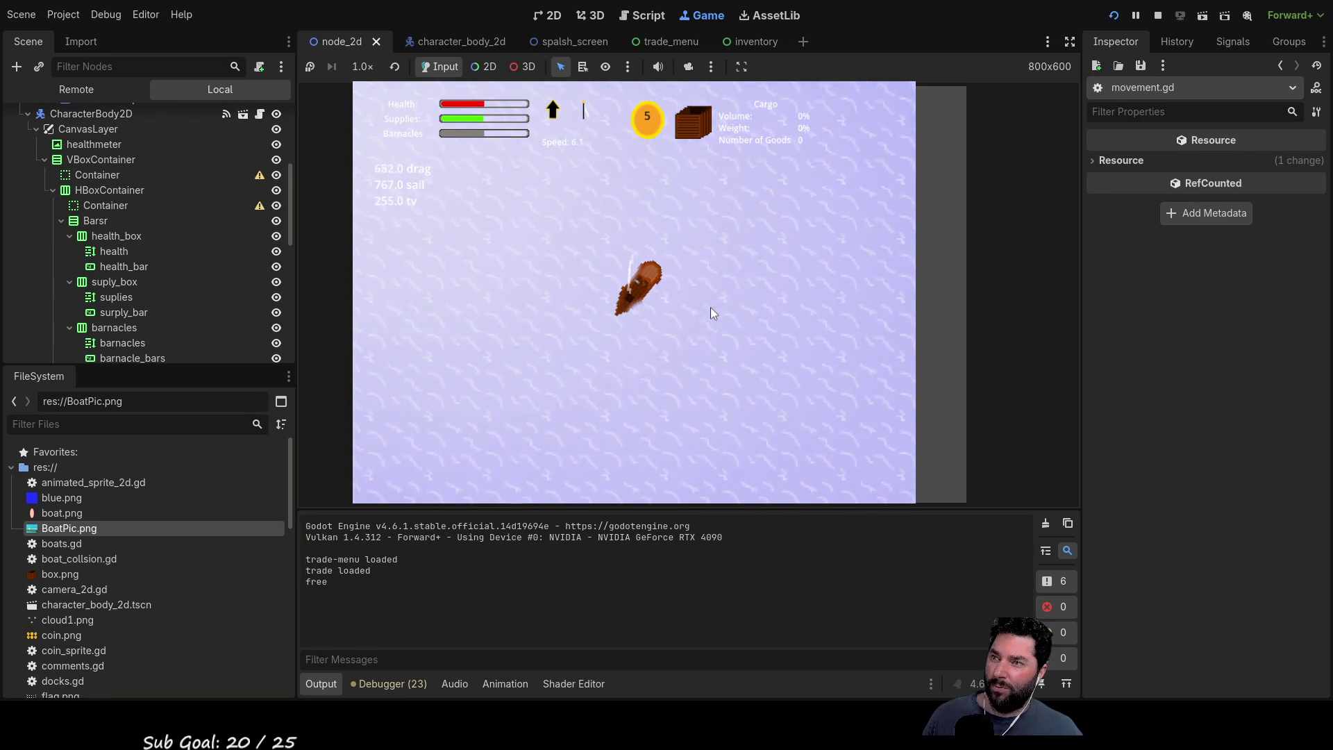
key("F8")
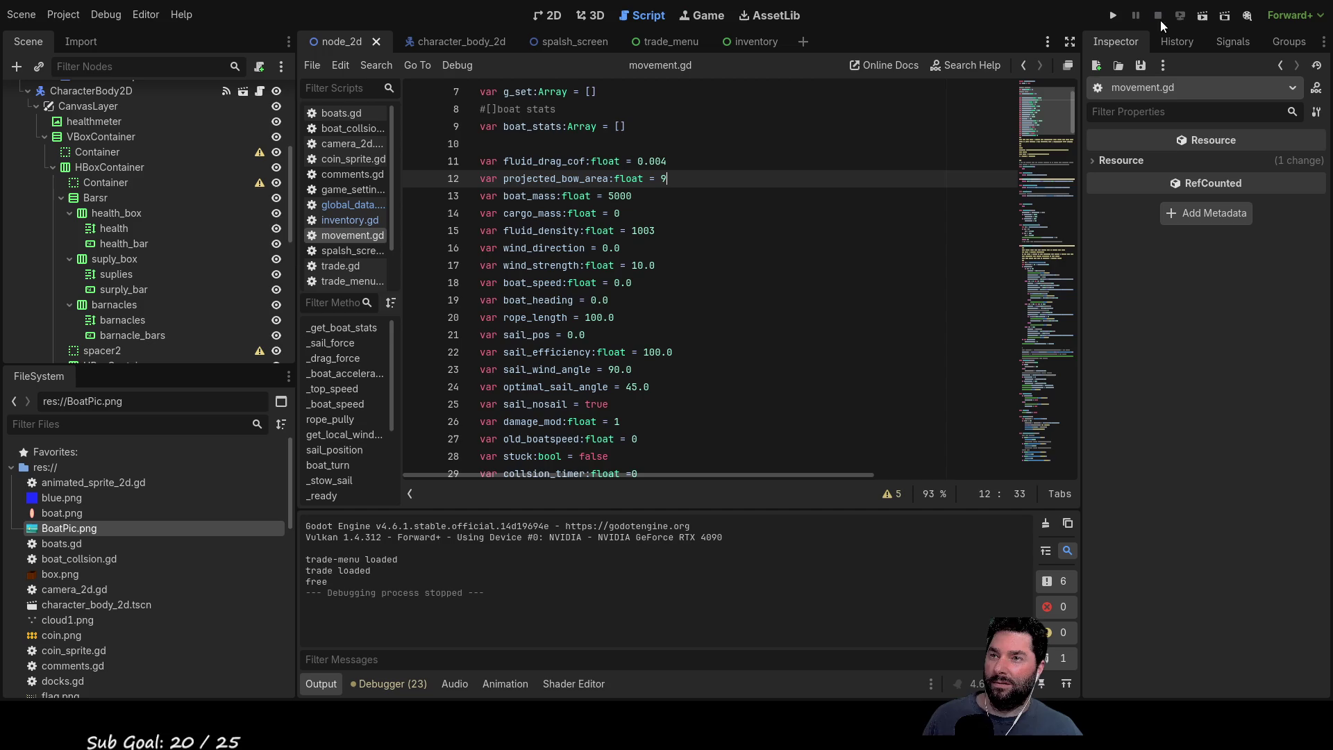
scroll(682, 340, "up", 2)
scroll(682, 340, "down", 3)
scroll(681, 341, "down", 9)
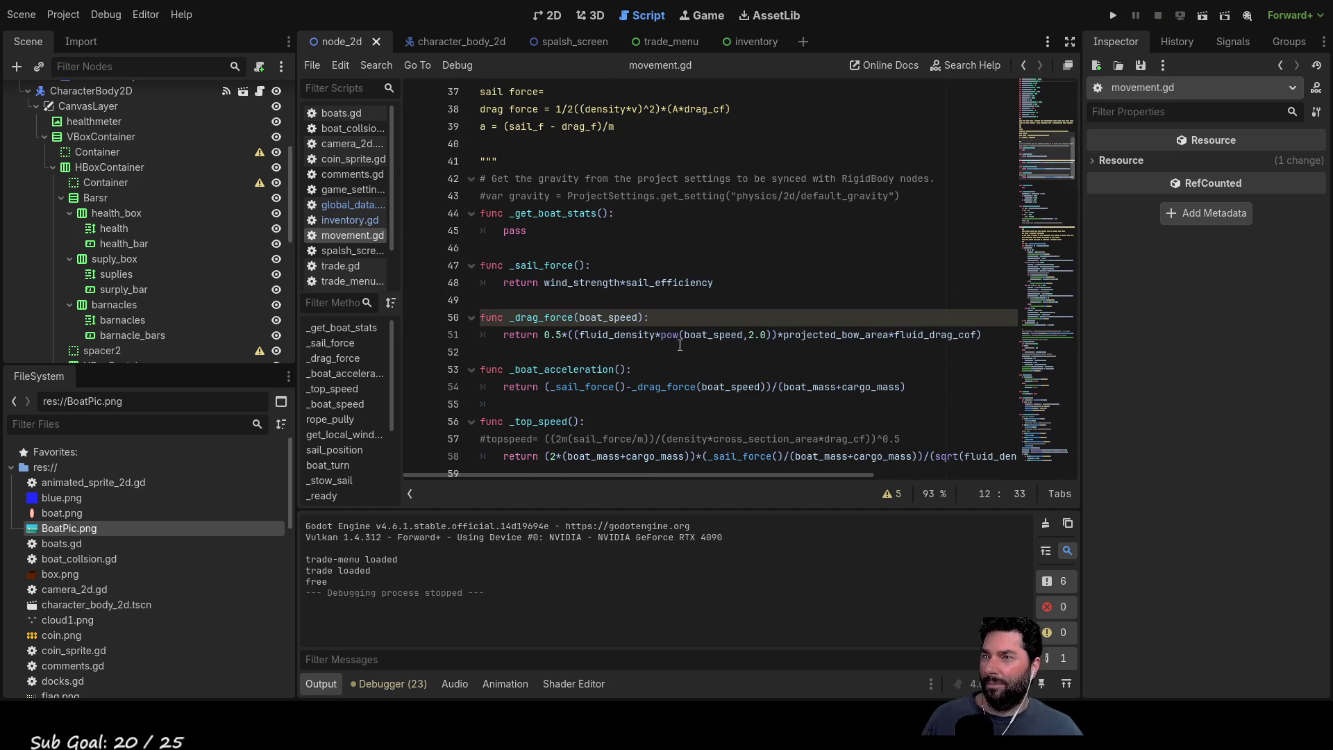
scroll(589, 387, "down", 2)
left_click(553, 353)
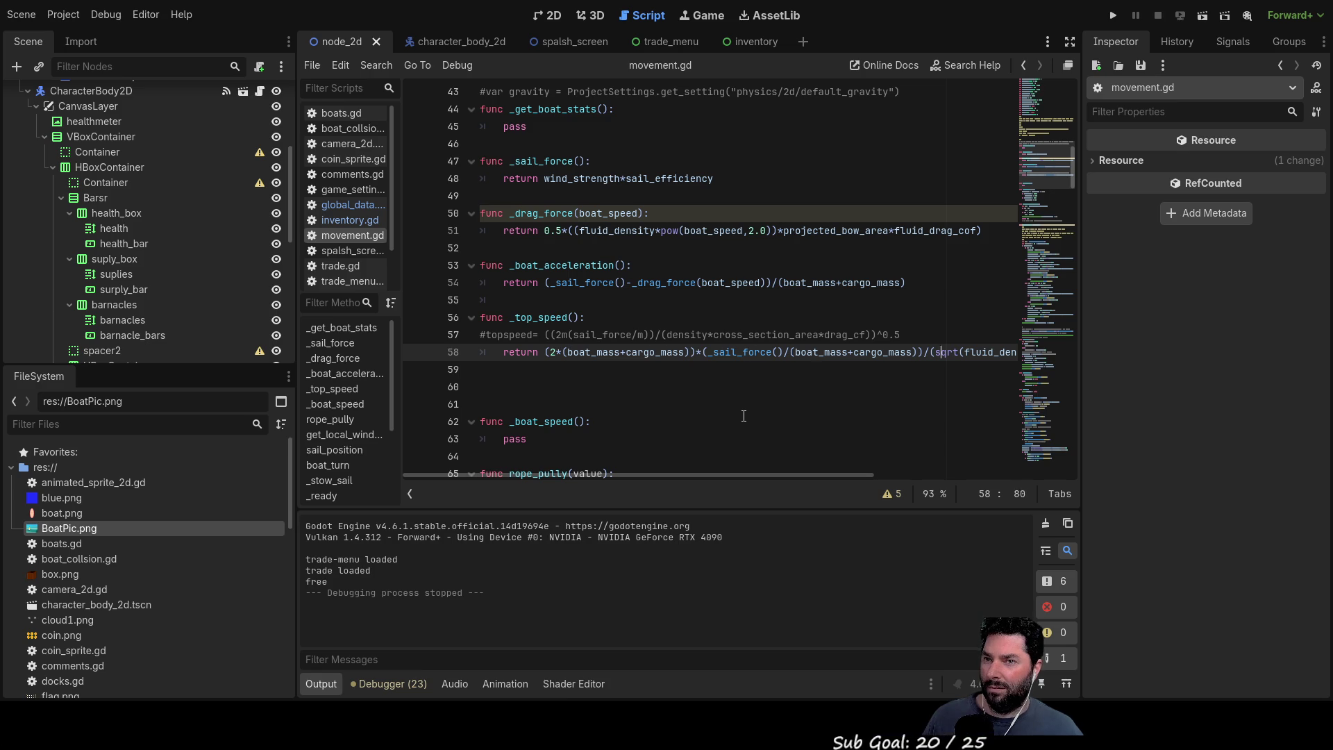
key("Right")
key("Right")
key("Right")
key("Right")
key("Right")
key("Right")
key("Right")
key("Right")
key("Right")
key("Right")
key("Right")
key("Right")
key("Left")
key("Left")
key("Left")
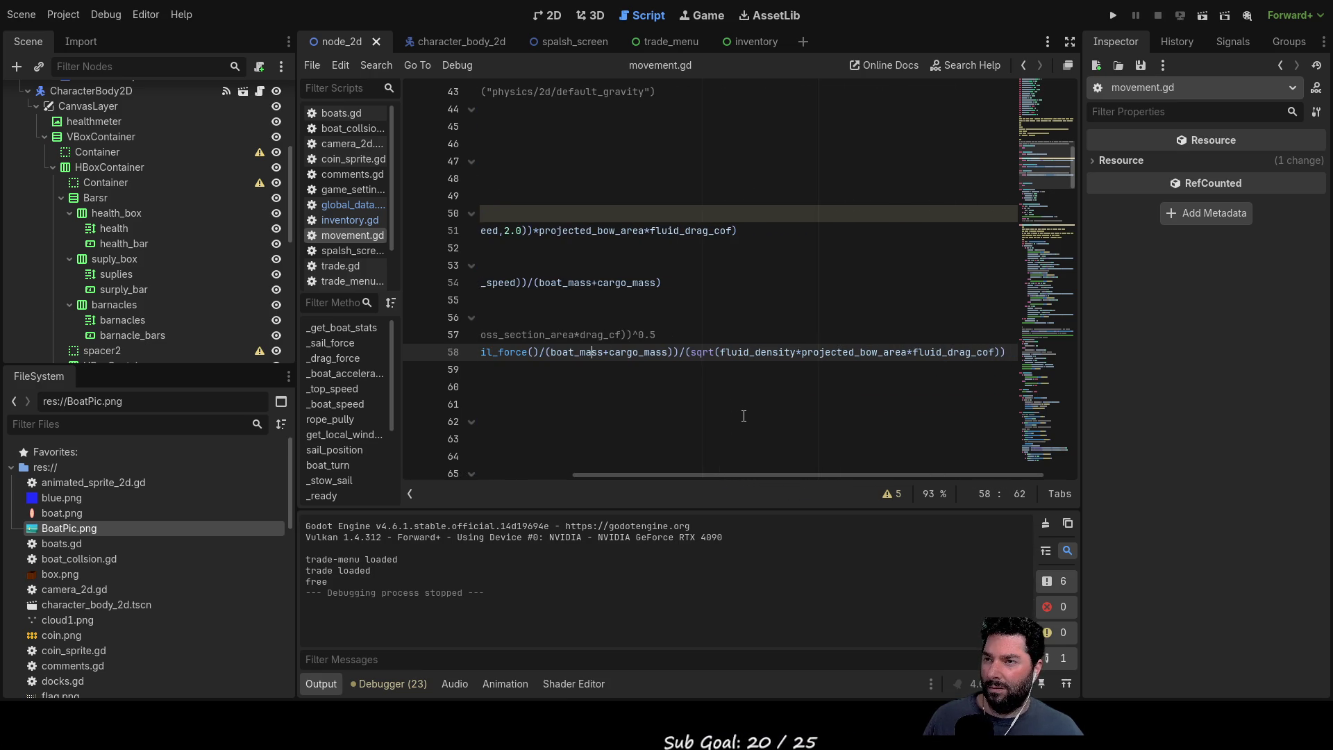
key("Left")
key("Left")
key("Left")
key("Left")
key("Left")
key("Left")
key("Left")
key("Left")
key("Left")
key("Left")
key("Left")
key("Left")
key("Up")
key("End")
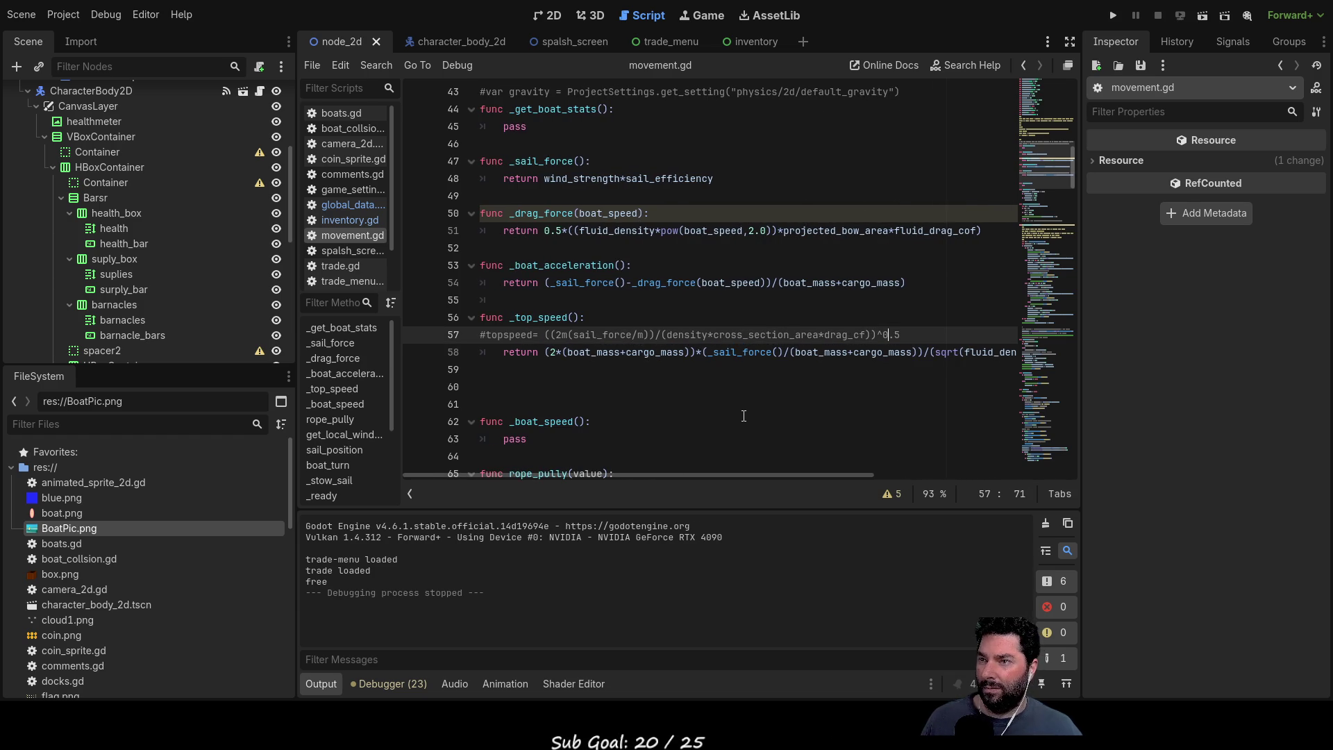
key("Down")
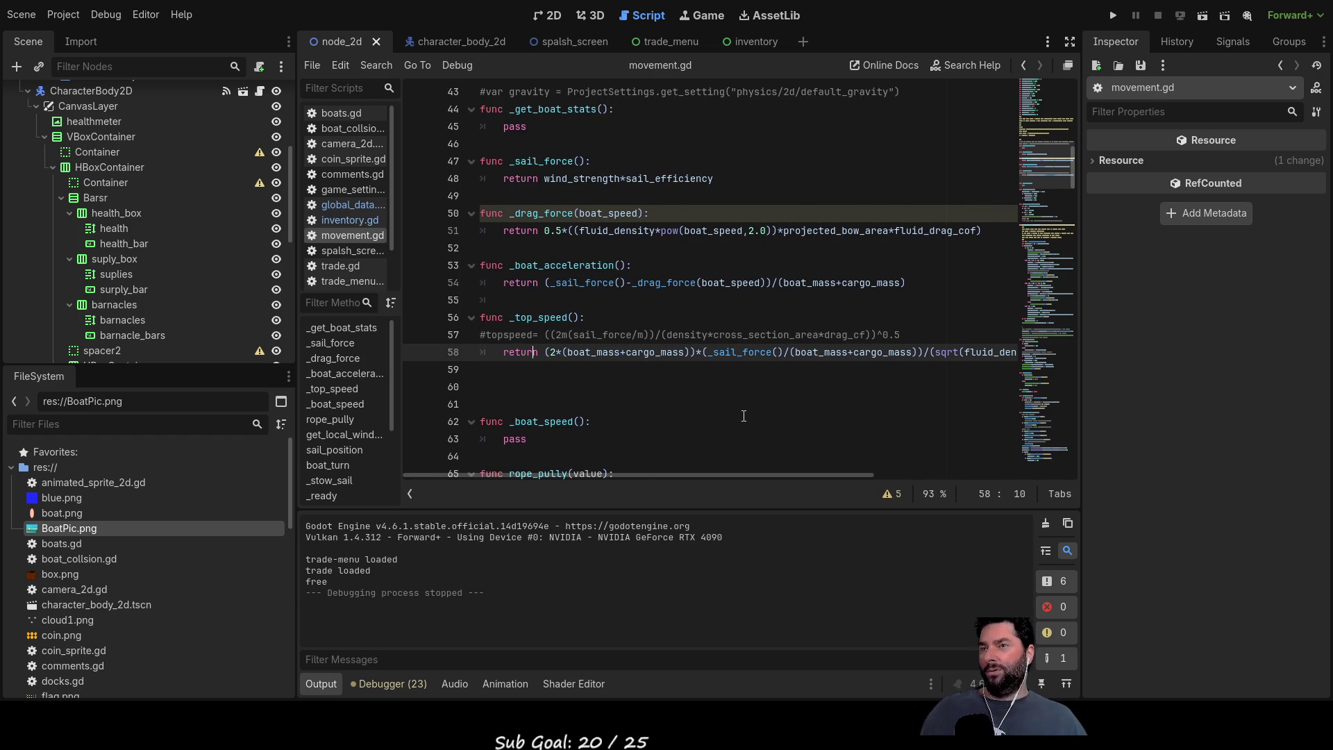
key("Up")
key("Up")
key("Down")
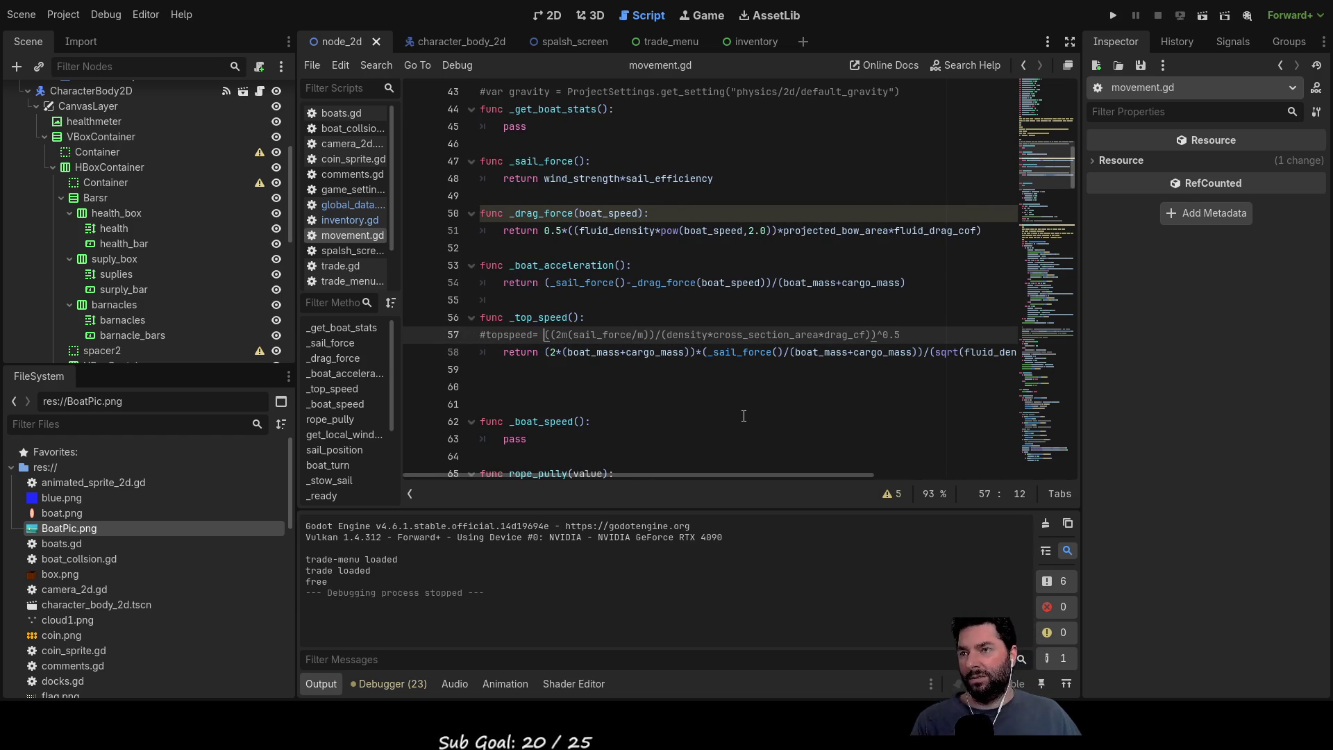
key("Right")
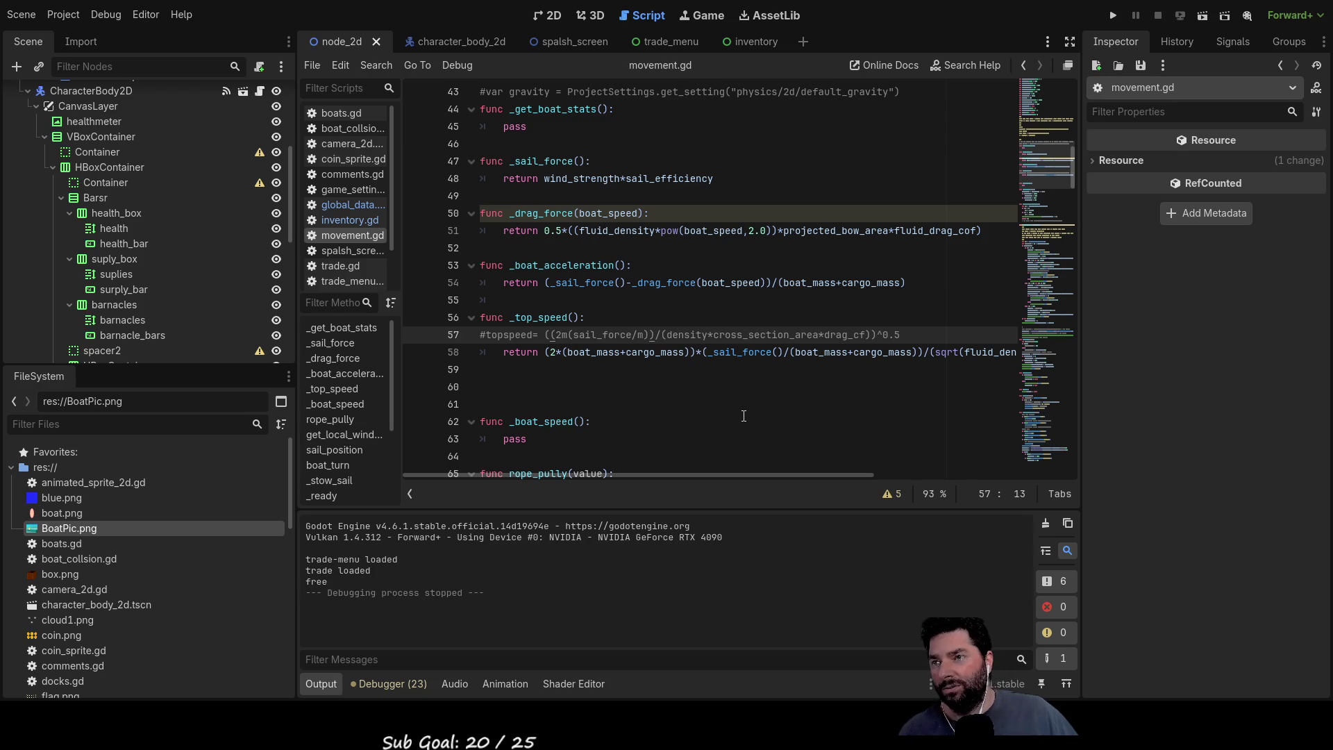
key("Down")
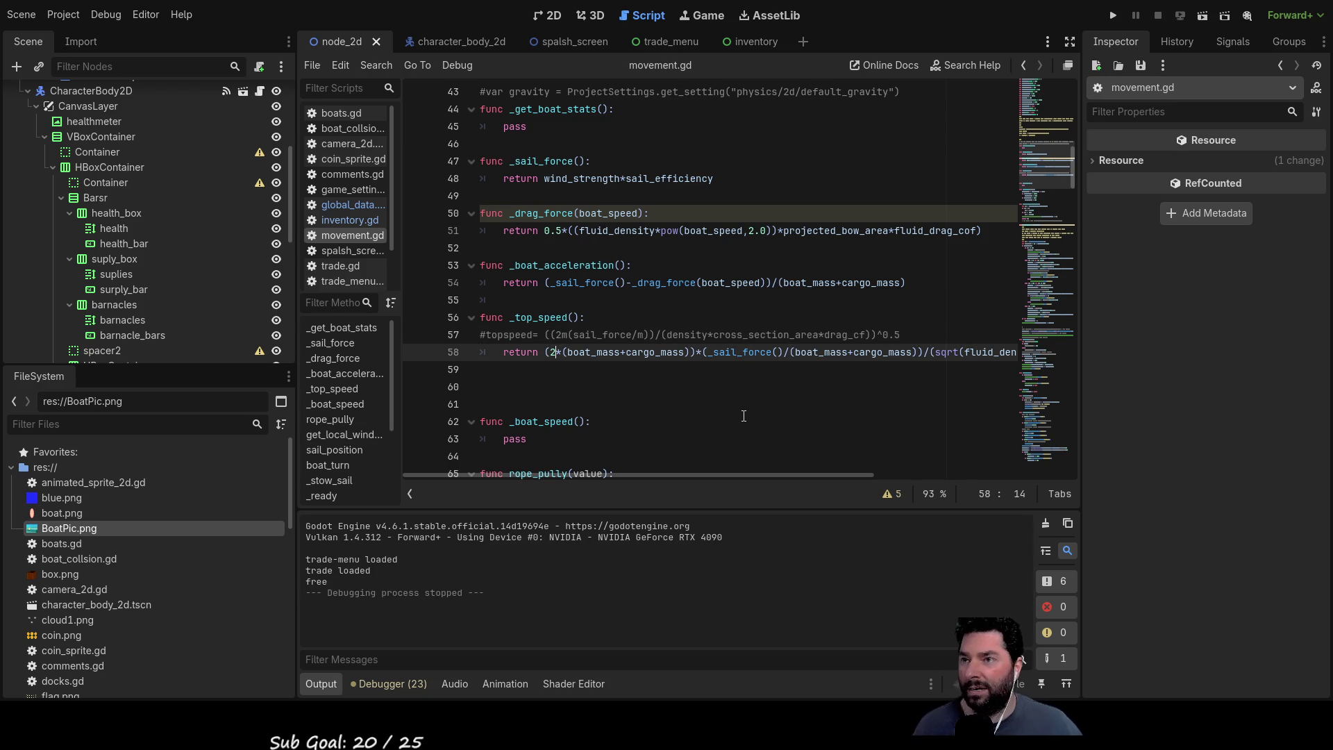
key("Right")
key("Right")
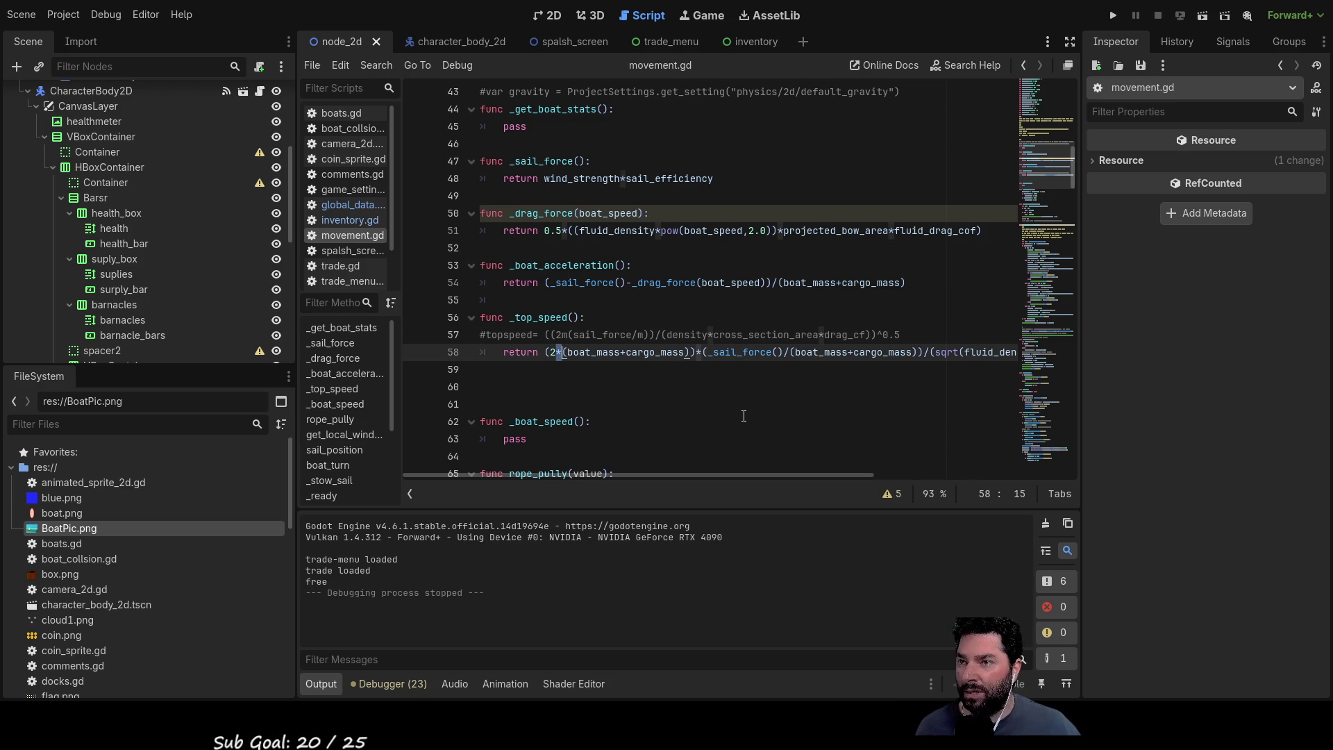
key("Right")
key("Right")
key("Right")
key("Right")
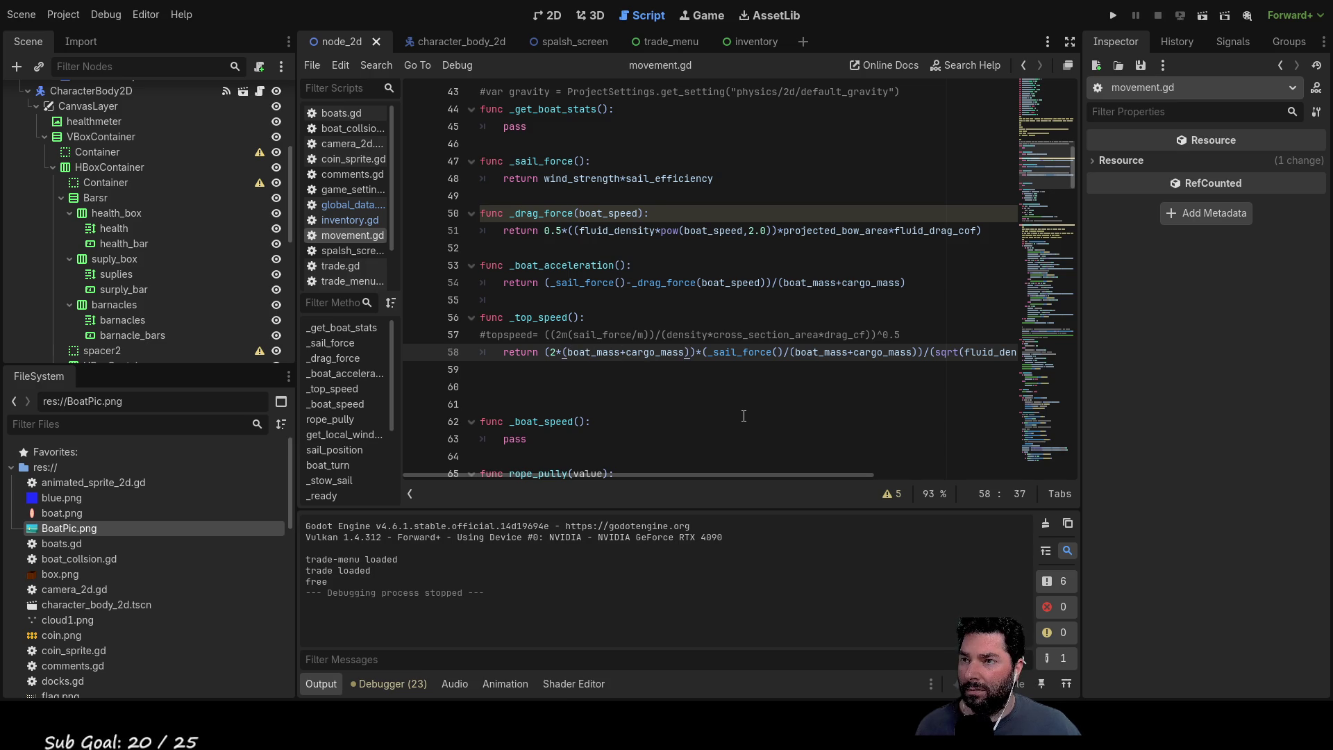
key("Up")
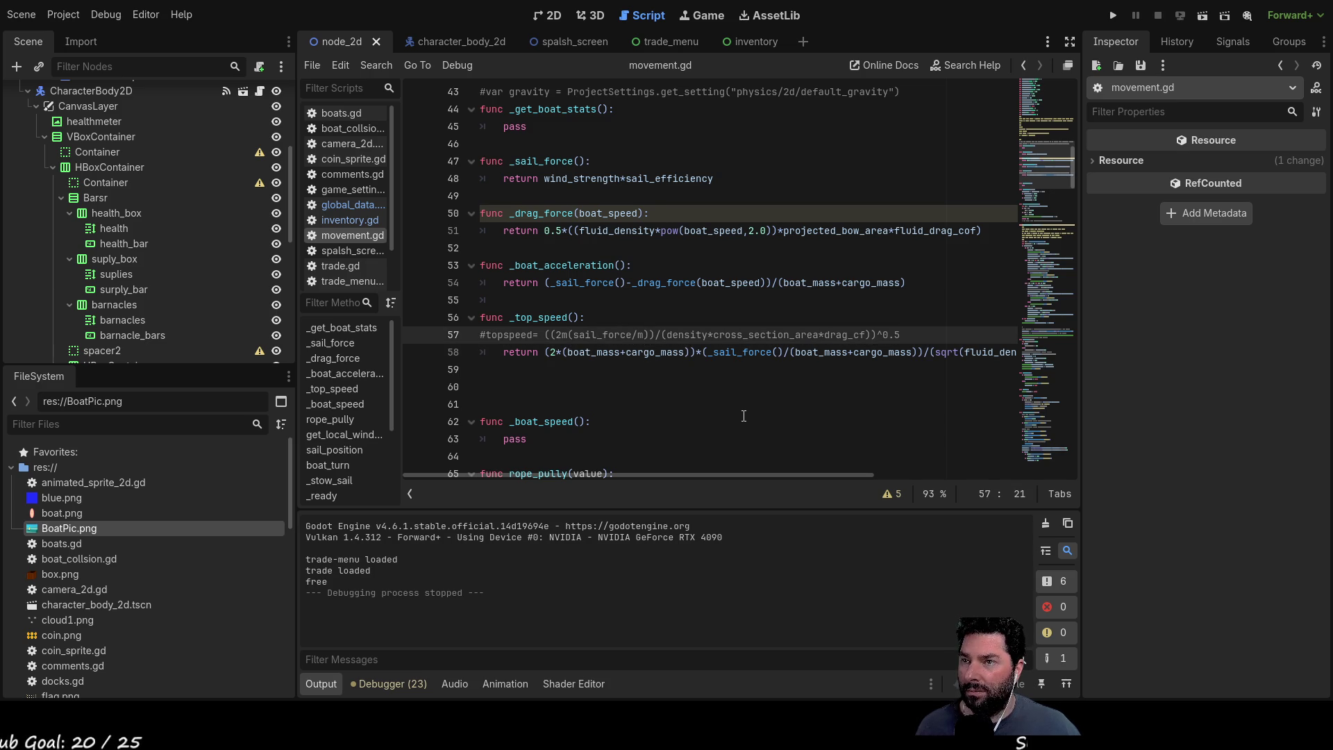
key("Left")
key("Left")
key("Left")
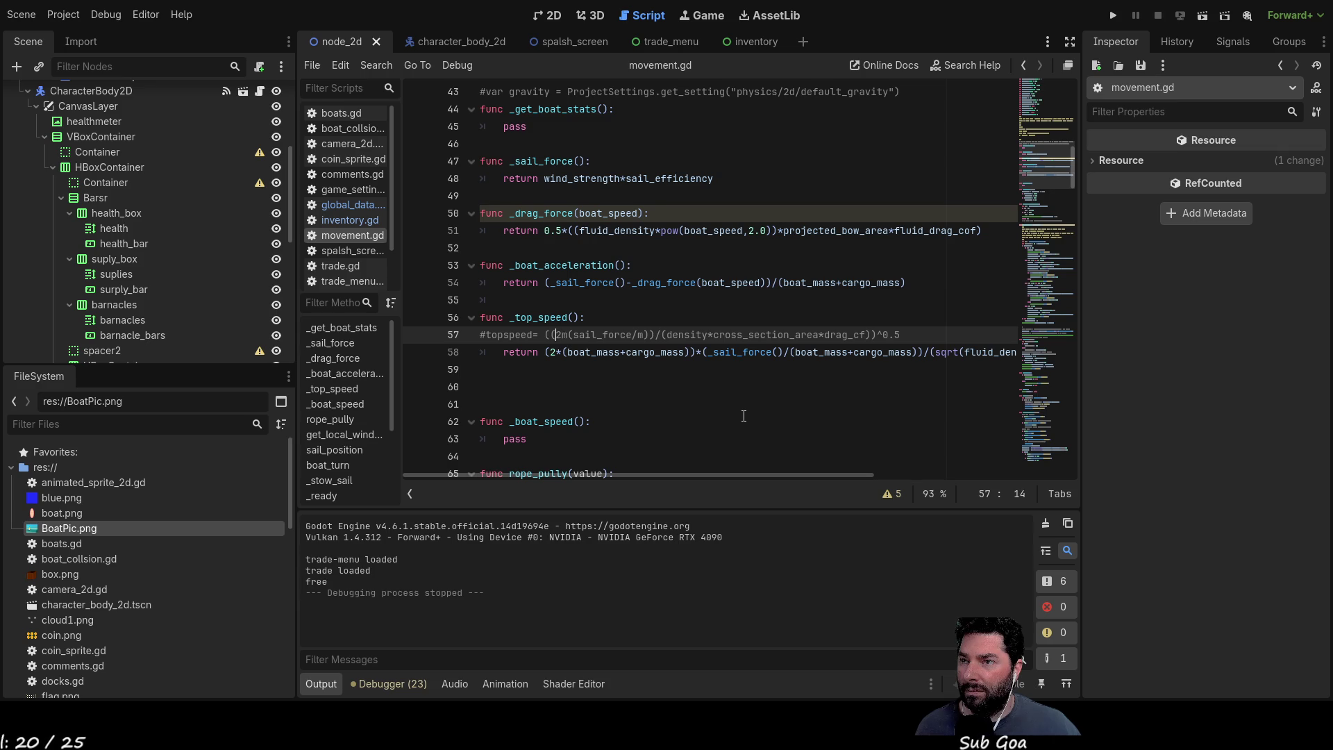
key("Right")
key("Right")
key("Right")
key("Right")
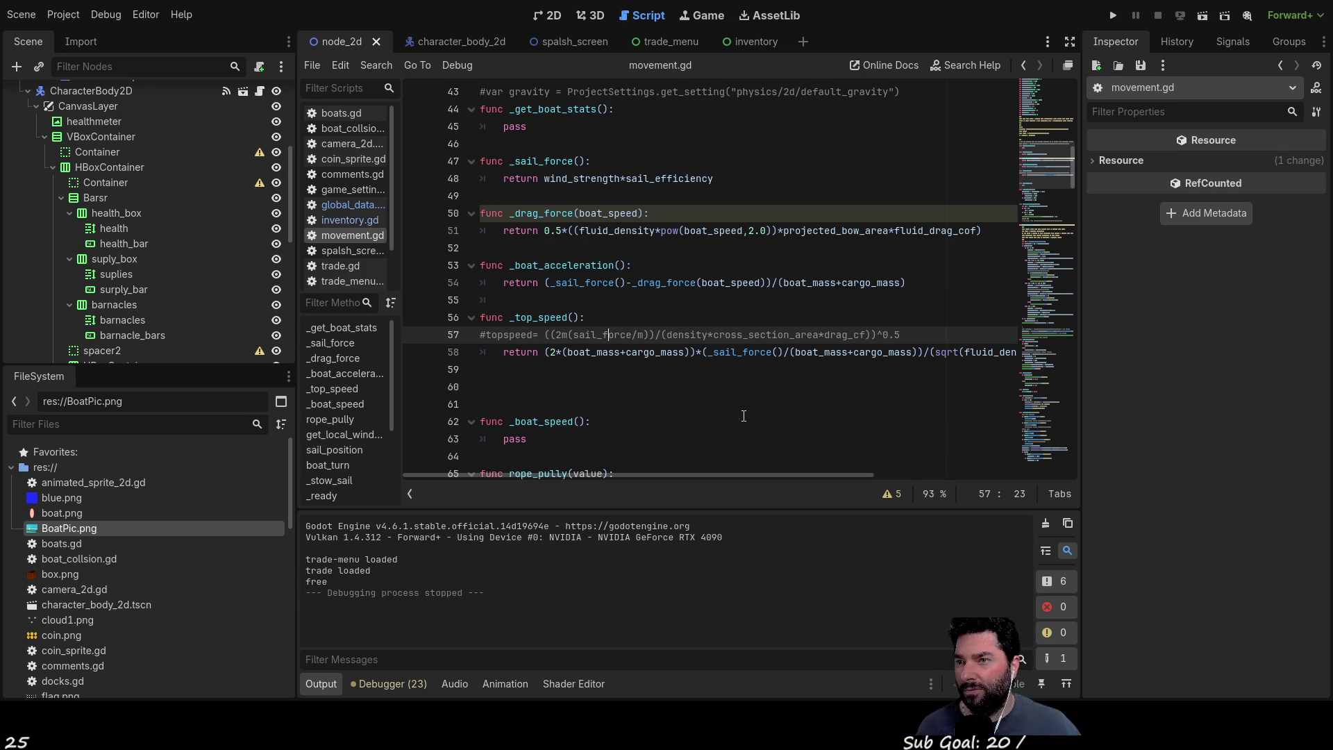
key("Down")
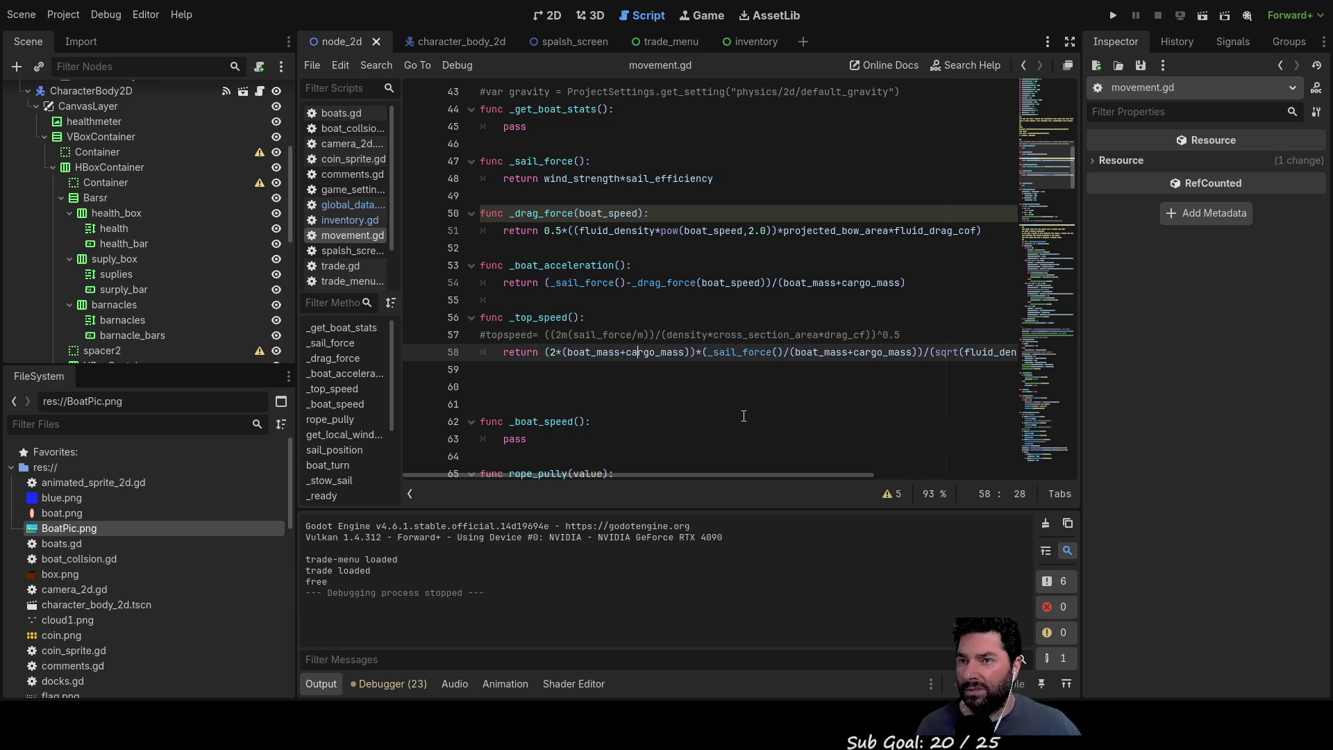
key("Right")
key("Right")
key("Right")
key("Right")
key("Right")
key("Right")
key("Right")
key("Right")
key("Left")
key("Left")
key("Left")
key("Left")
key("Left")
key("Left")
key("Right")
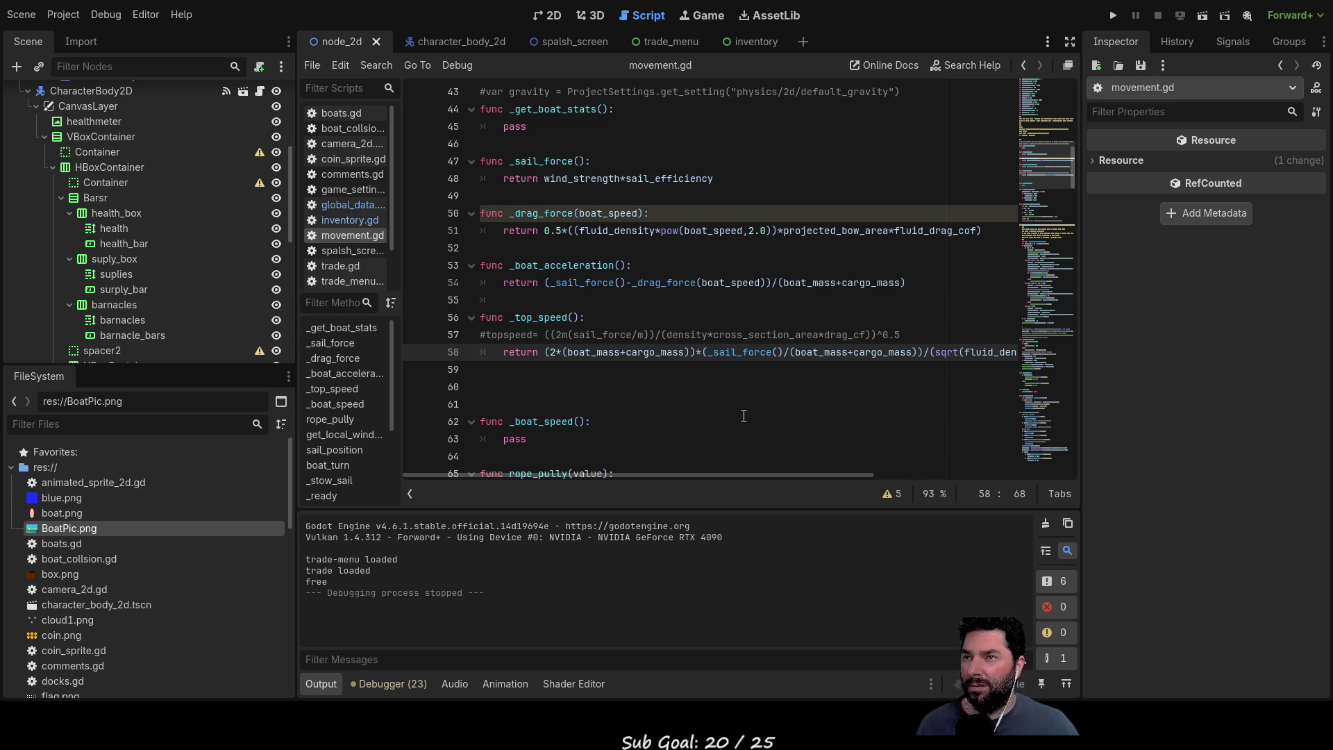
scroll(743, 415, "up", 1)
scroll(667, 380, "up", 8)
scroll(580, 344, "up", 1)
scroll(578, 346, "down", 1)
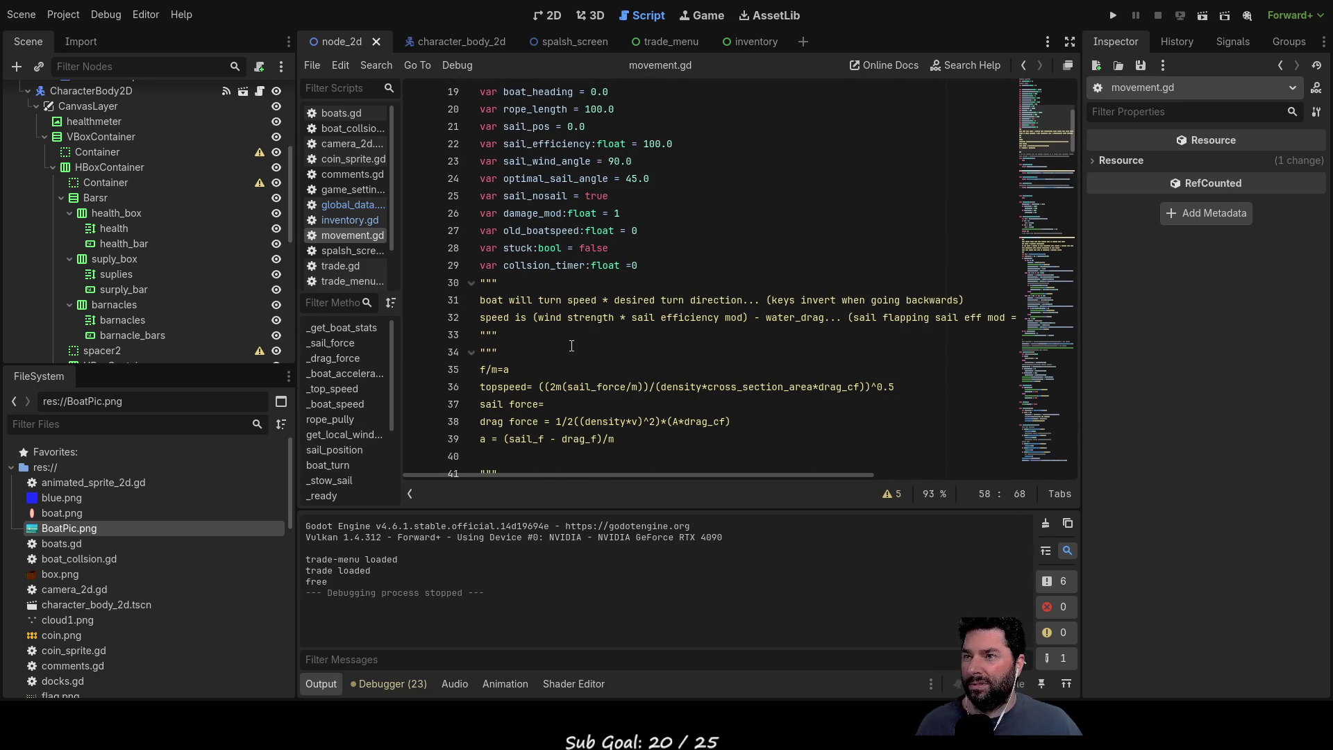
scroll(567, 352, "down", 1)
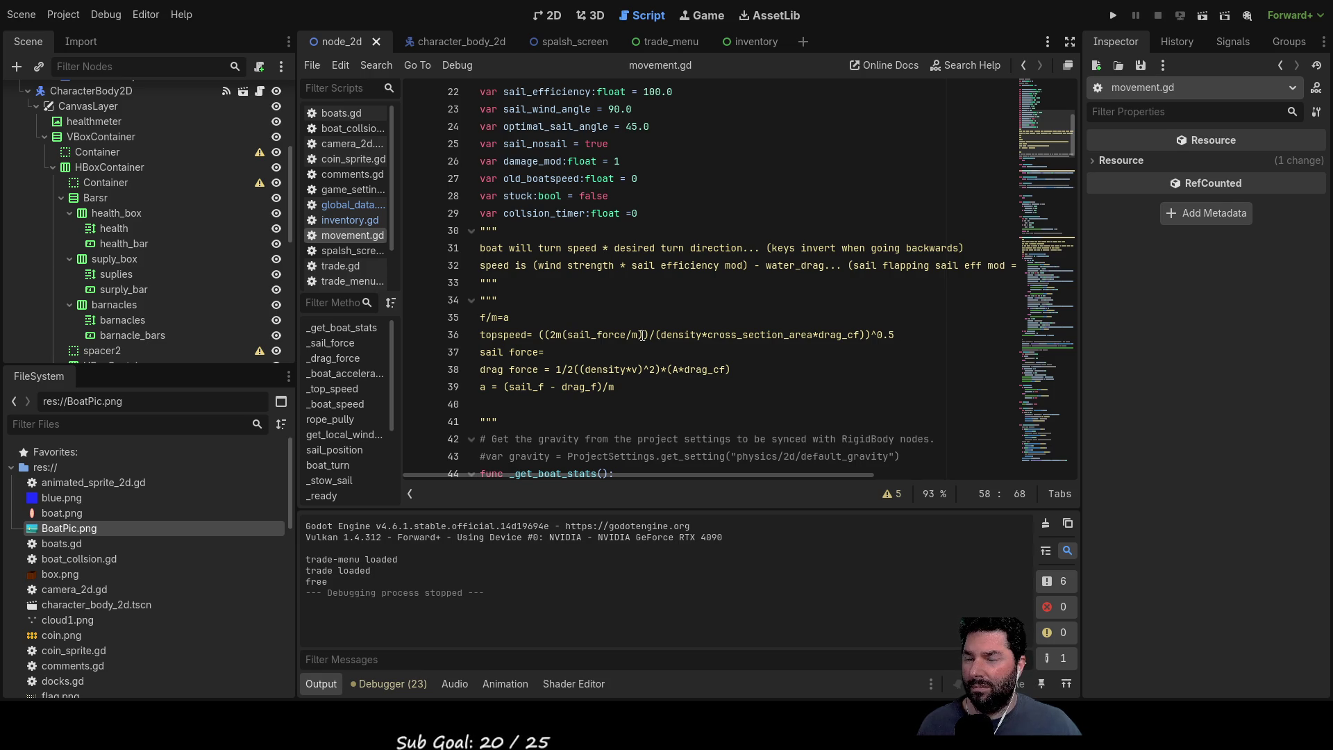
scroll(643, 335, "down", 1)
scroll(645, 336, "down", 6)
scroll(655, 341, "down", 1)
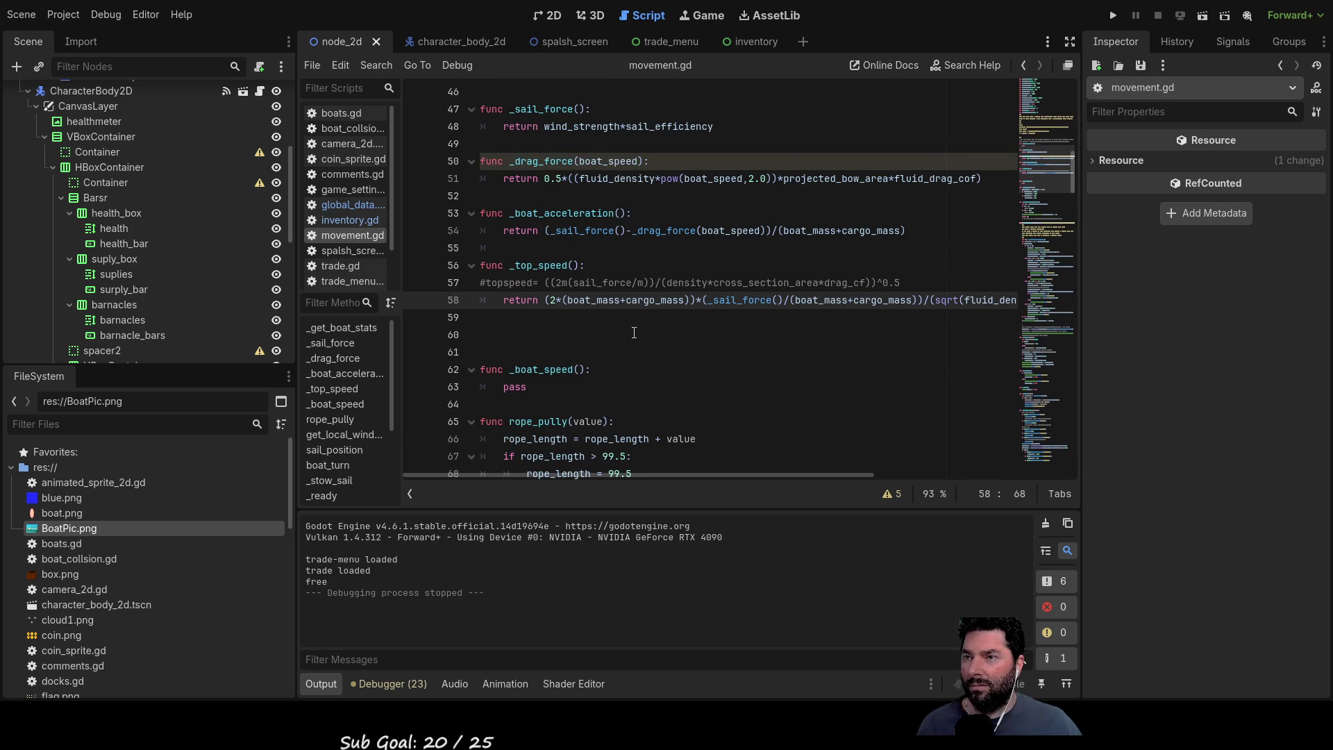
Step: Add an opening bracket before the twice-total-mass term on line 58's return formula
left_click(688, 301)
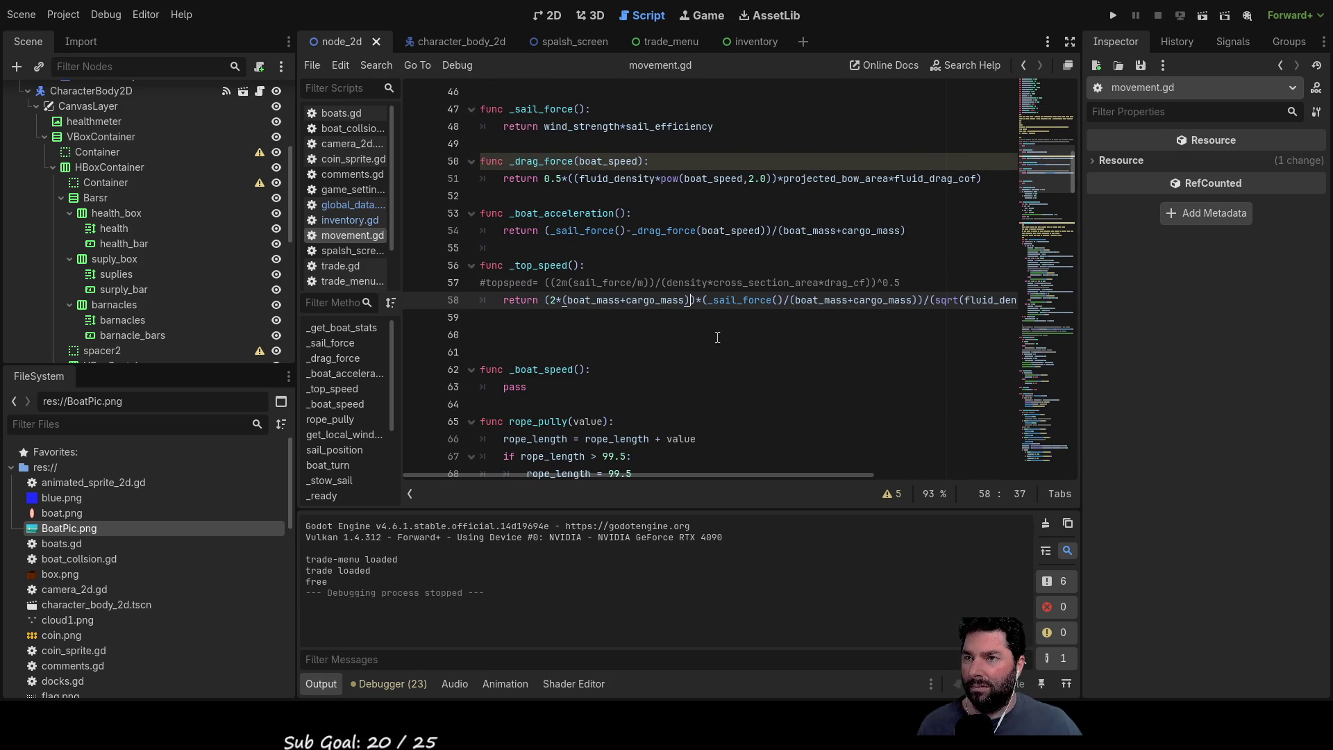
key("Left")
key("shift+Left")
key("shift+Left")
key("shift+Left")
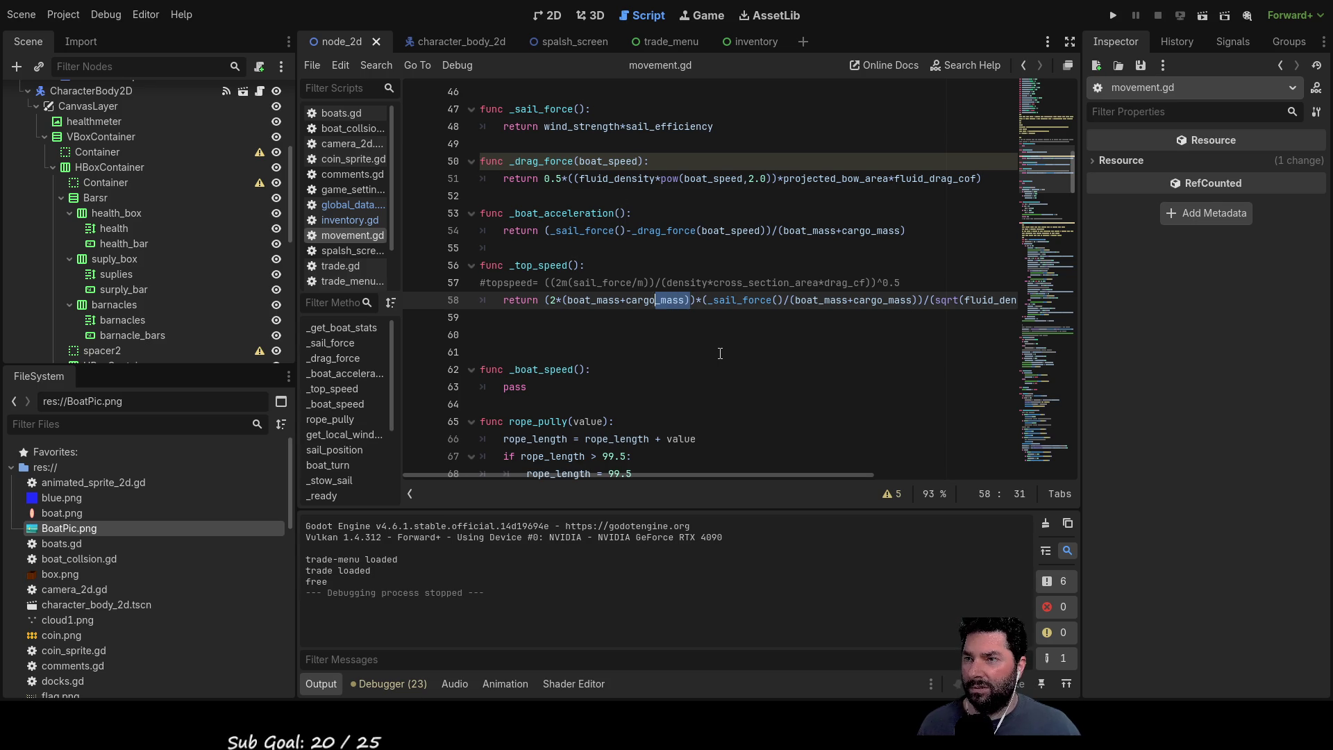
key("shift+Left")
key("shift+Left")
key("shift+Left")
key("shift+Left")
key("shift+Left")
key("shift+Left")
key("shift+Left")
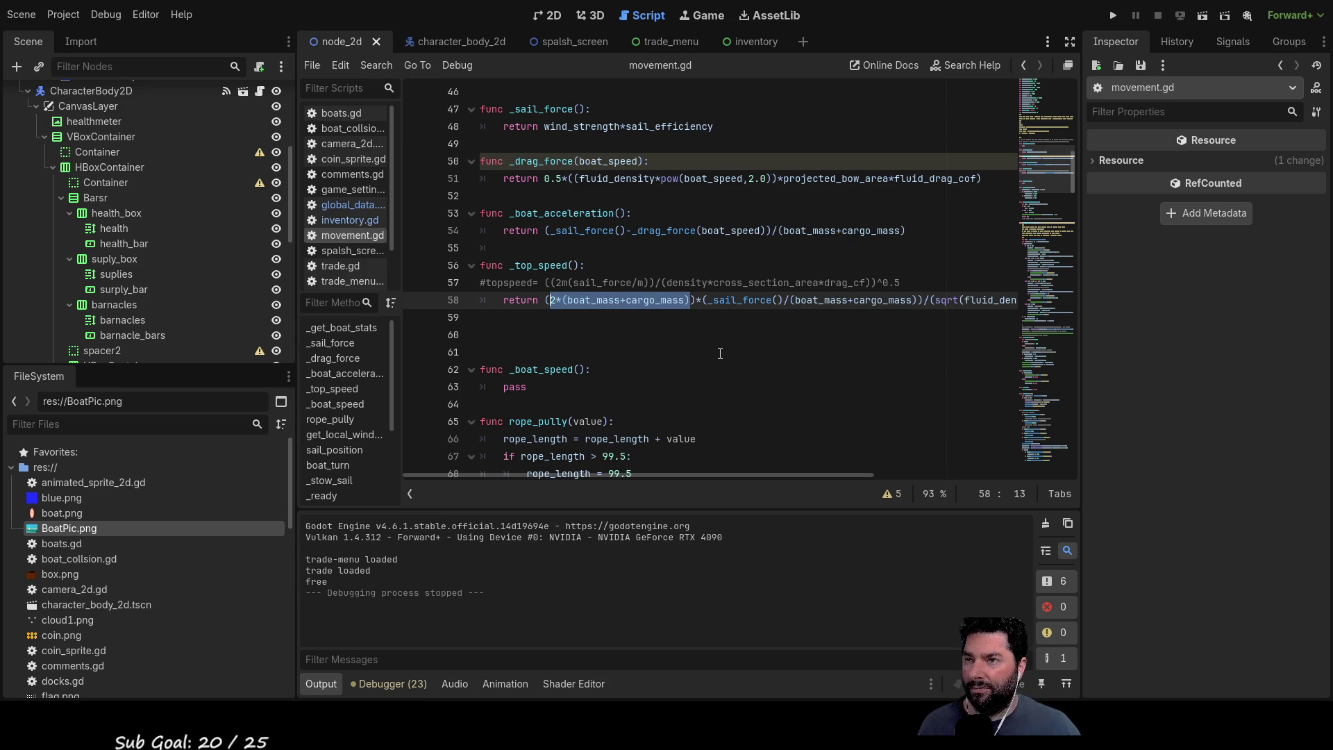
key("Right")
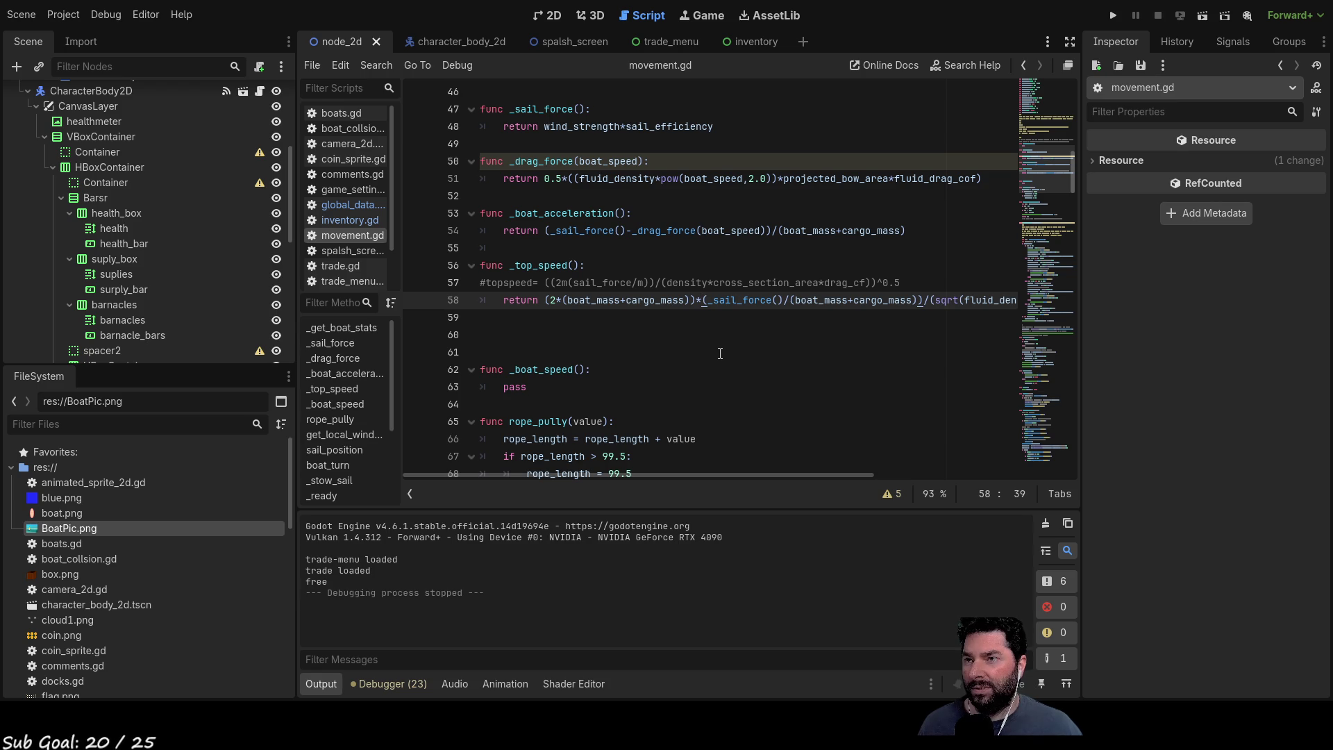
key("Right")
key("Right")
key("Right")
key("Right")
key("Left")
key("Left")
key("Left")
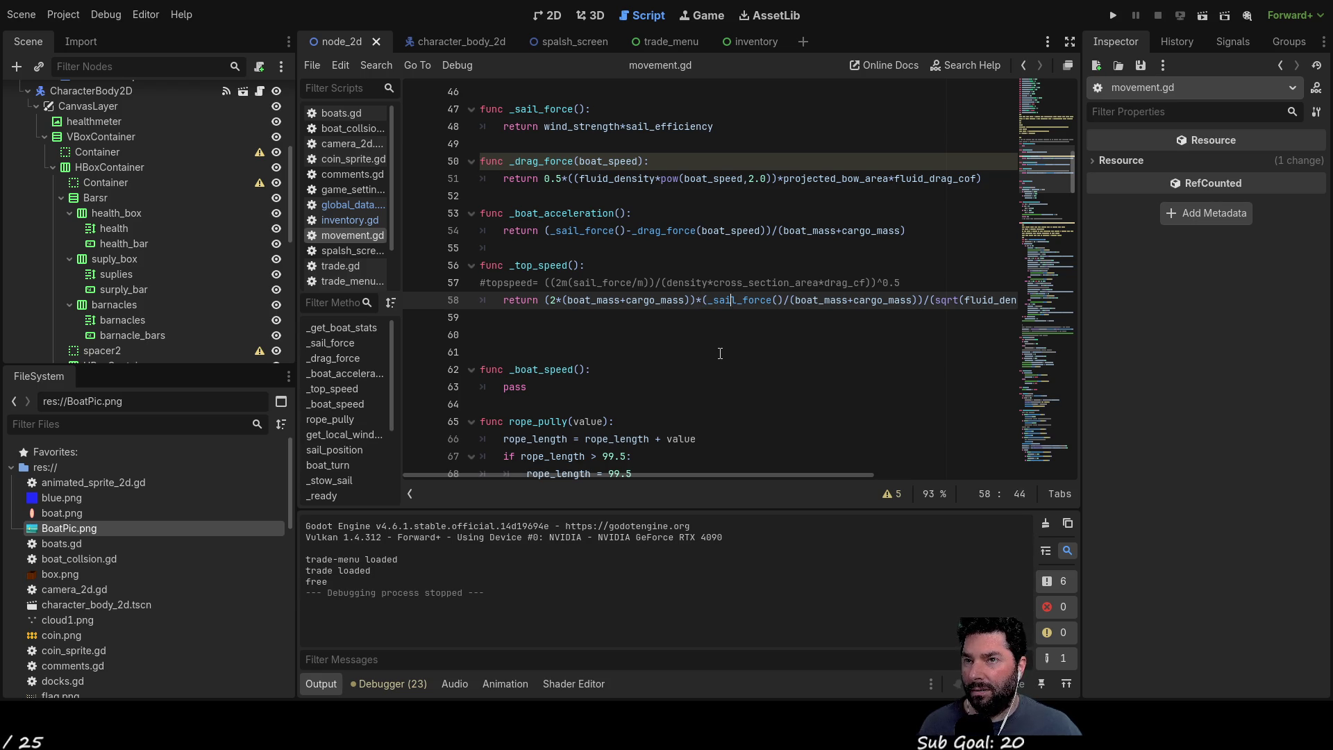
key("Left")
key("Left")
key("Left")
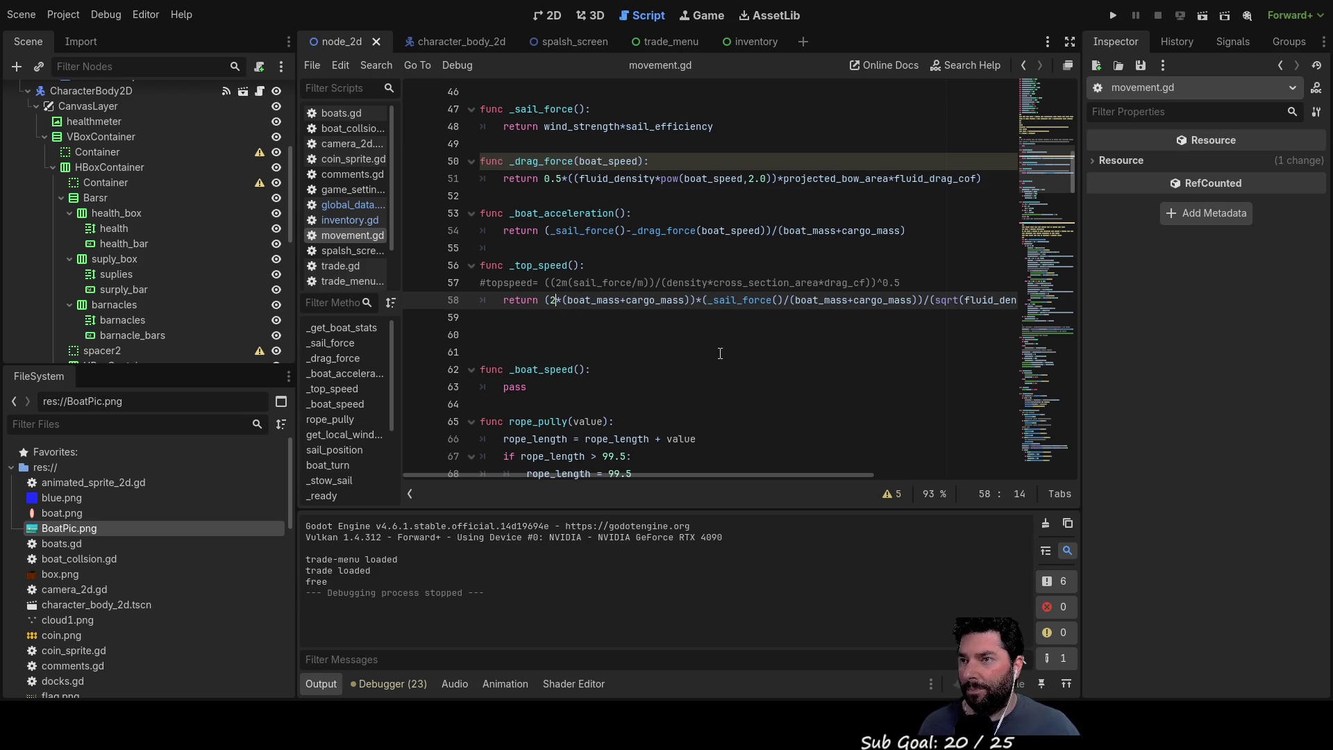
key("Left")
key("Left")
type("()")
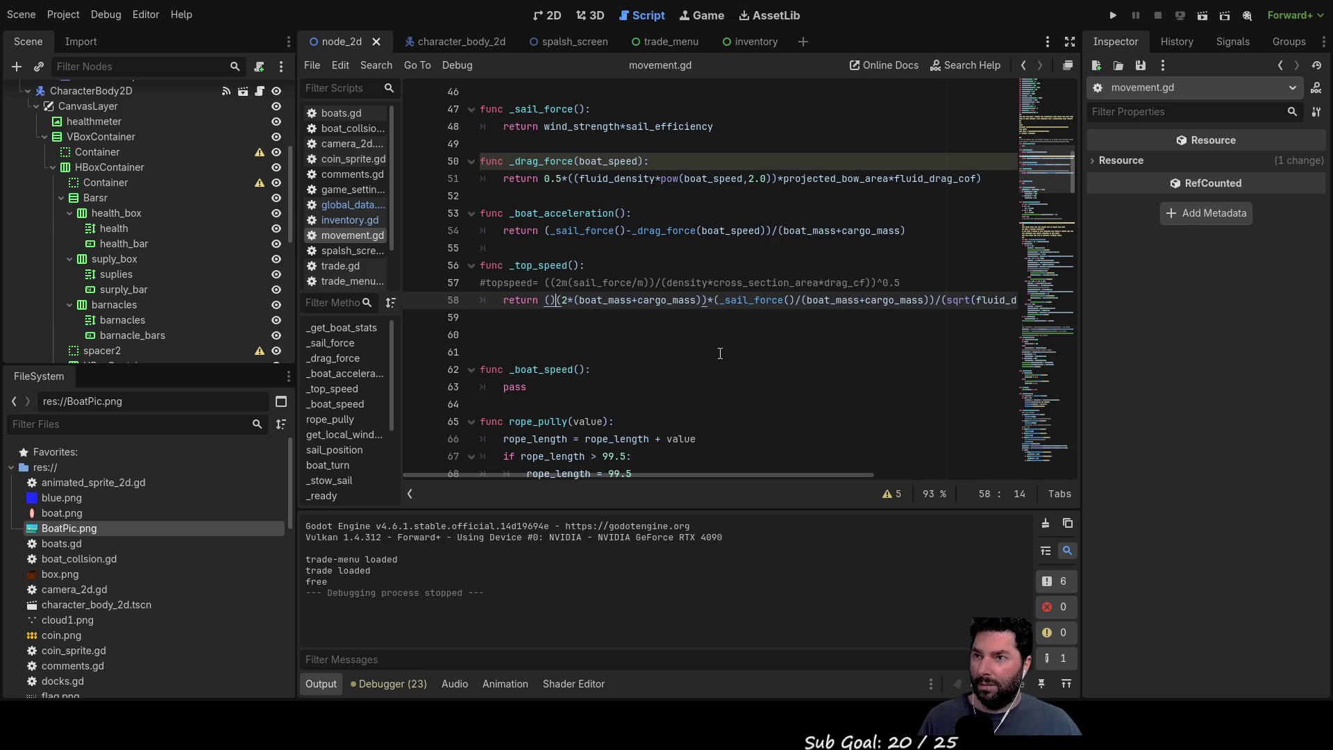
Step: Close the bracket after _sail_force(), removing the auto-inserted stray one, and run the project
key("Delete")
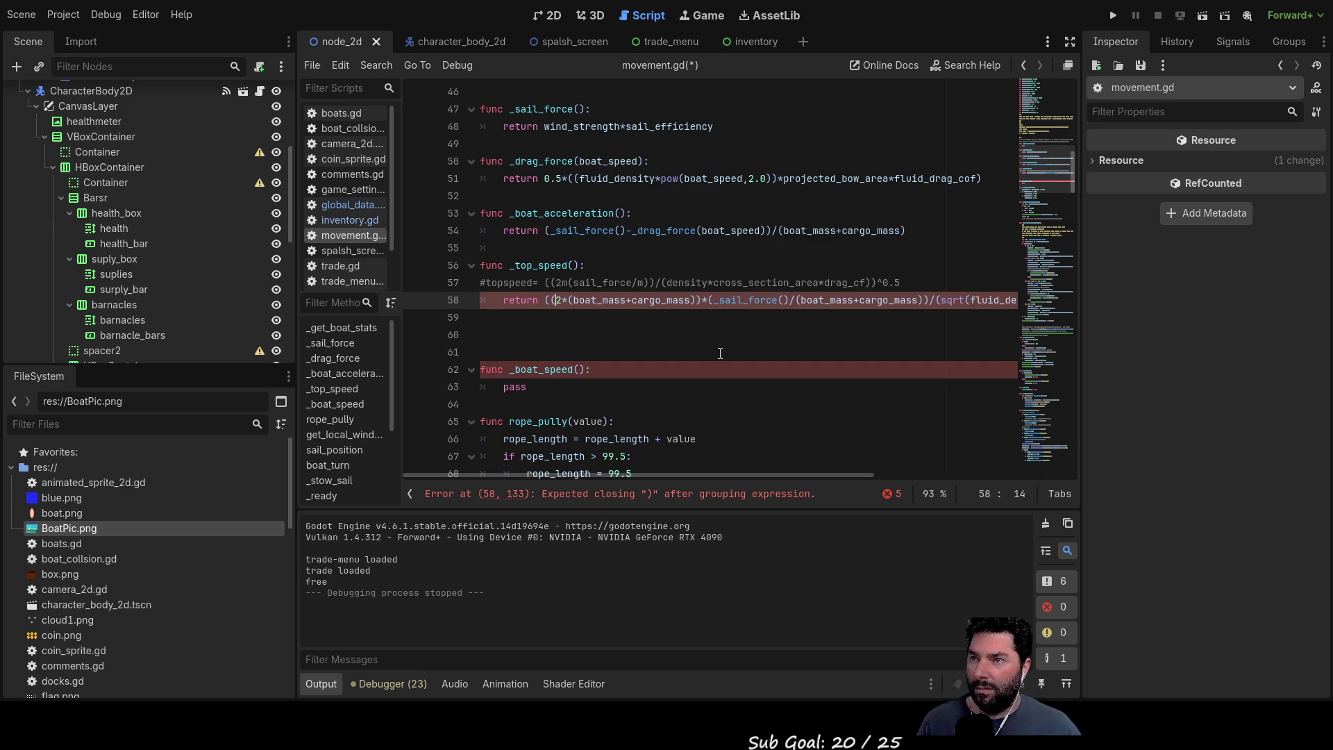
key("Right")
key("Right")
key("Right")
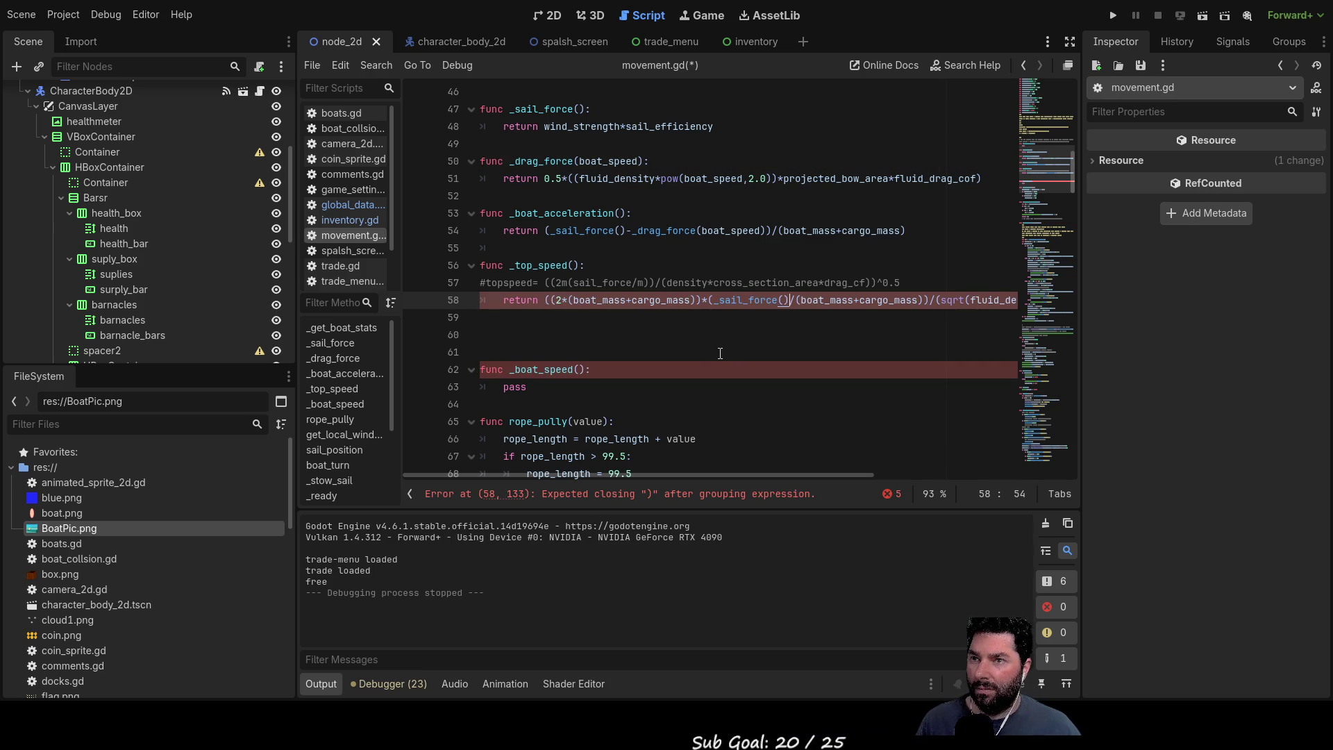
type(")")
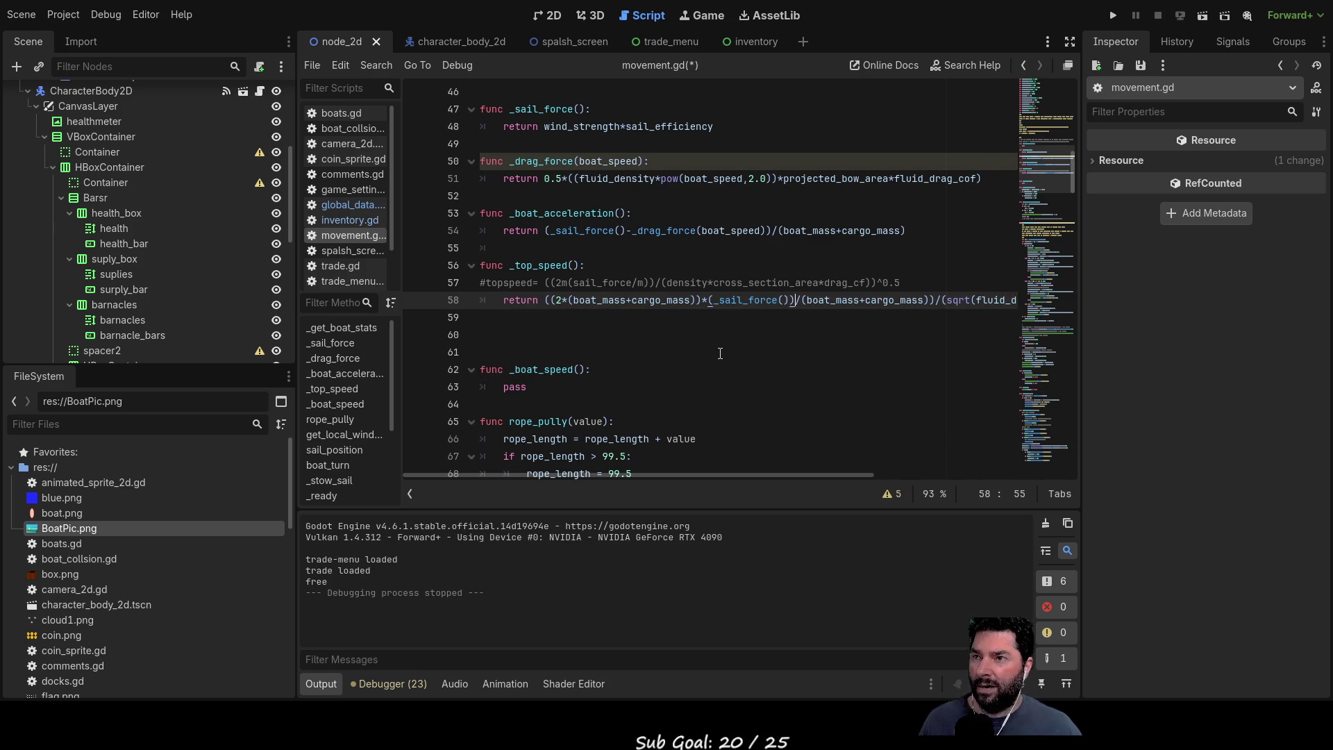
key("Down")
left_click(1113, 14)
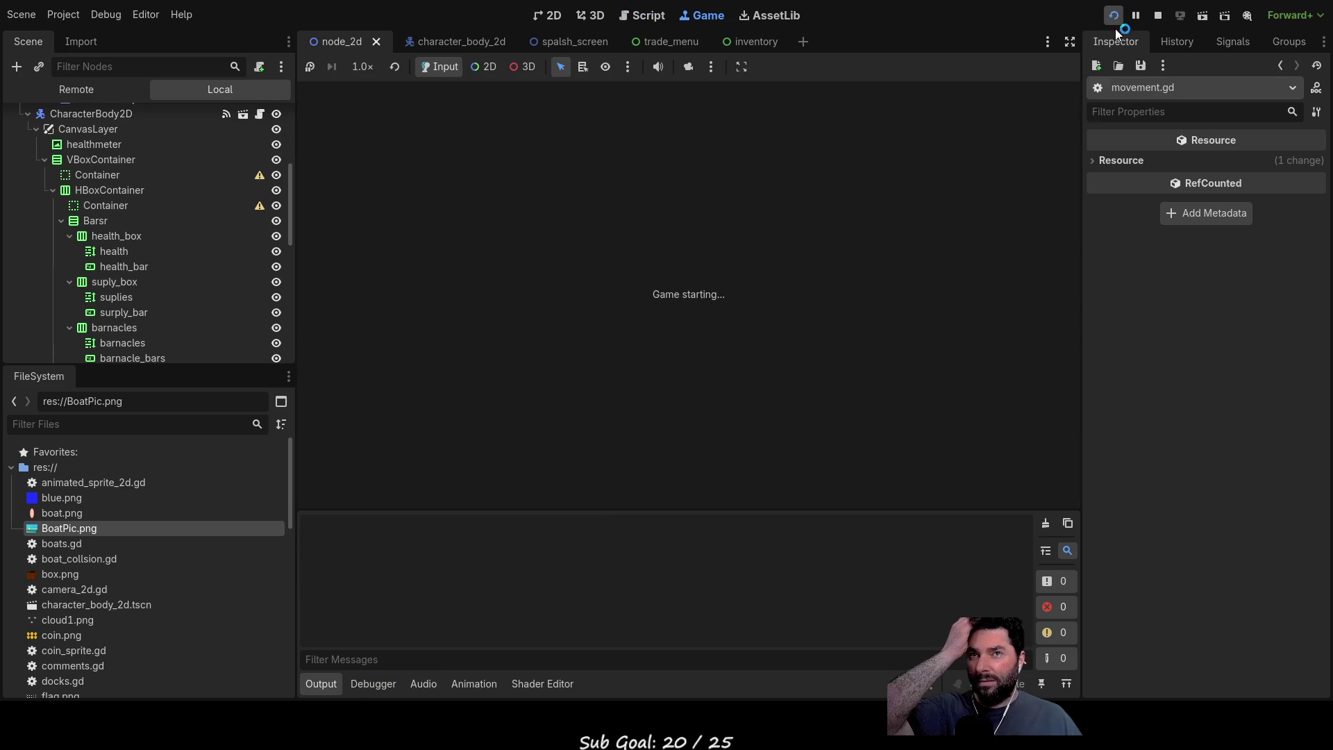
Step: Play the regrouped-formula build, watch drag jump to 1.27 million, then stop with F8
left_click(491, 110)
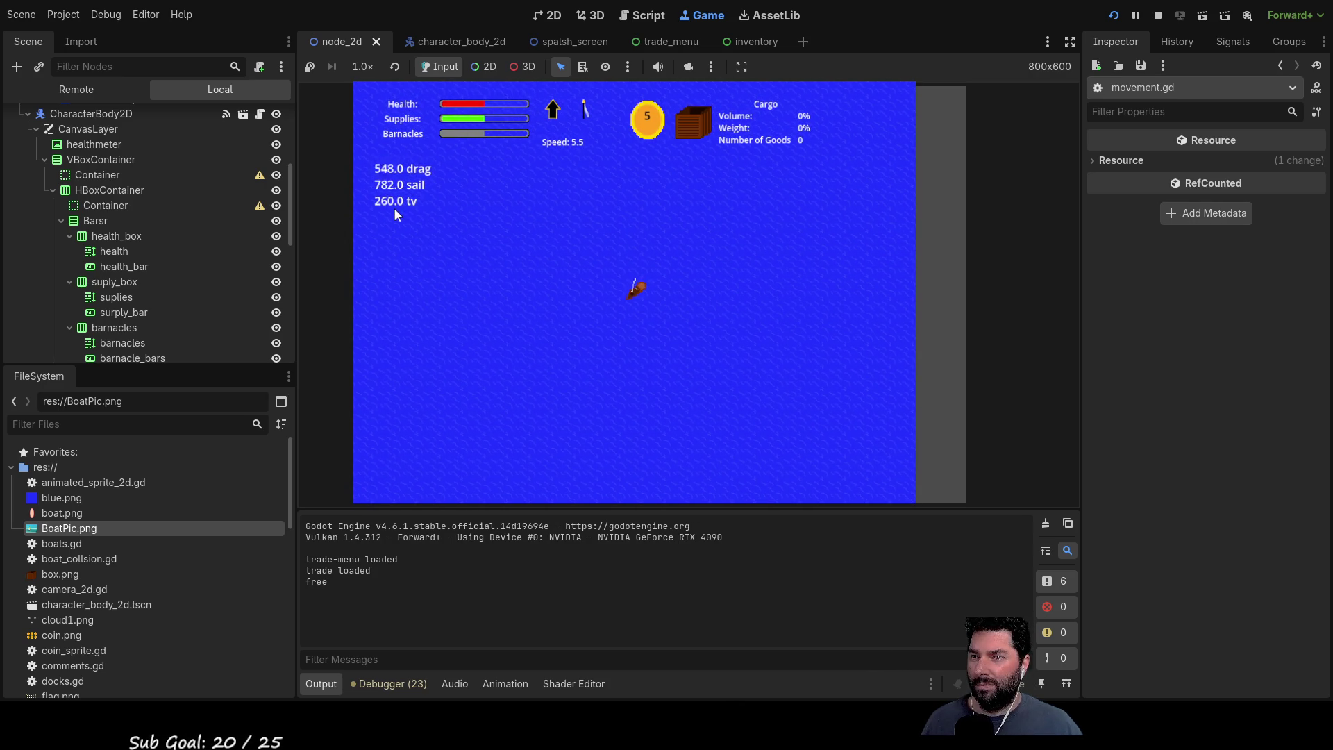
scroll(600, 341, "up", 3)
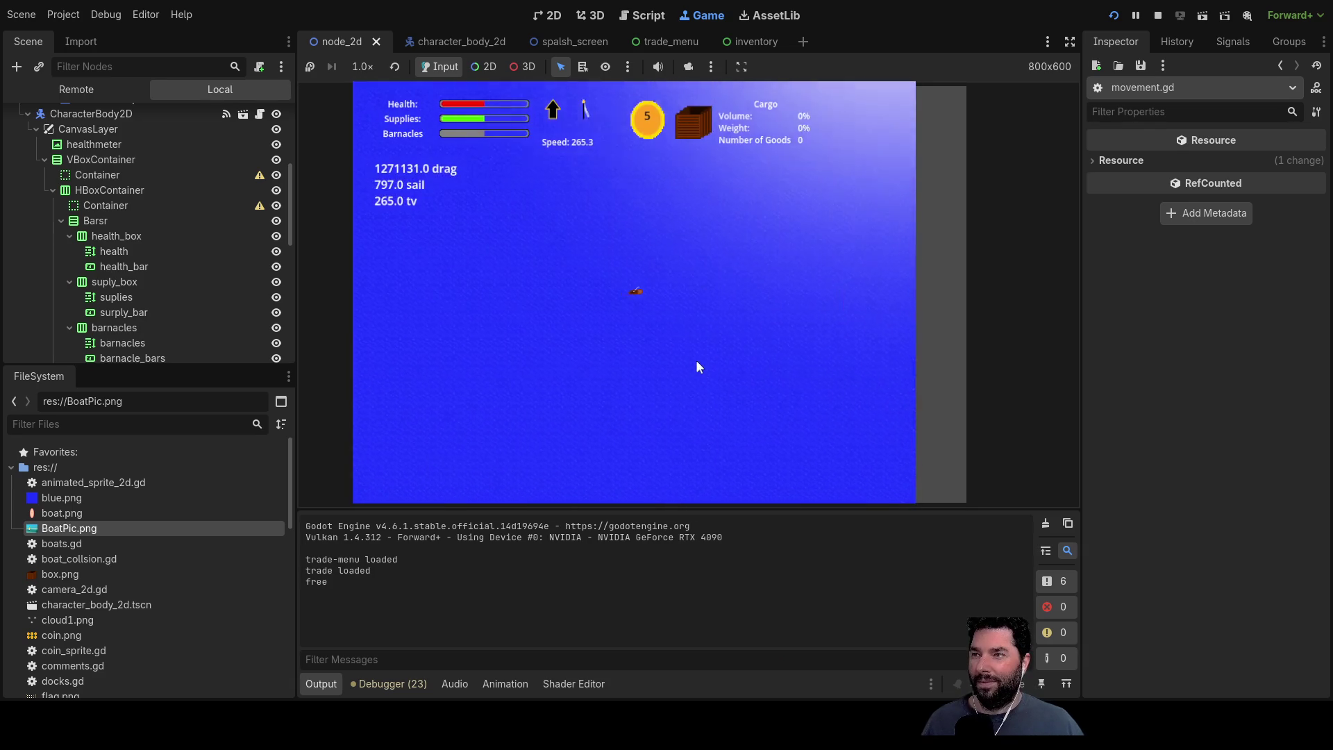
key("F8")
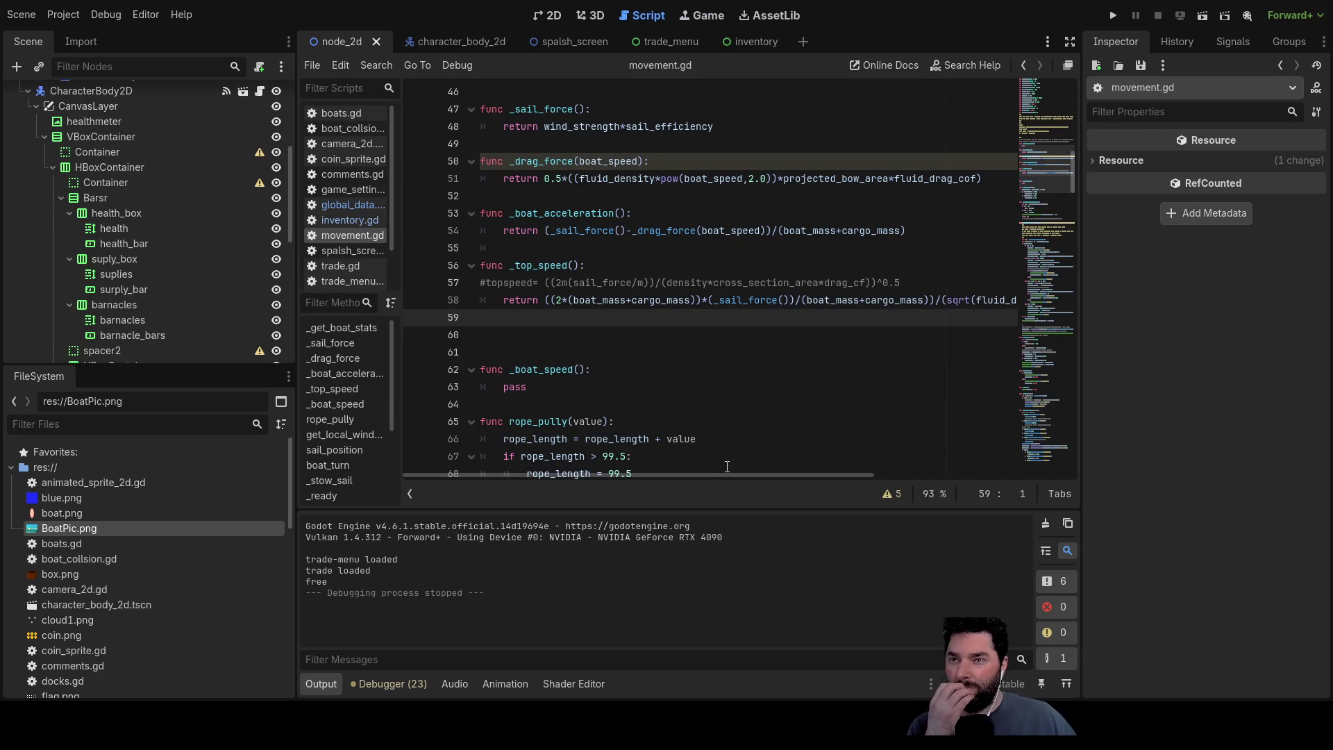
mouse_move(739, 474)
left_mouse_down()
mouse_move(837, 488)
mouse_move(764, 483)
left_mouse_up()
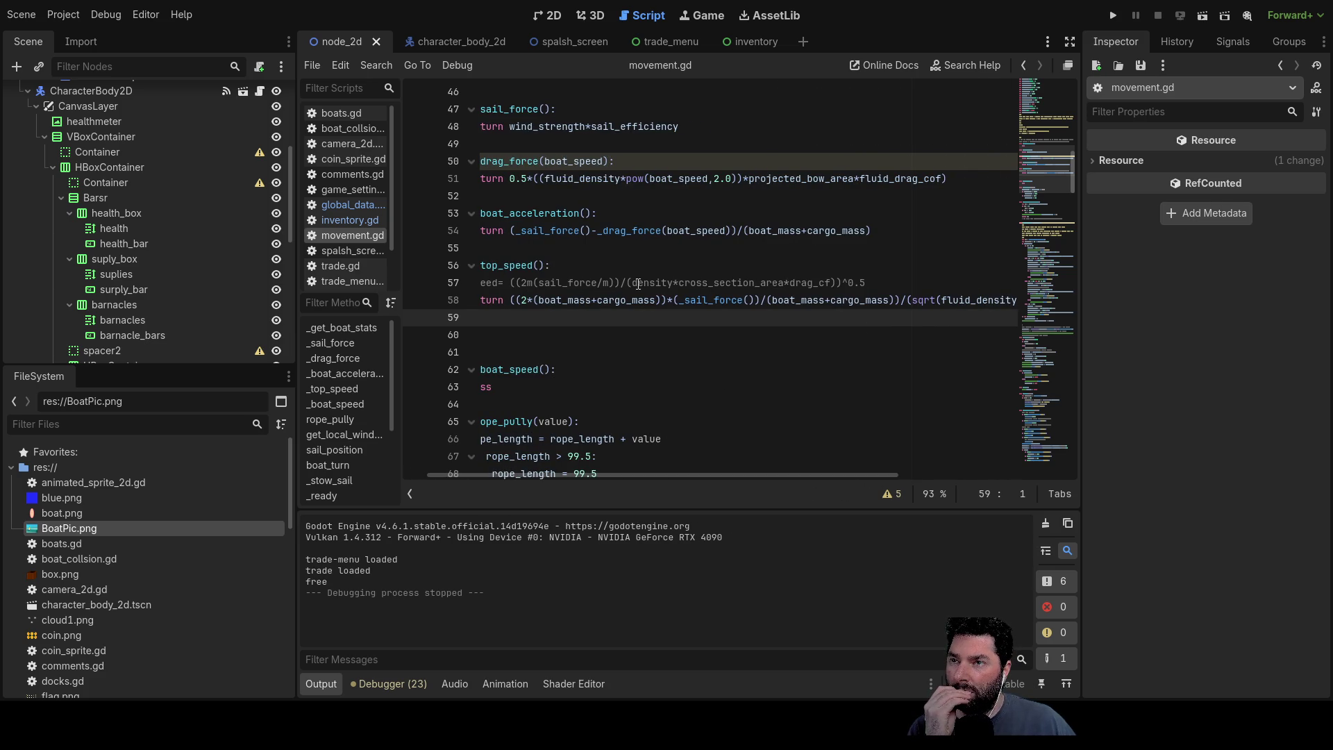
double_click(702, 285)
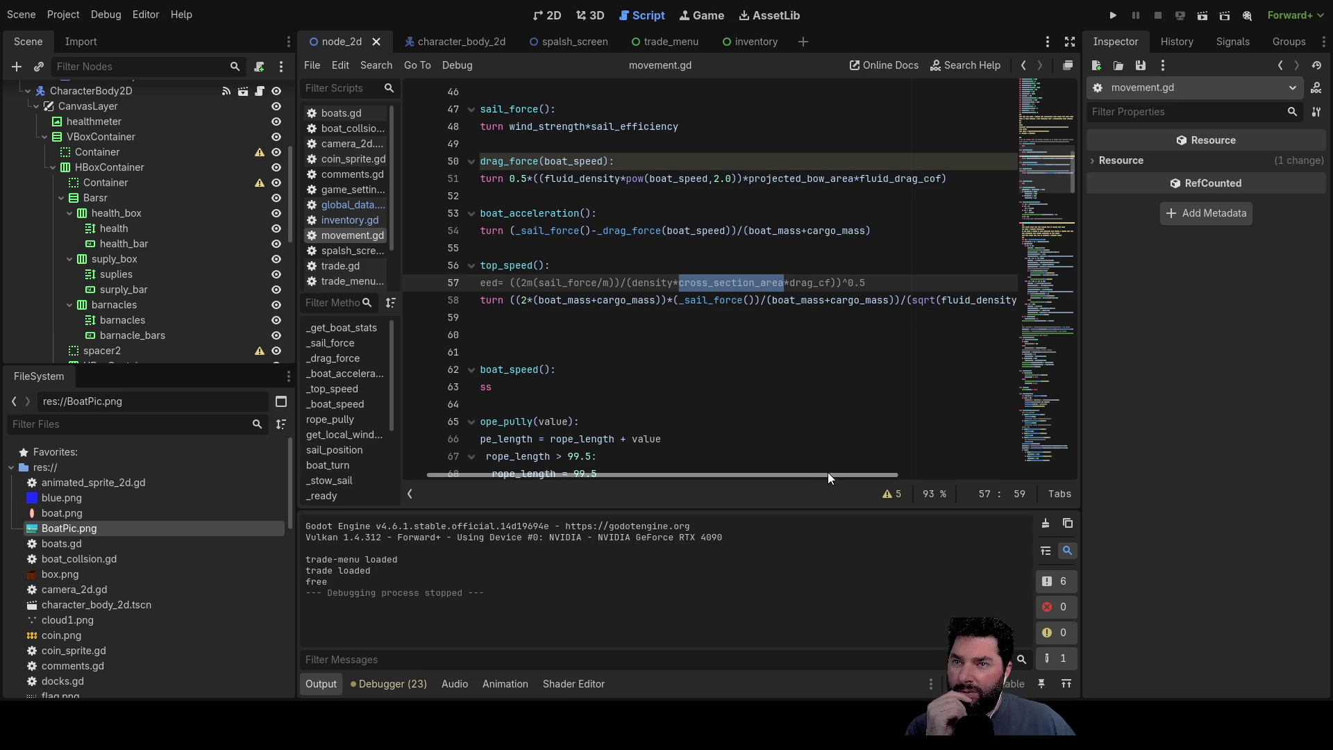
left_click_drag(828, 472, 1013, 476)
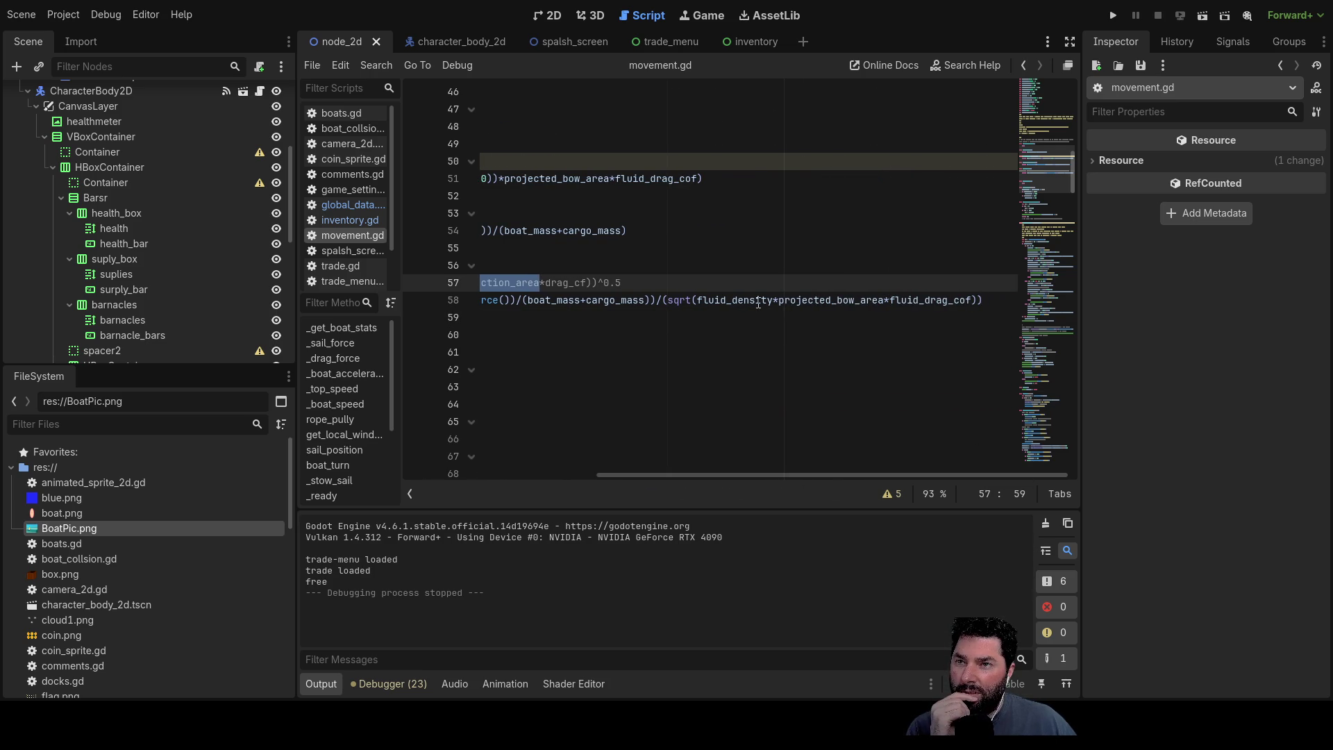
double_click(759, 302)
double_click(834, 300)
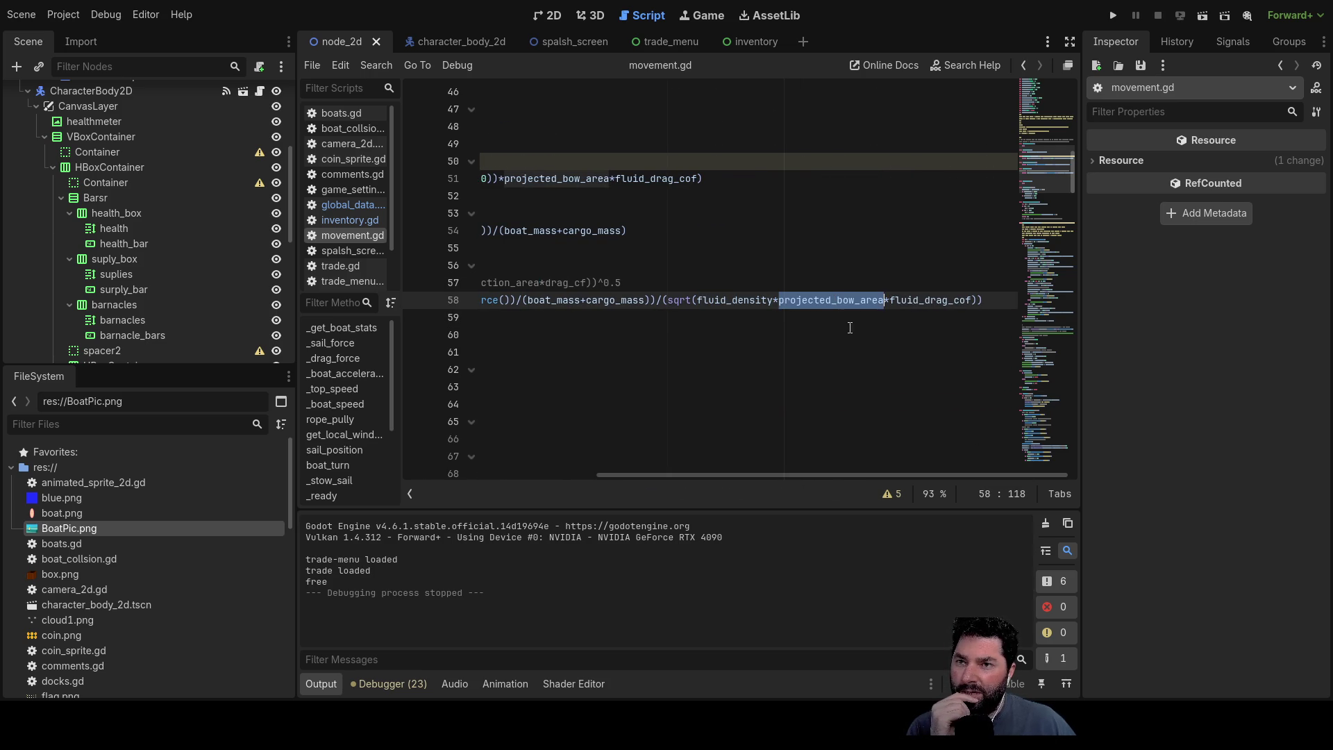
double_click(927, 301)
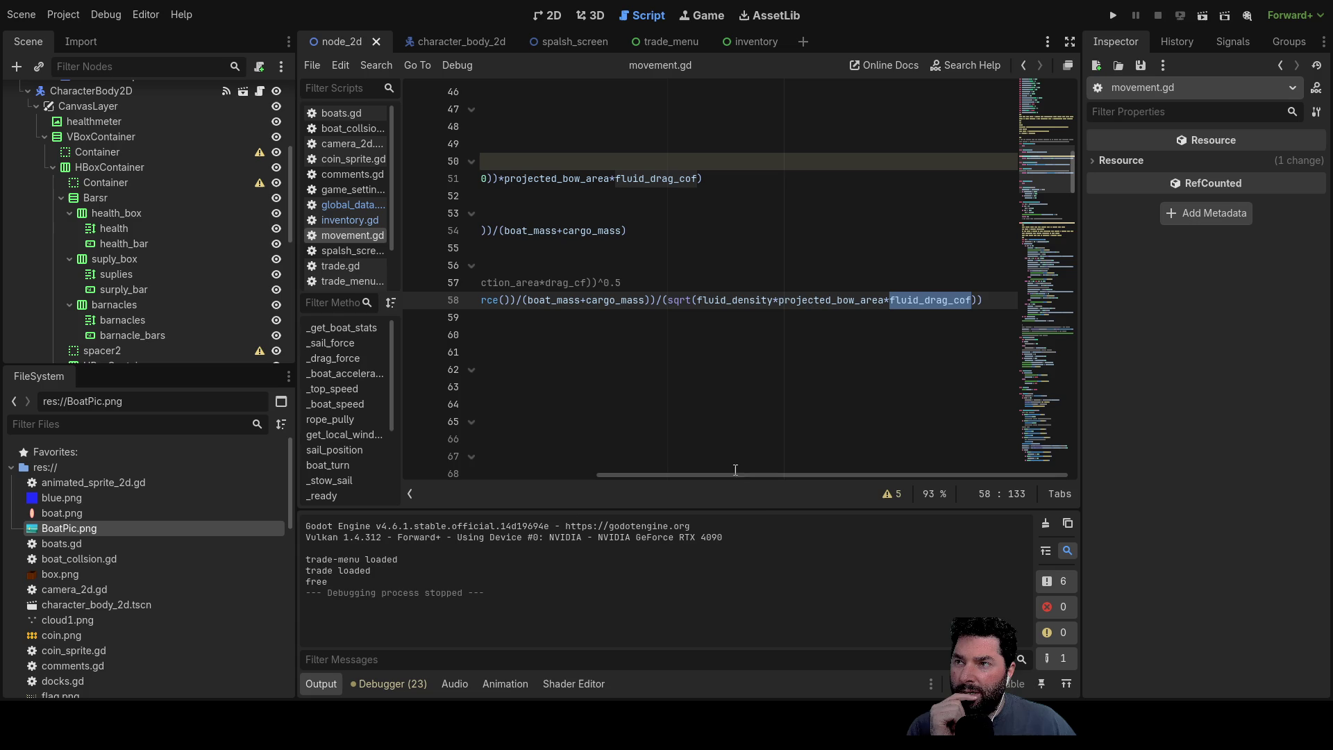
left_click_drag(780, 473, 640, 467)
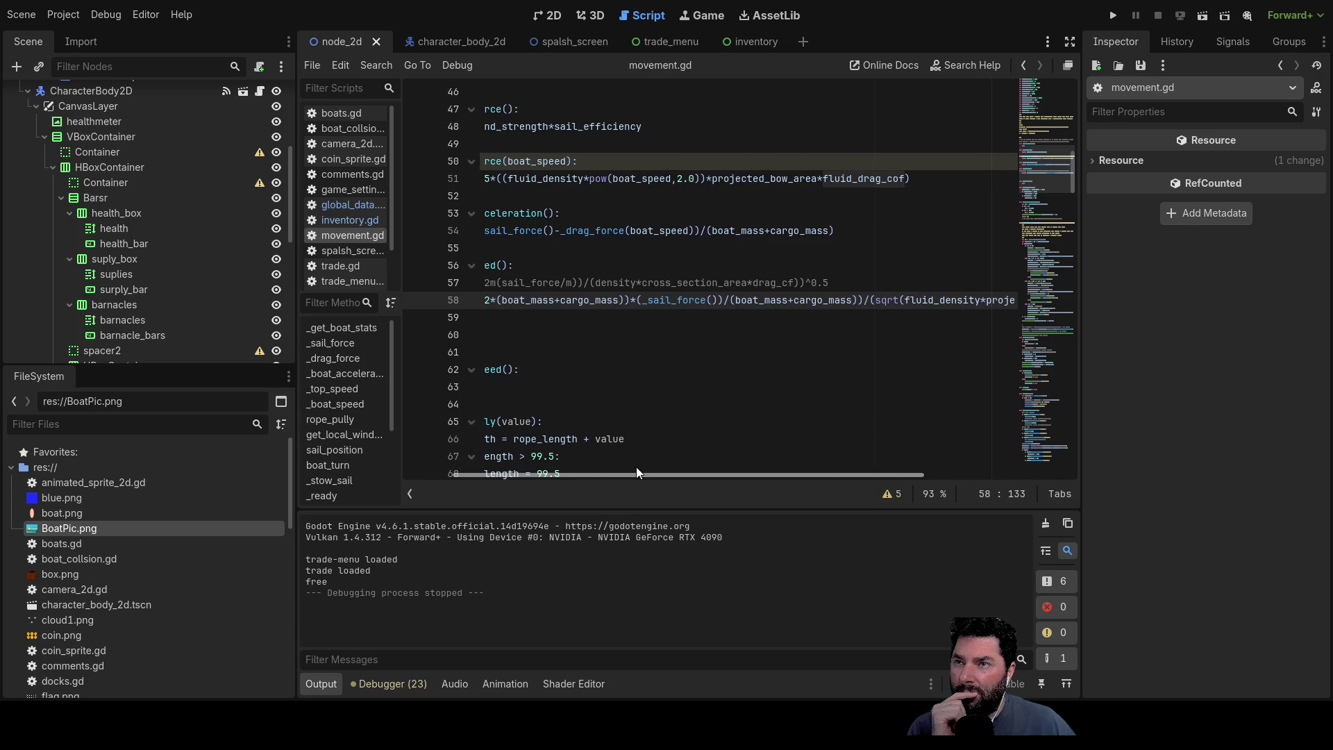
left_click_drag(637, 466, 625, 466)
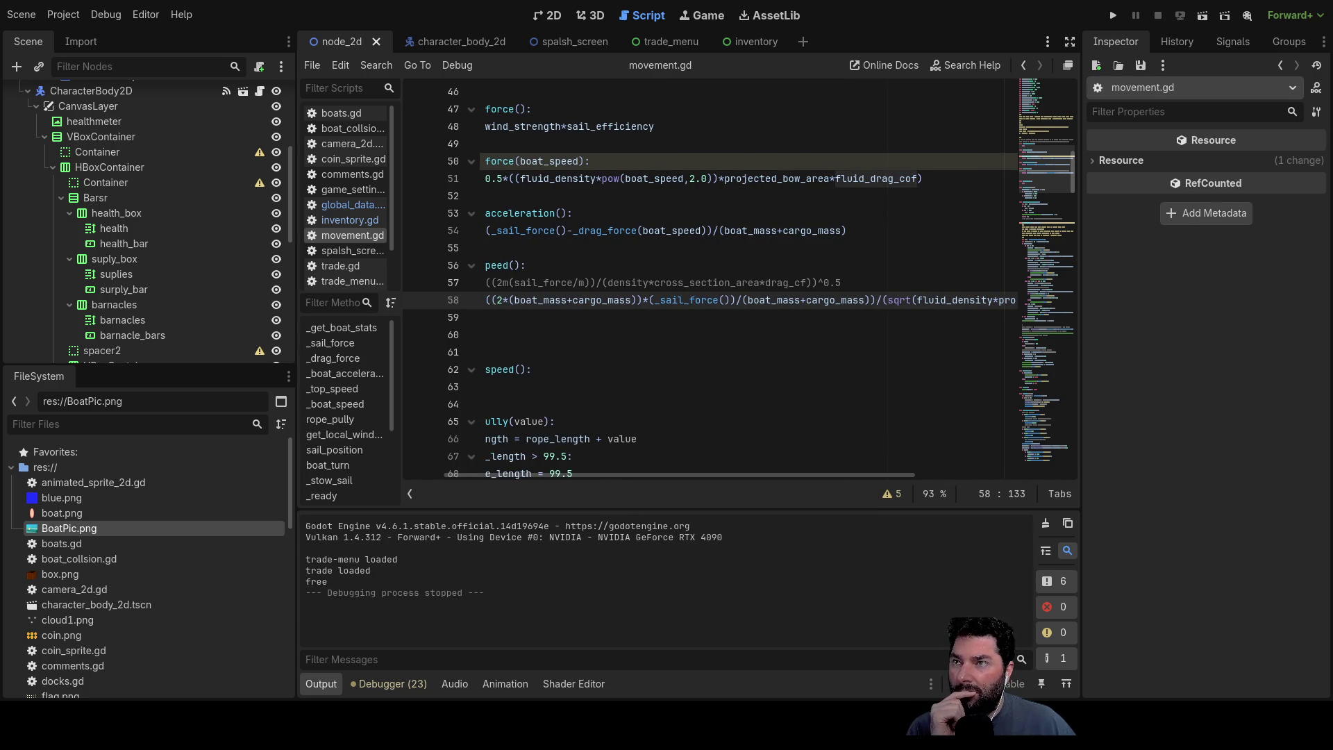
scroll(709, 282, "up", 3)
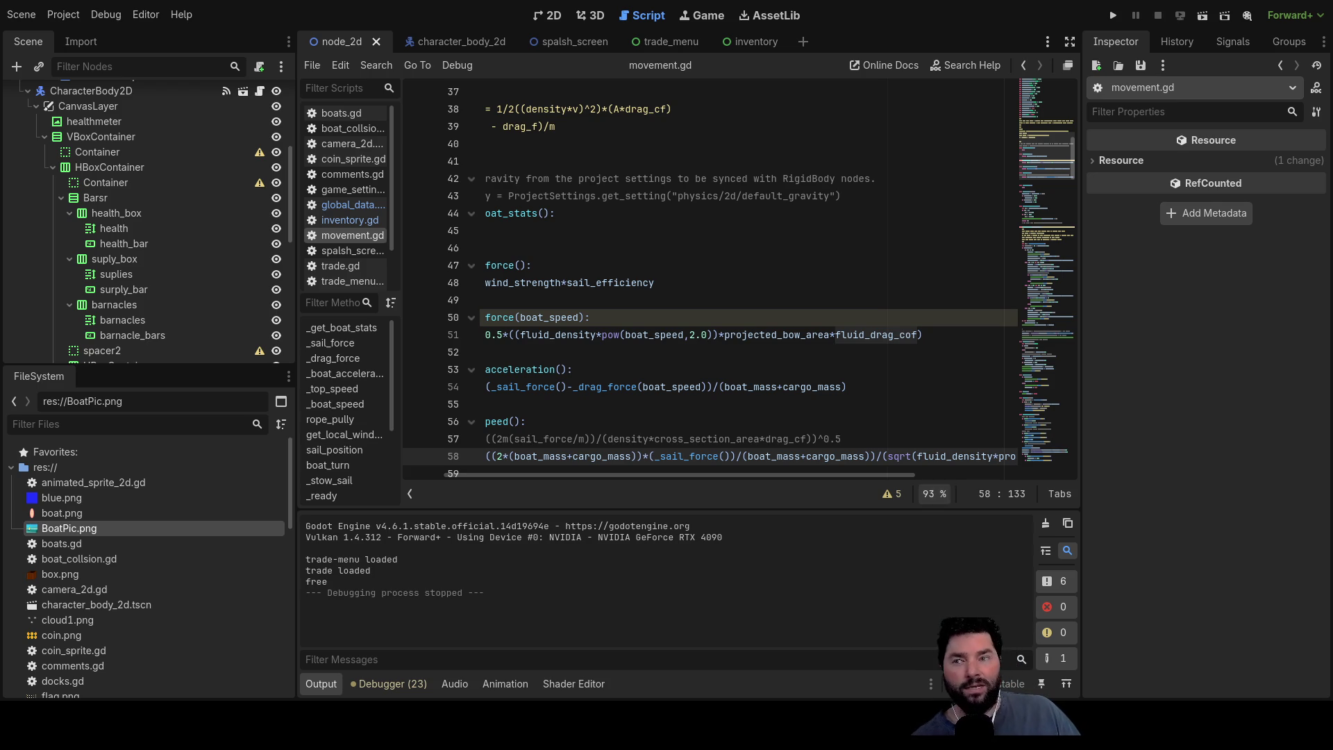
scroll(739, 355, "down", 2)
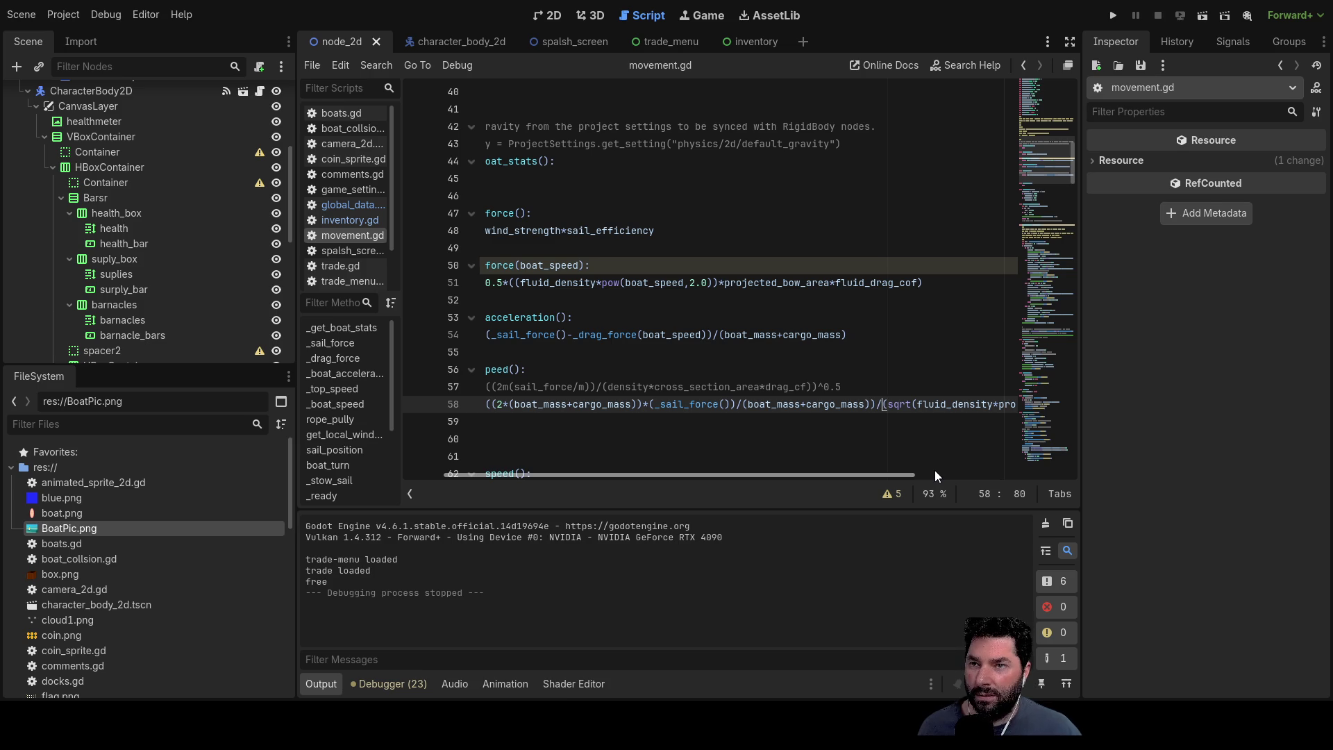
Step: Remove the inner sqrt so the whole top-speed expression sits under one sqrt, then run the project
key("shift+Right")
key("shift+Right")
key("shift+Right")
key("BackSpace")
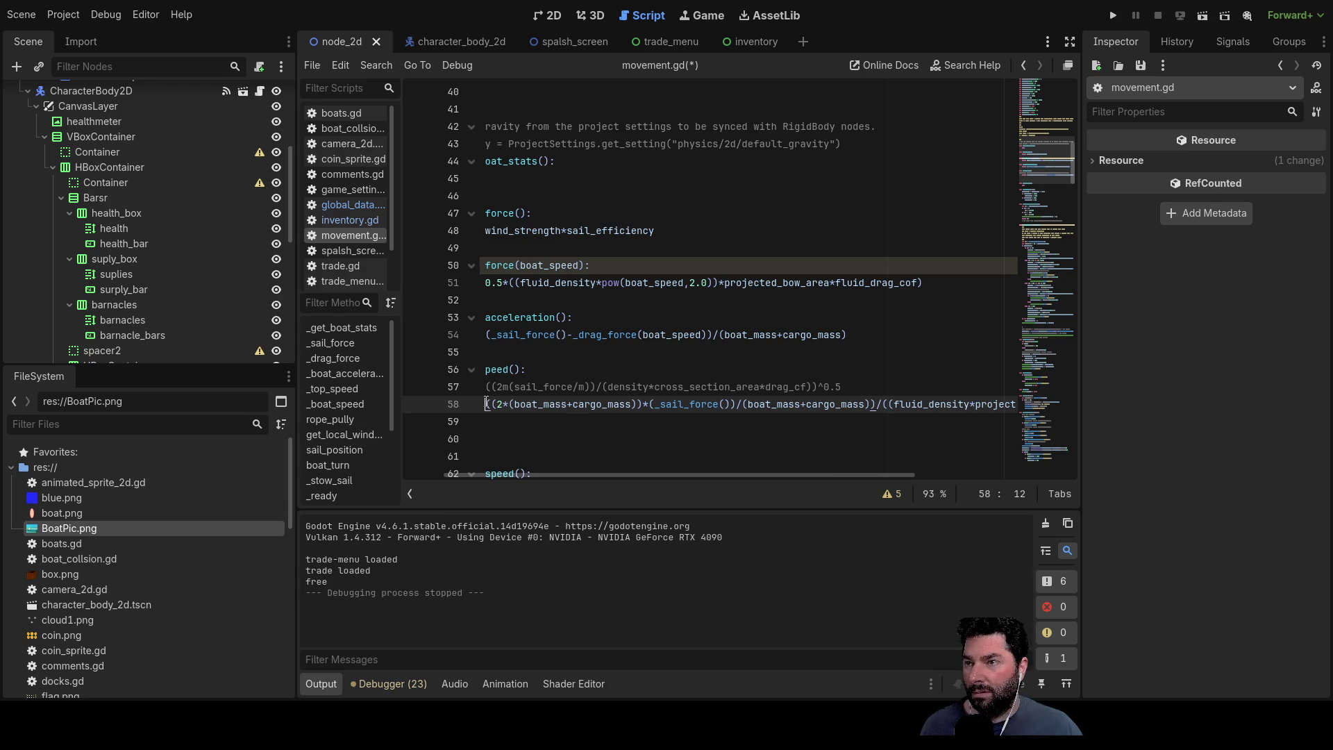
type("sqrt")
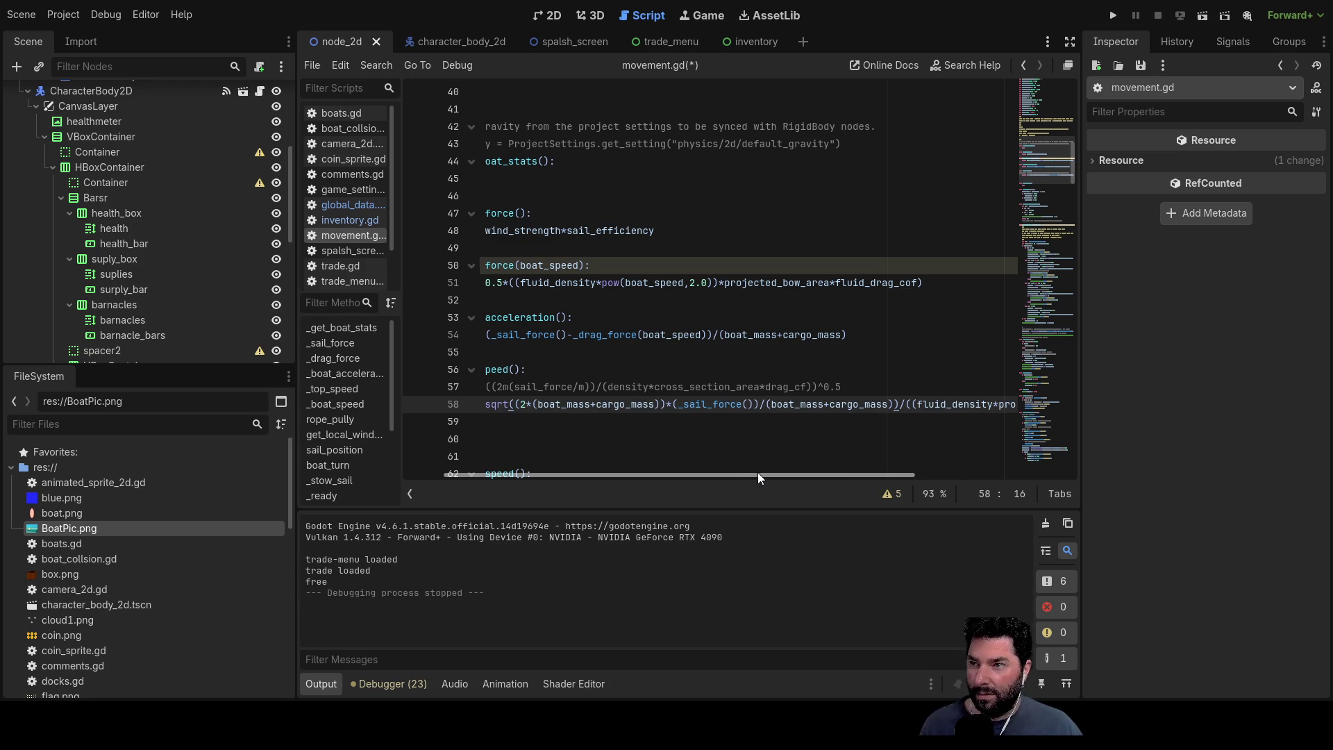
mouse_move(757, 477)
left_mouse_down()
mouse_move(934, 477)
mouse_move(874, 476)
left_mouse_up()
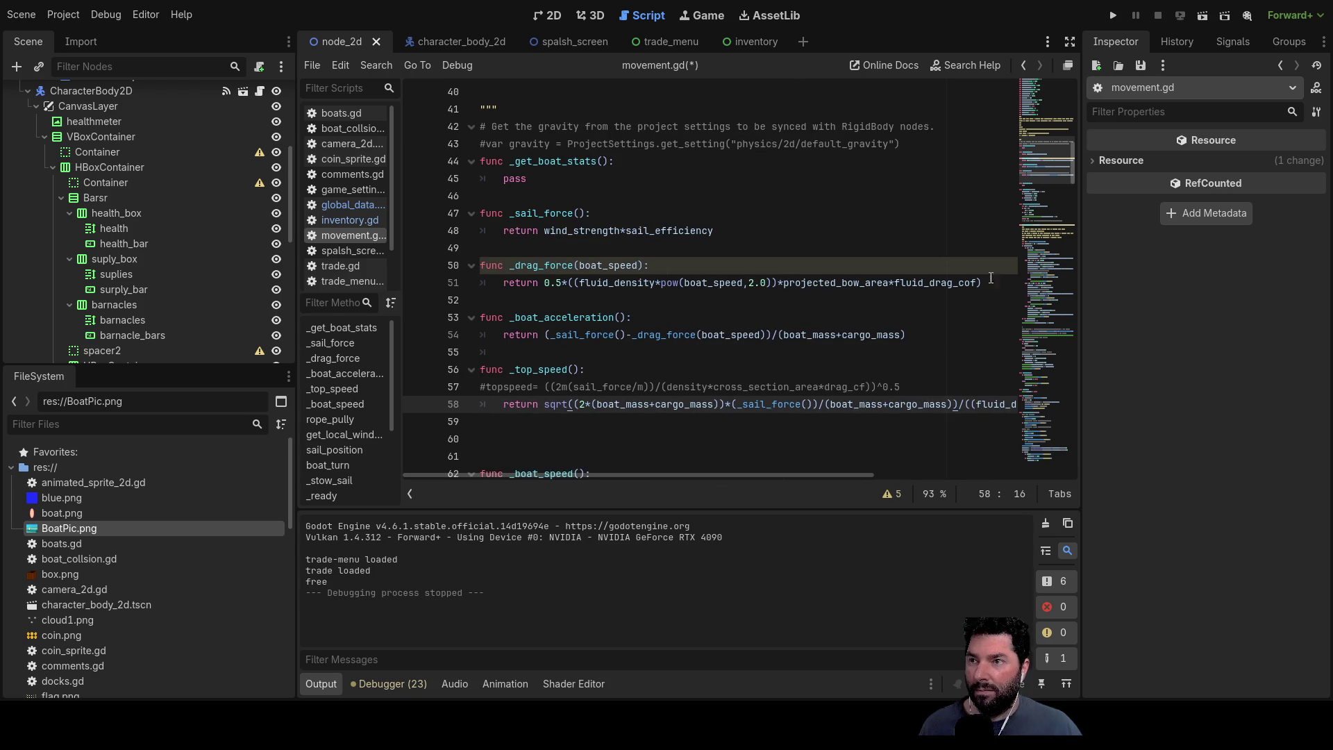
left_click(1112, 14)
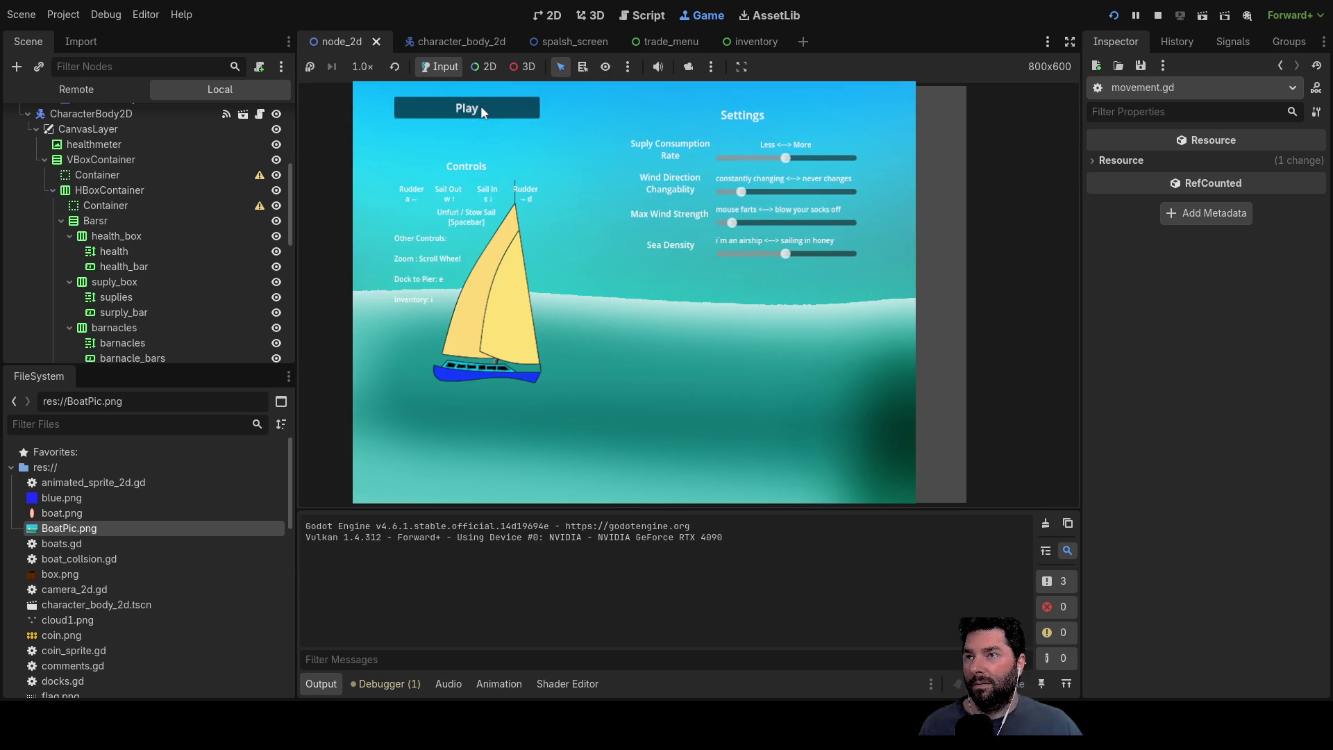
Step: Play the game, sail watching drag near 12 against sail near 450, then stop
left_click(480, 107)
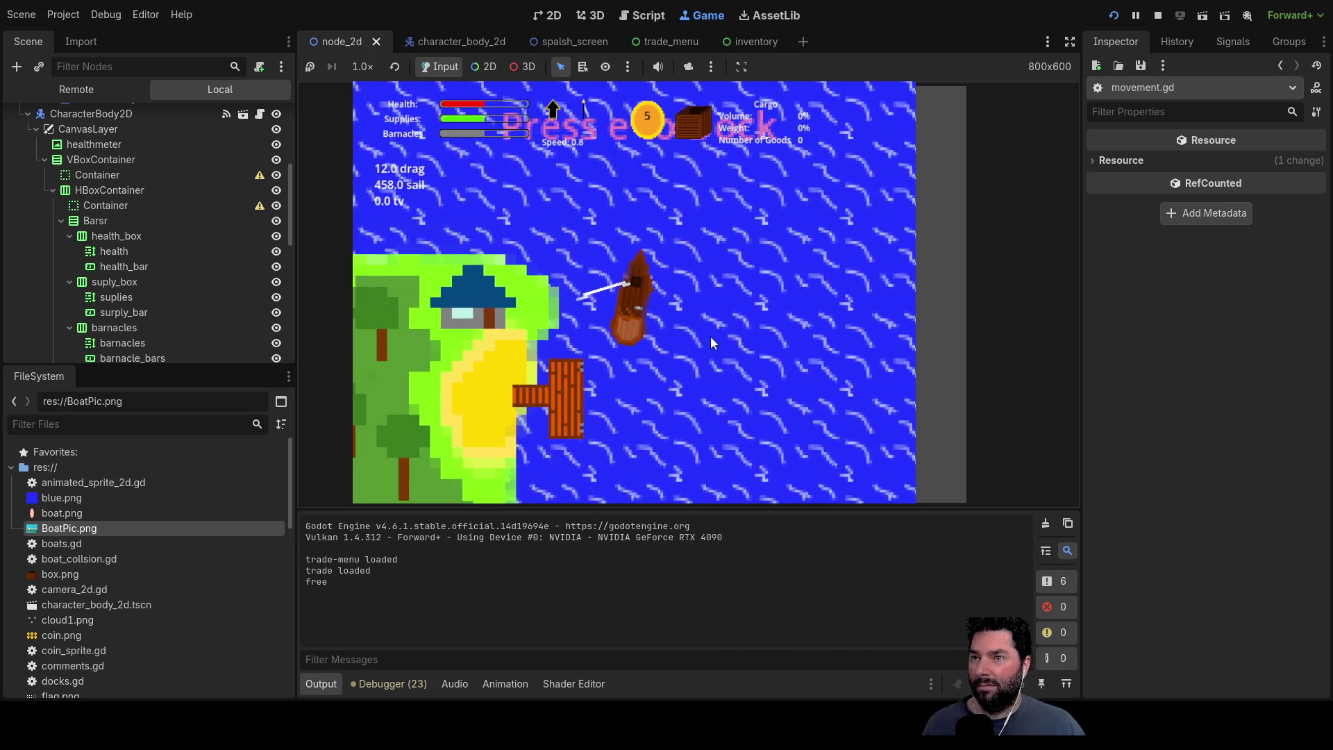
key("F8")
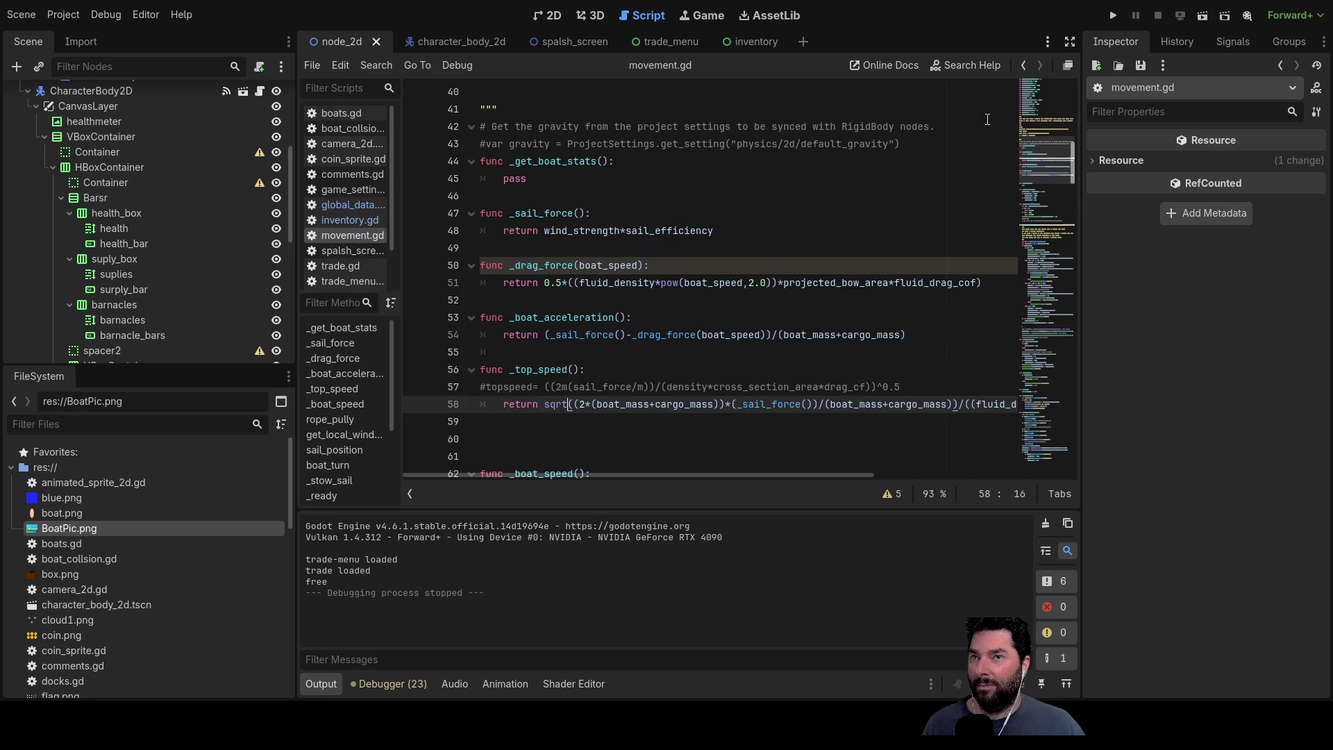
scroll(683, 334, "up", 2)
scroll(683, 334, "up", 10)
scroll(684, 334, "up", 3)
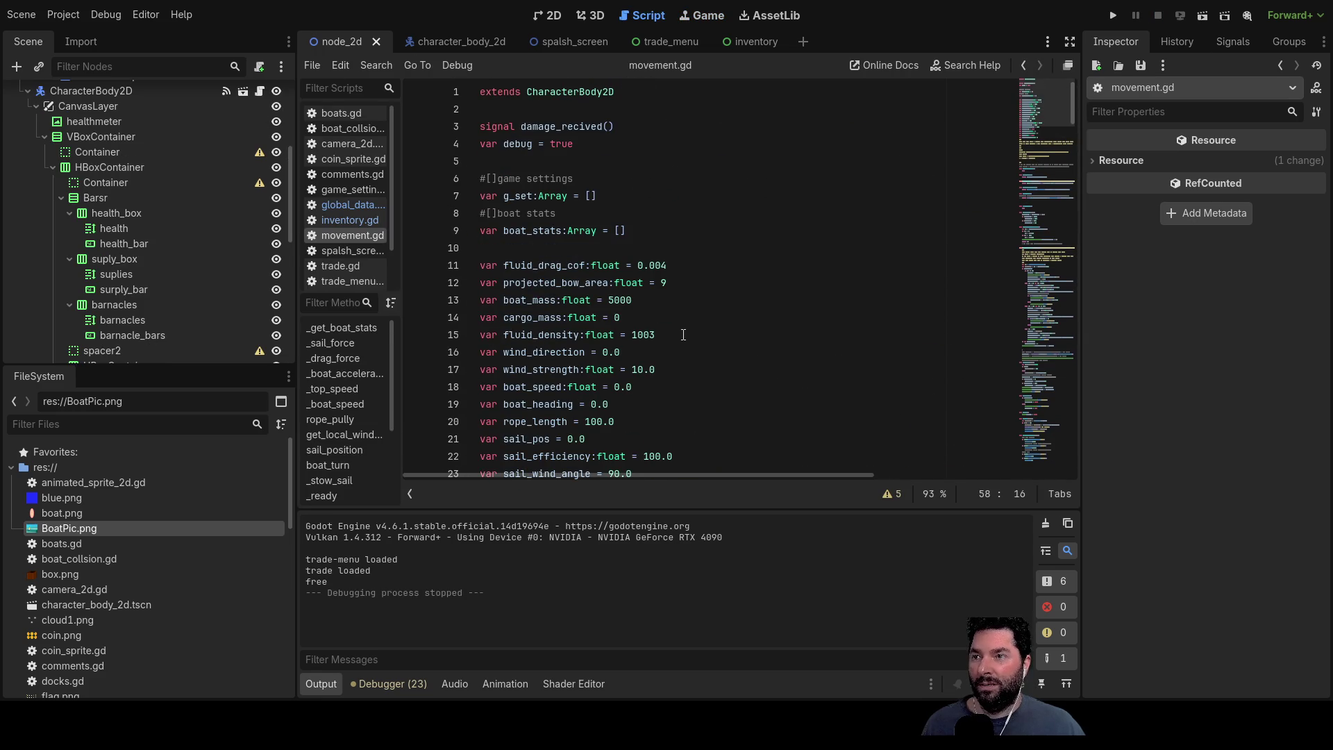
Step: Check boat_mass on line 13, then run the project and start playing again
left_click(610, 300)
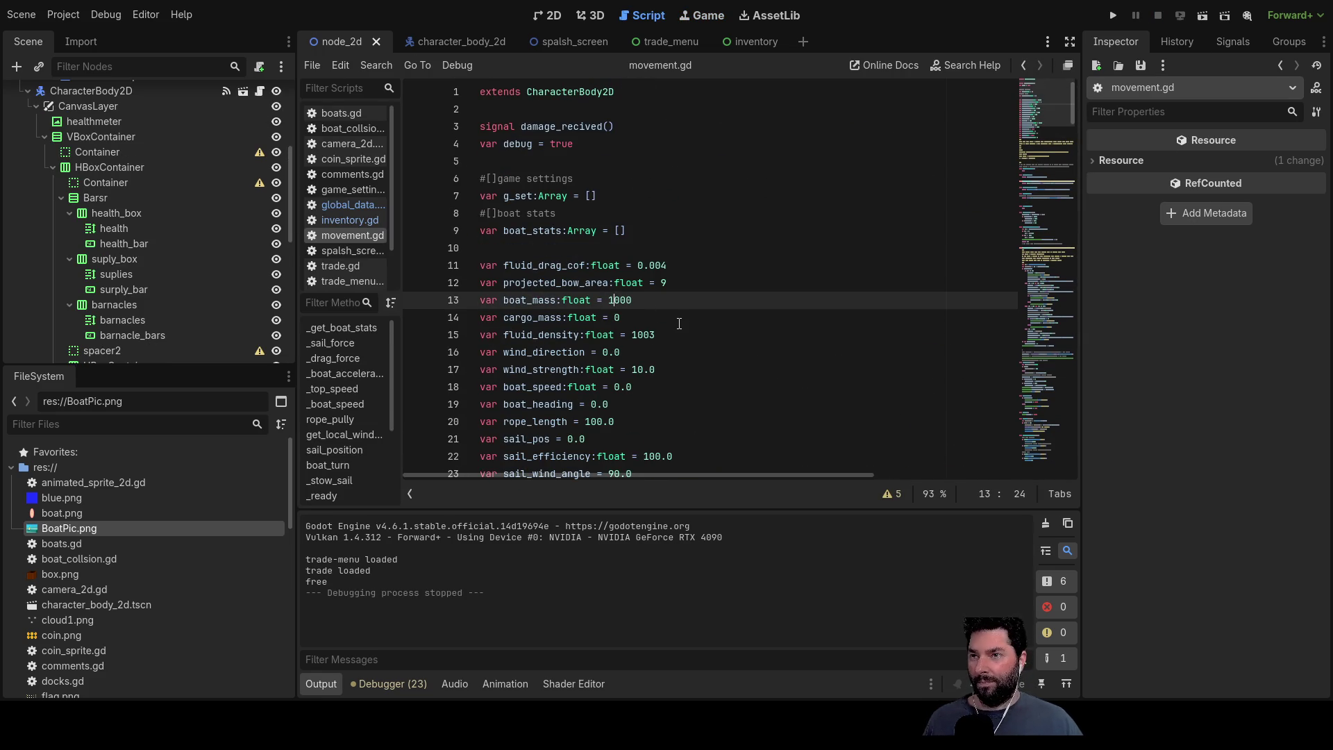
left_click(1114, 15)
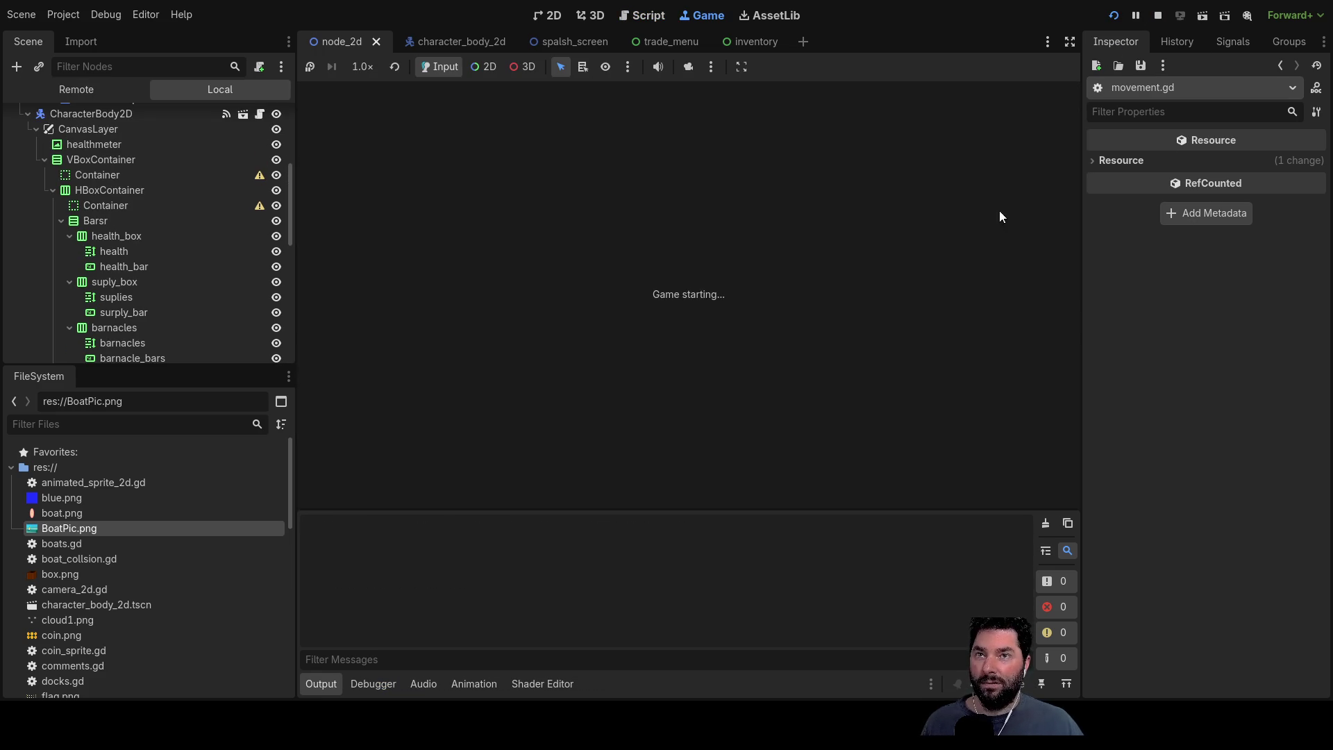
left_click(533, 108)
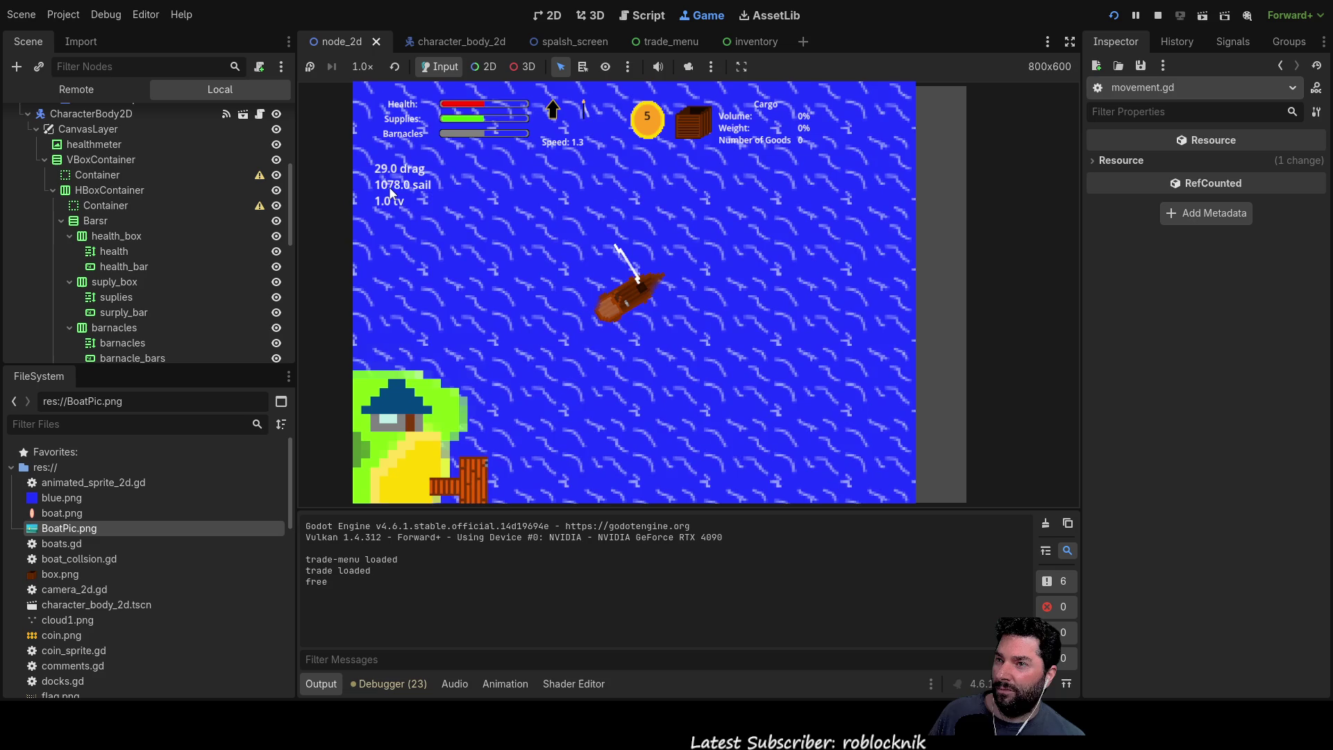
Step: Reduce the sail while sailing until drag eases to 11, then stop the game
key("s")
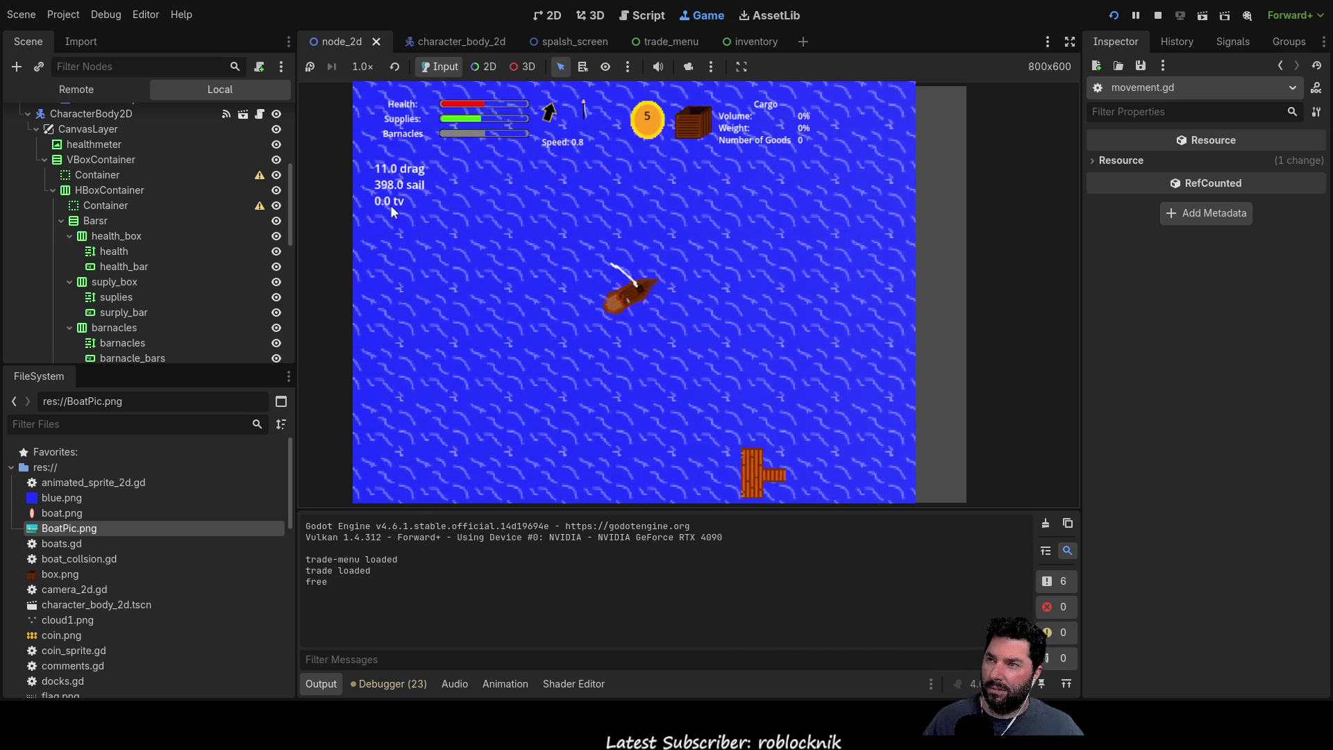
key("F8")
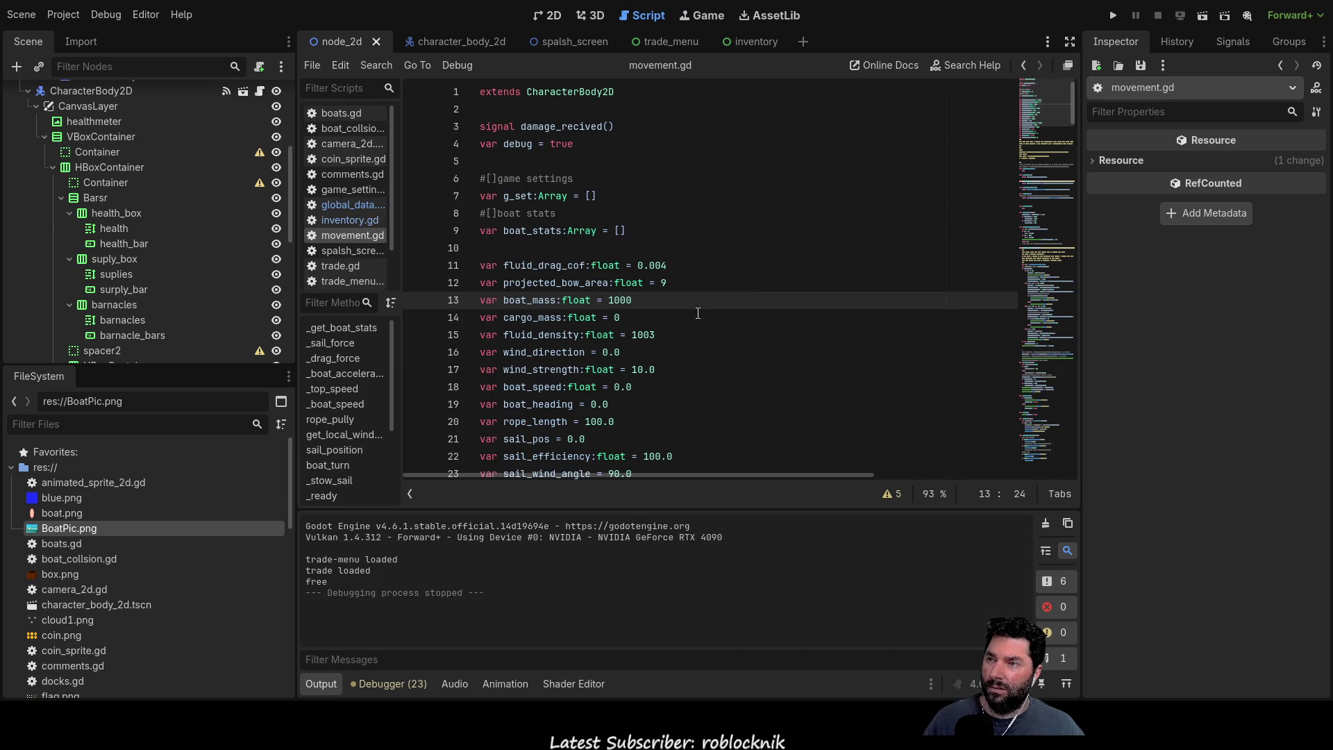
scroll(468, 244, "down", 4)
scroll(468, 244, "down", 9)
scroll(654, 275, "down", 12)
scroll(654, 275, "down", 12)
scroll(655, 275, "down", 10)
scroll(655, 275, "down", 12)
scroll(655, 276, "down", 10)
scroll(660, 300, "down", 3)
scroll(600, 348, "up", 5)
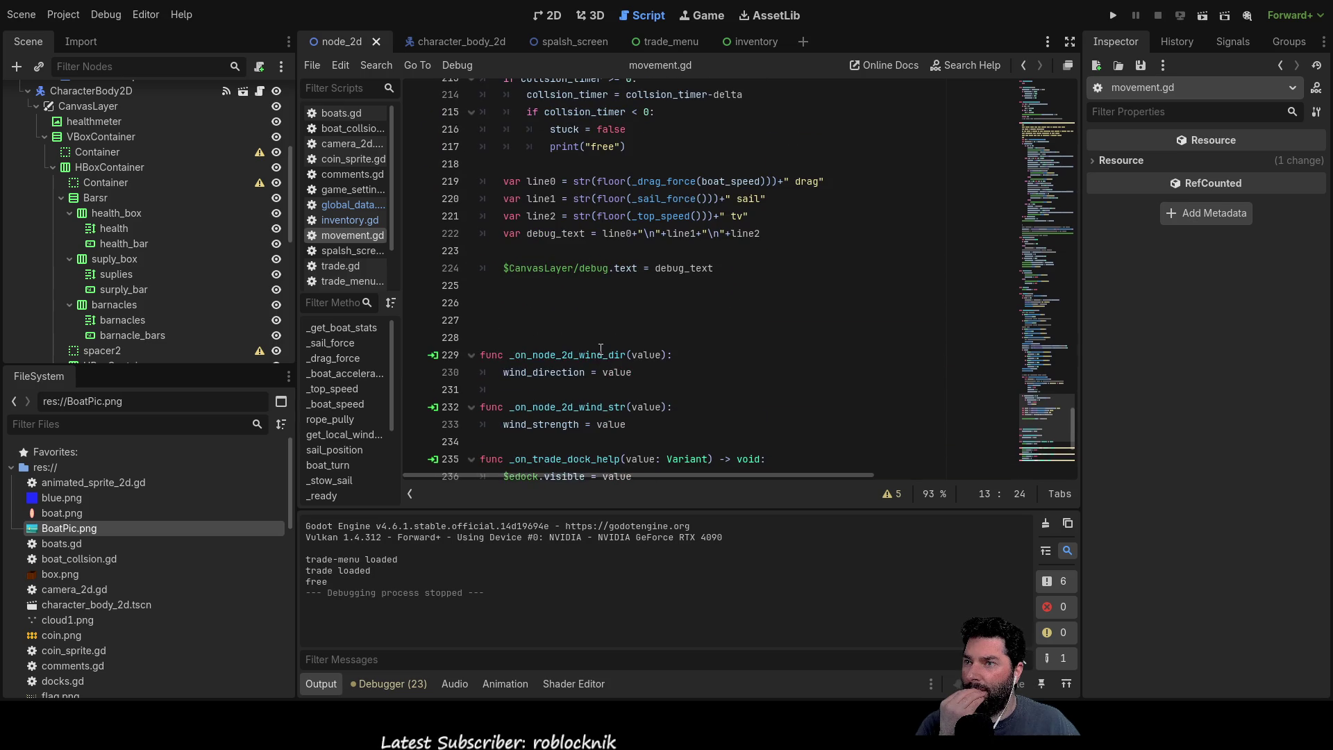
scroll(600, 349, "up", 2)
scroll(705, 233, "down", 1)
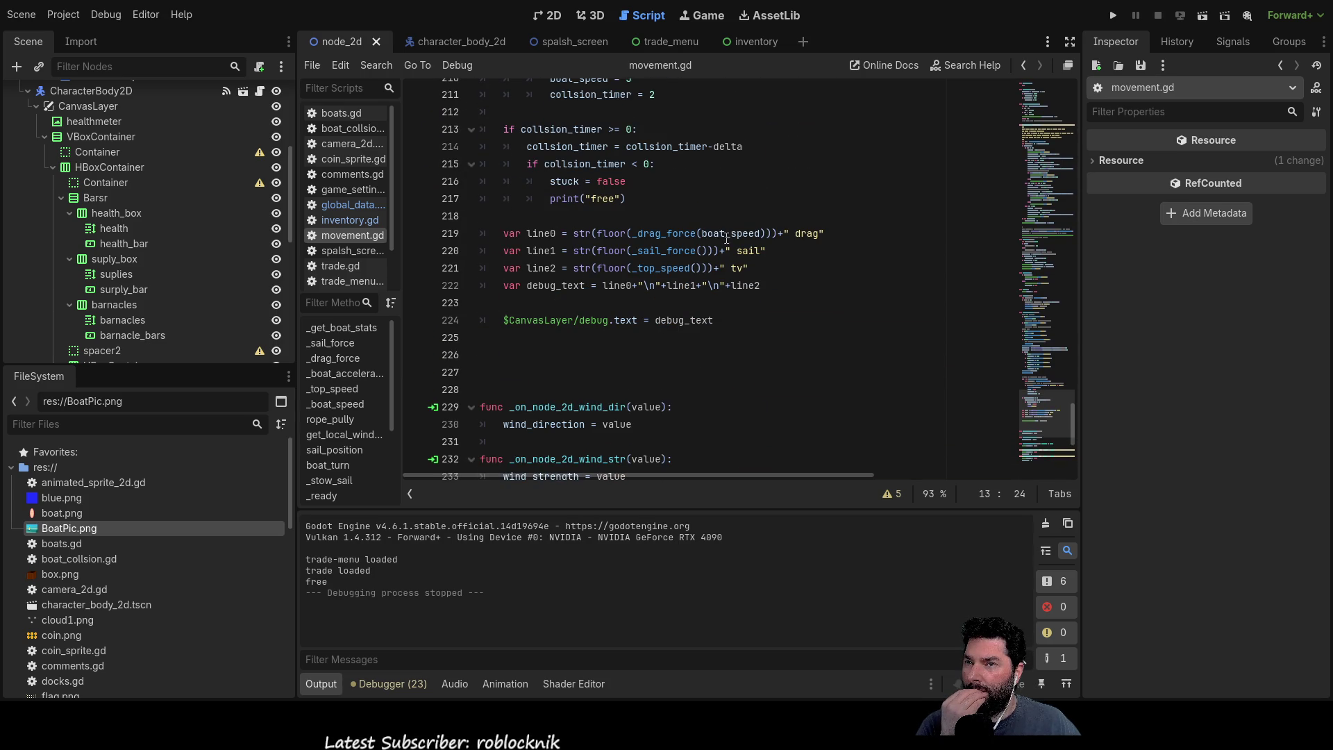
Step: Replace floor with round in the drag, sail and tv readout lines 219–221
double_click(612, 234)
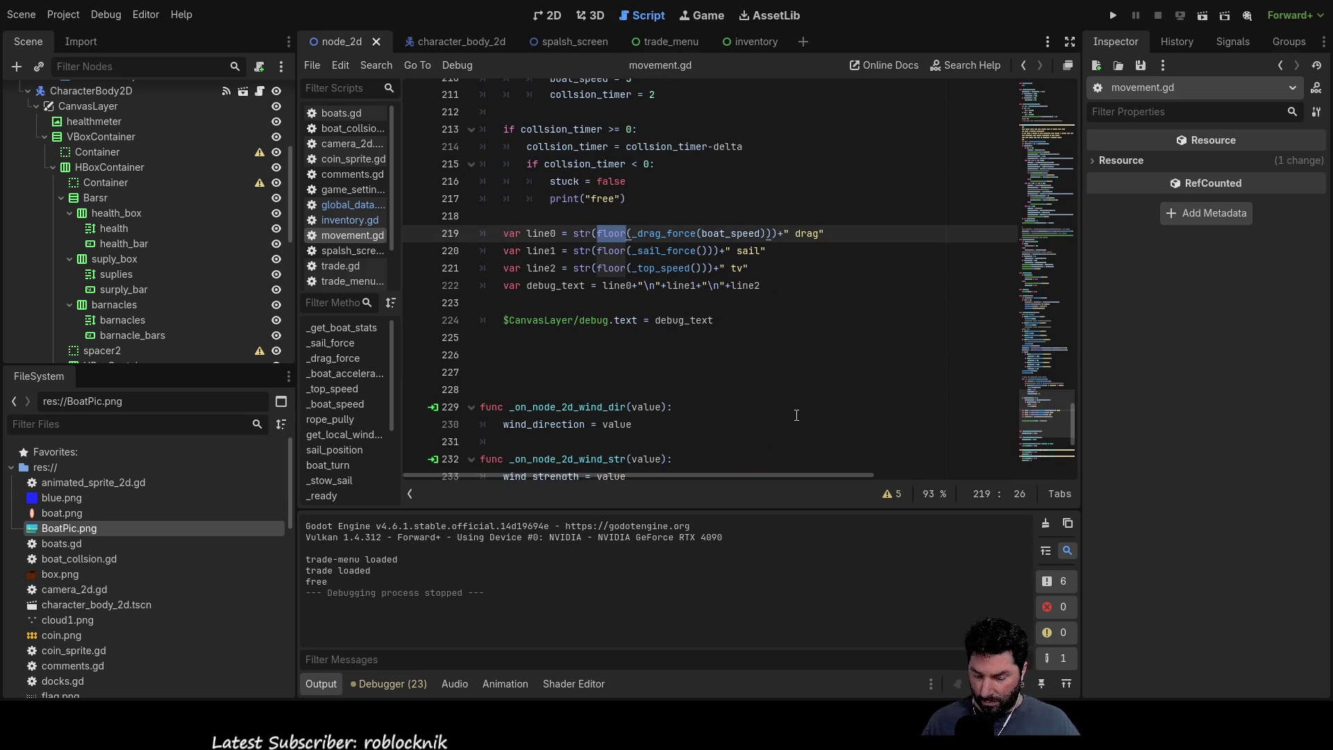
type("round")
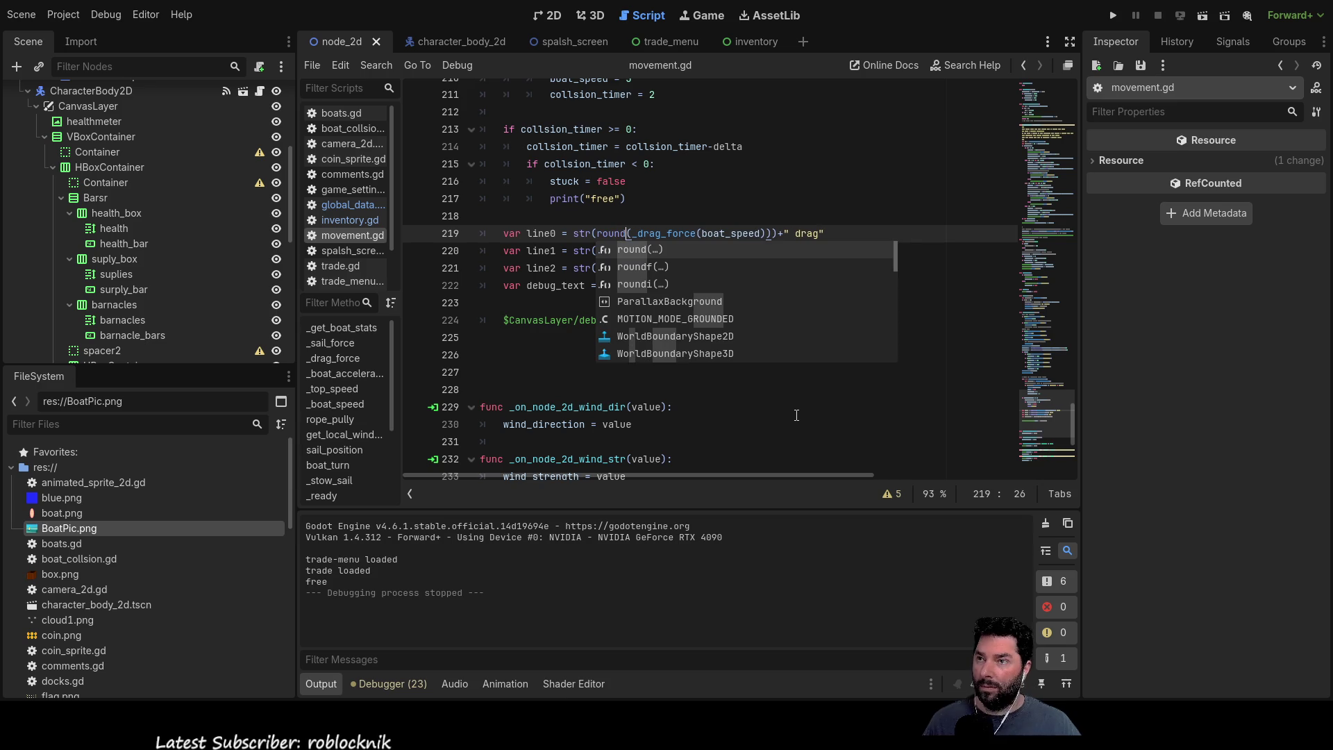
left_click(796, 442)
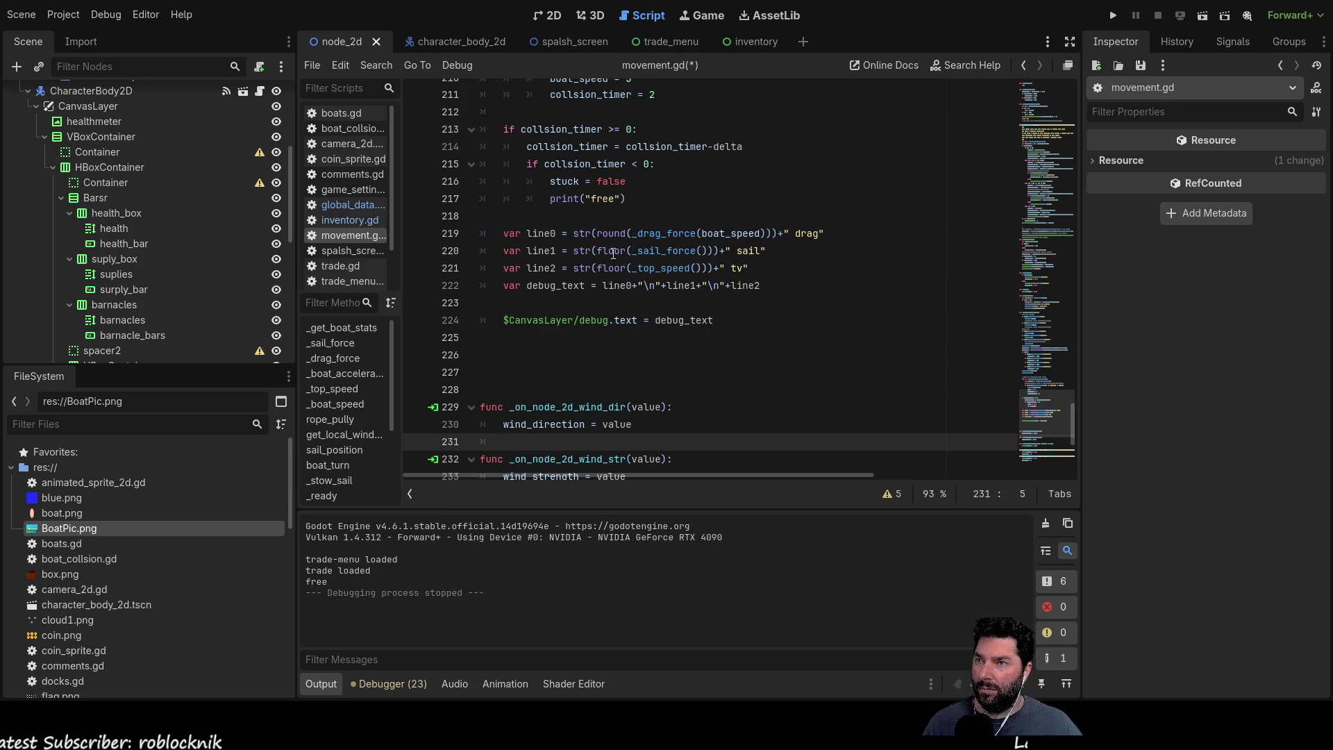
double_click(609, 252)
type("round")
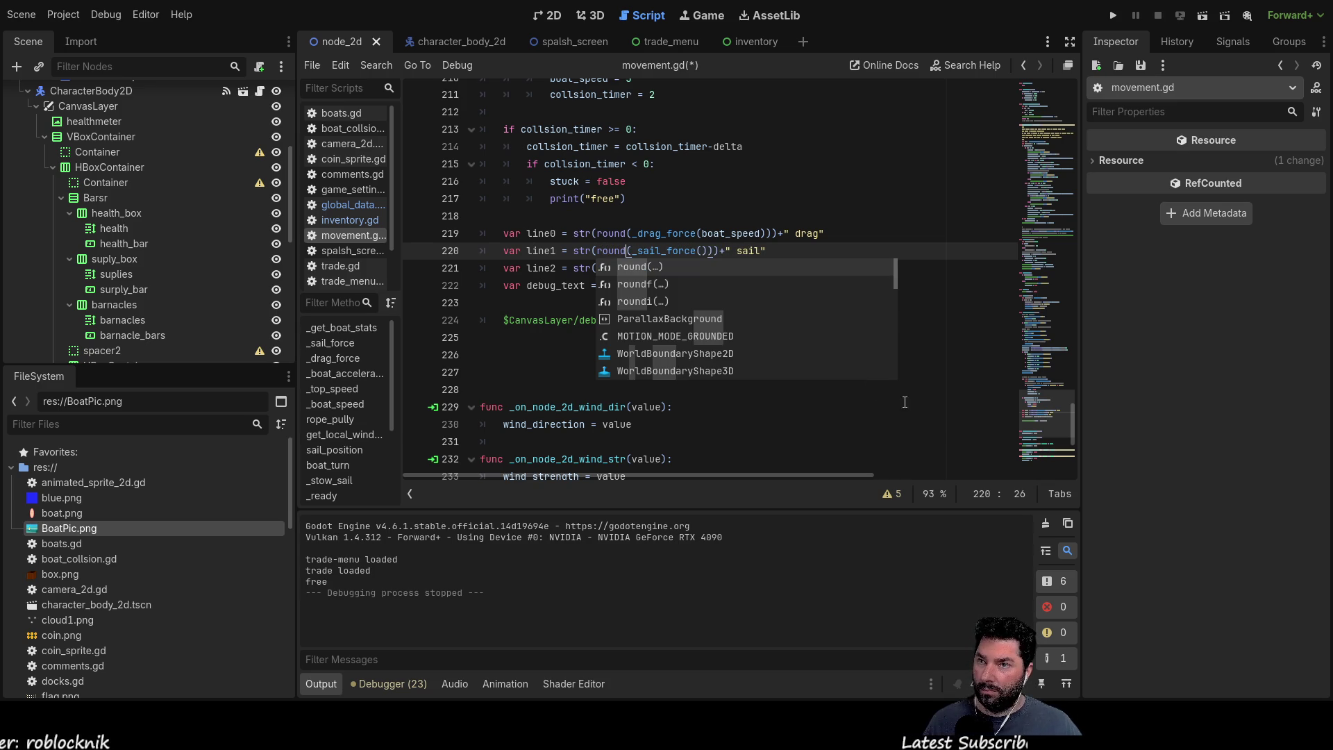
left_click(588, 269)
double_click(611, 269)
type("round(_top_speed()))+\" tv")
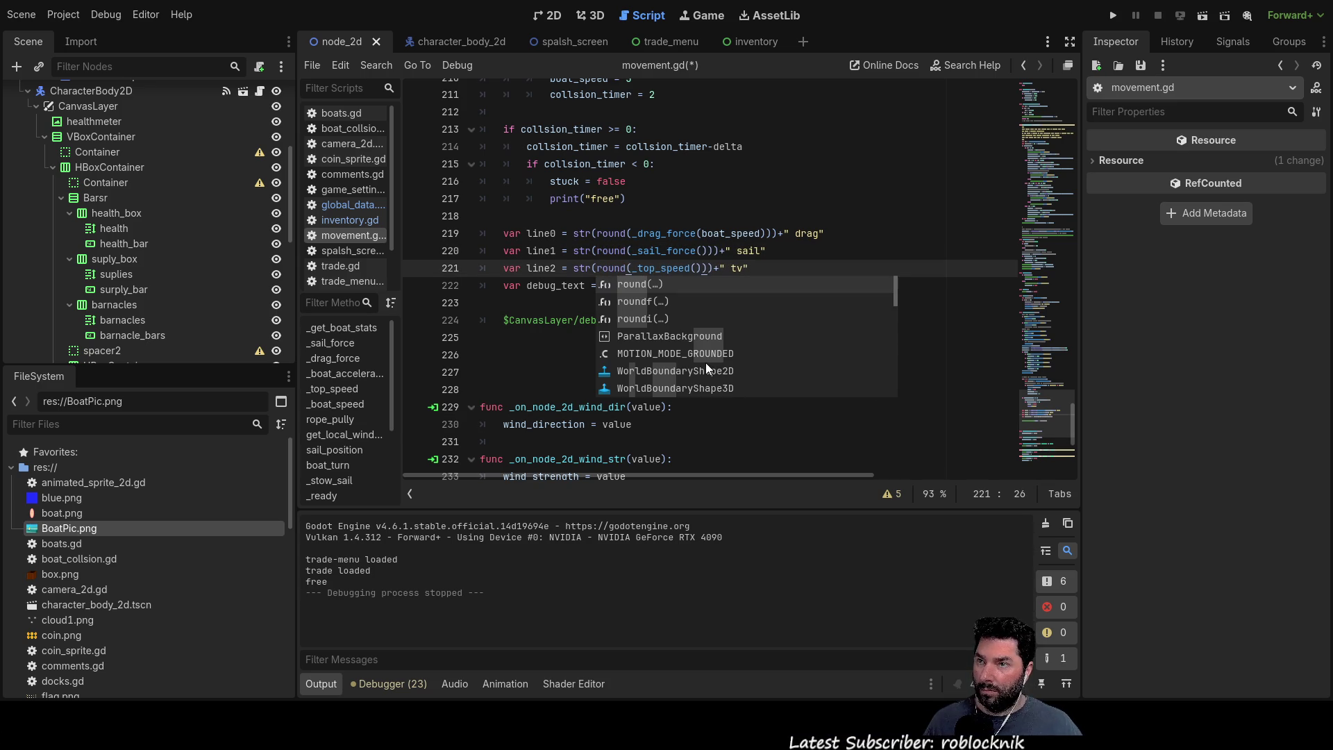
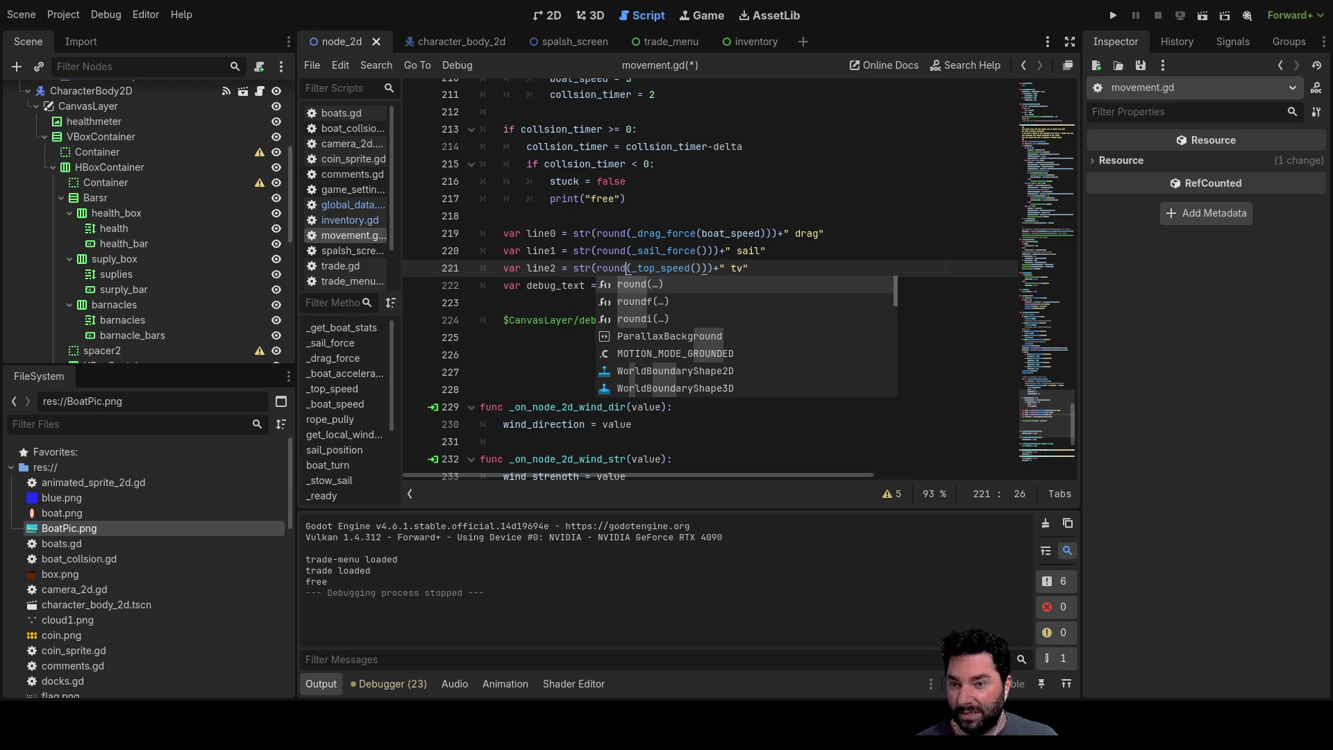
Step: Replace round( with snapped( in the drag, sail and tv debug lines (219–221)
double_click(611, 233)
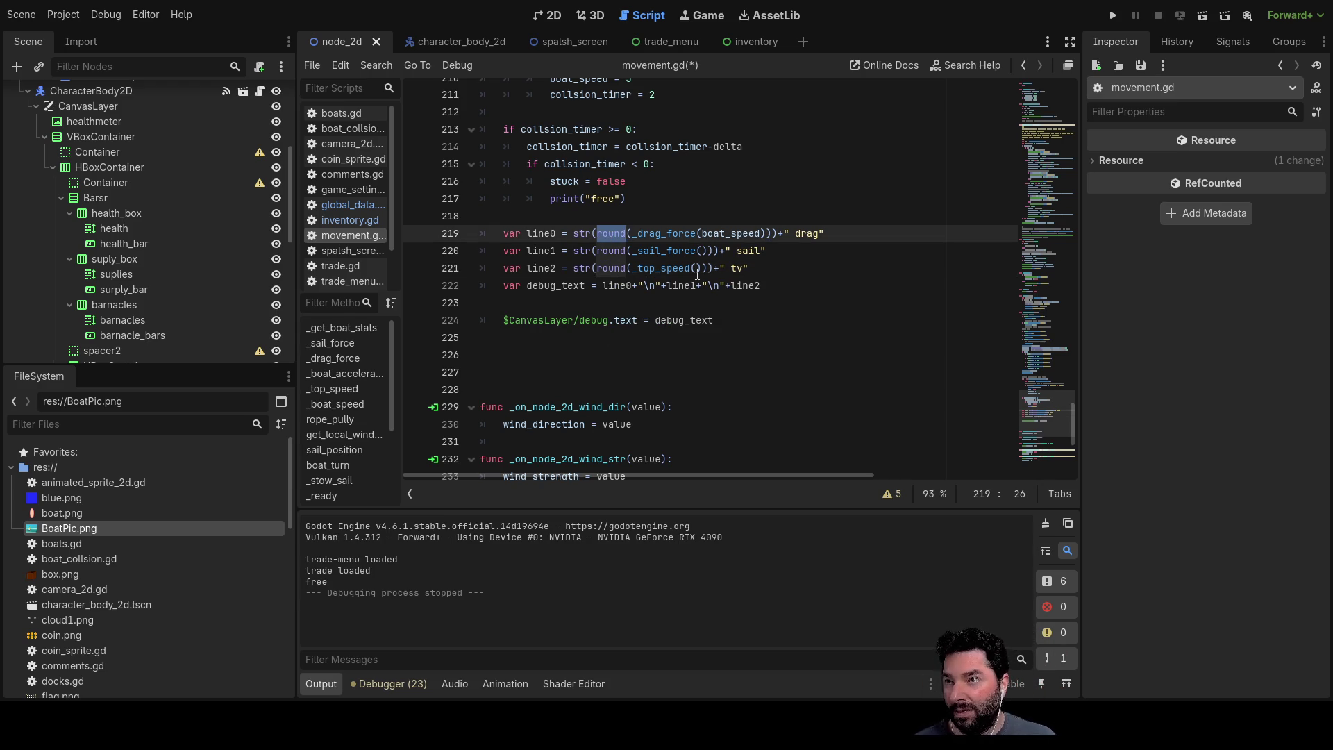
type("snapped")
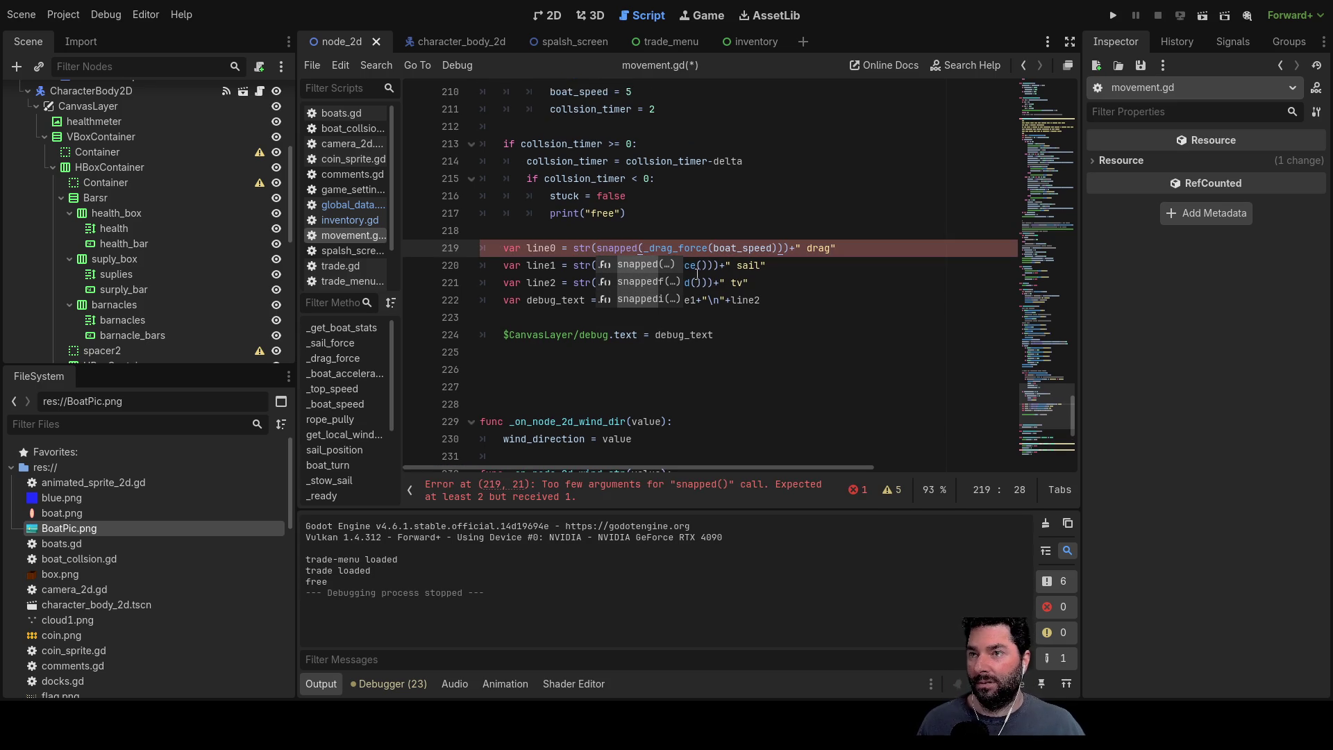
key("Escape")
double_click(611, 265)
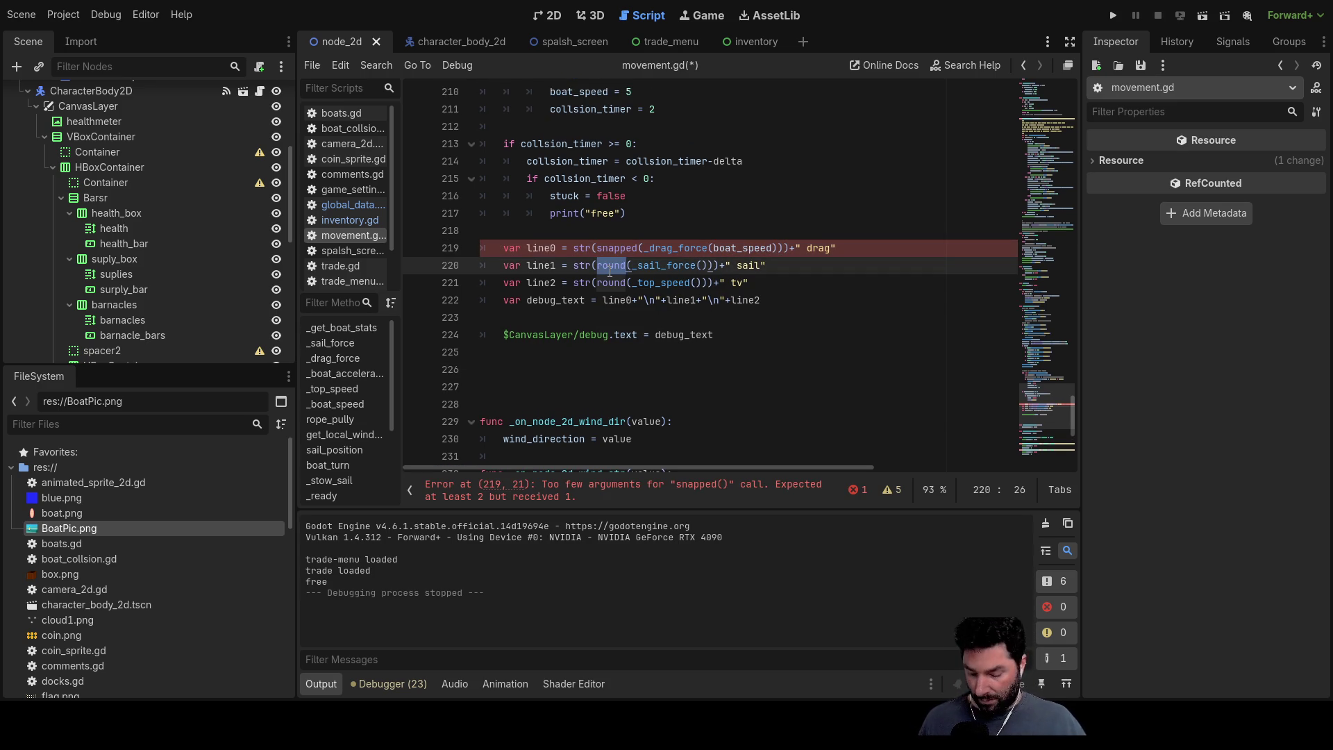
type("snapped")
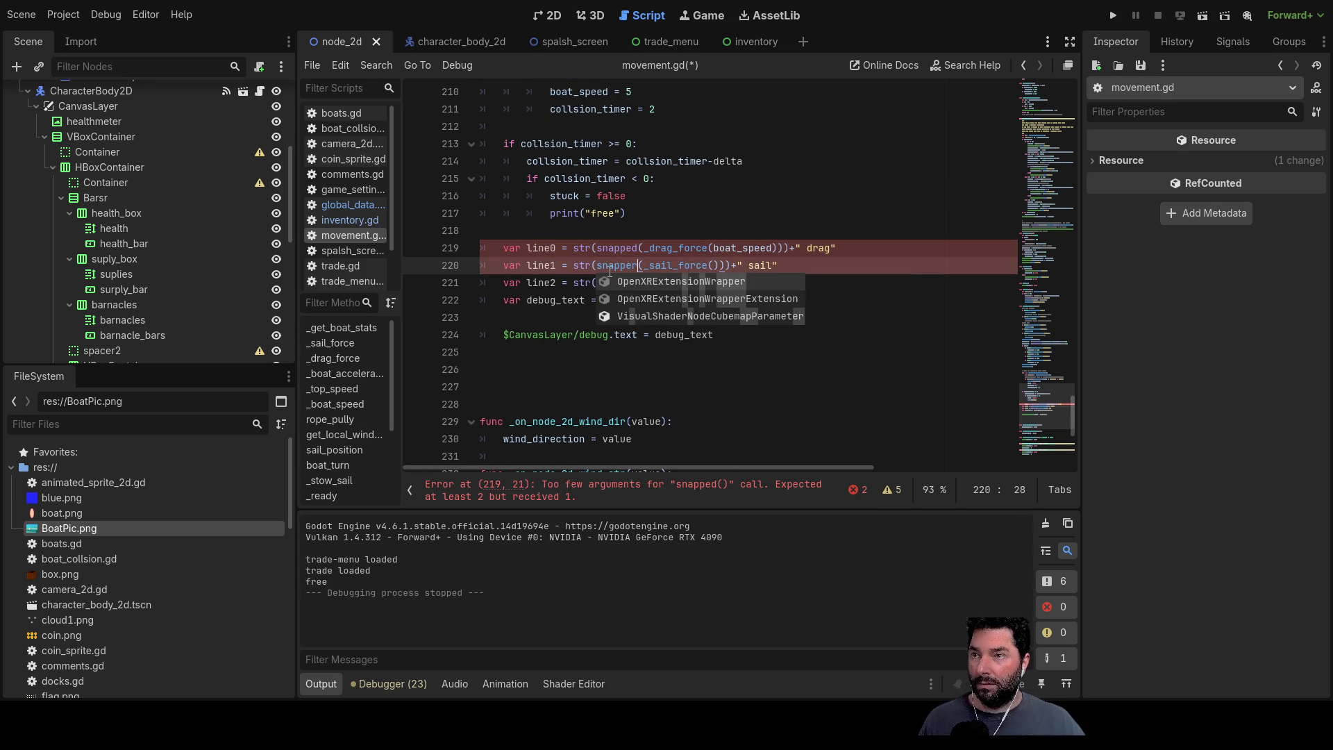
left_click(678, 386)
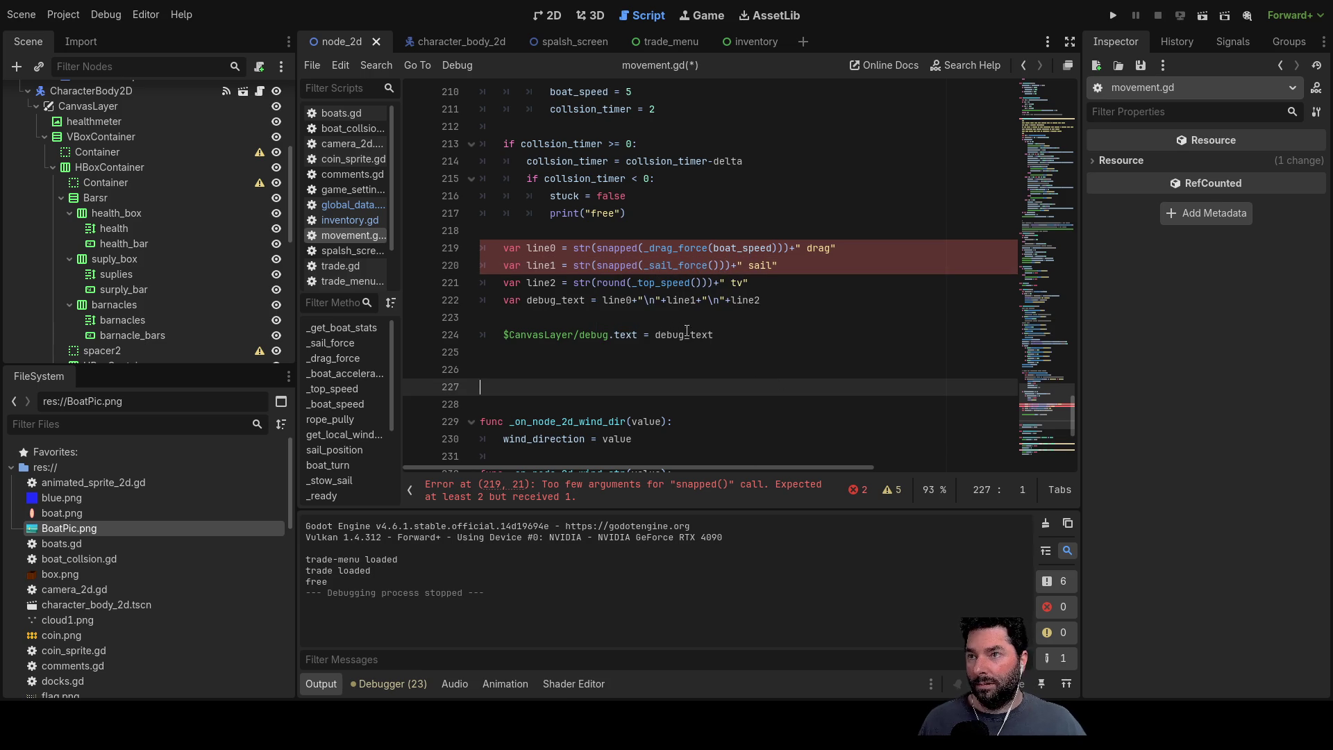
double_click(606, 282)
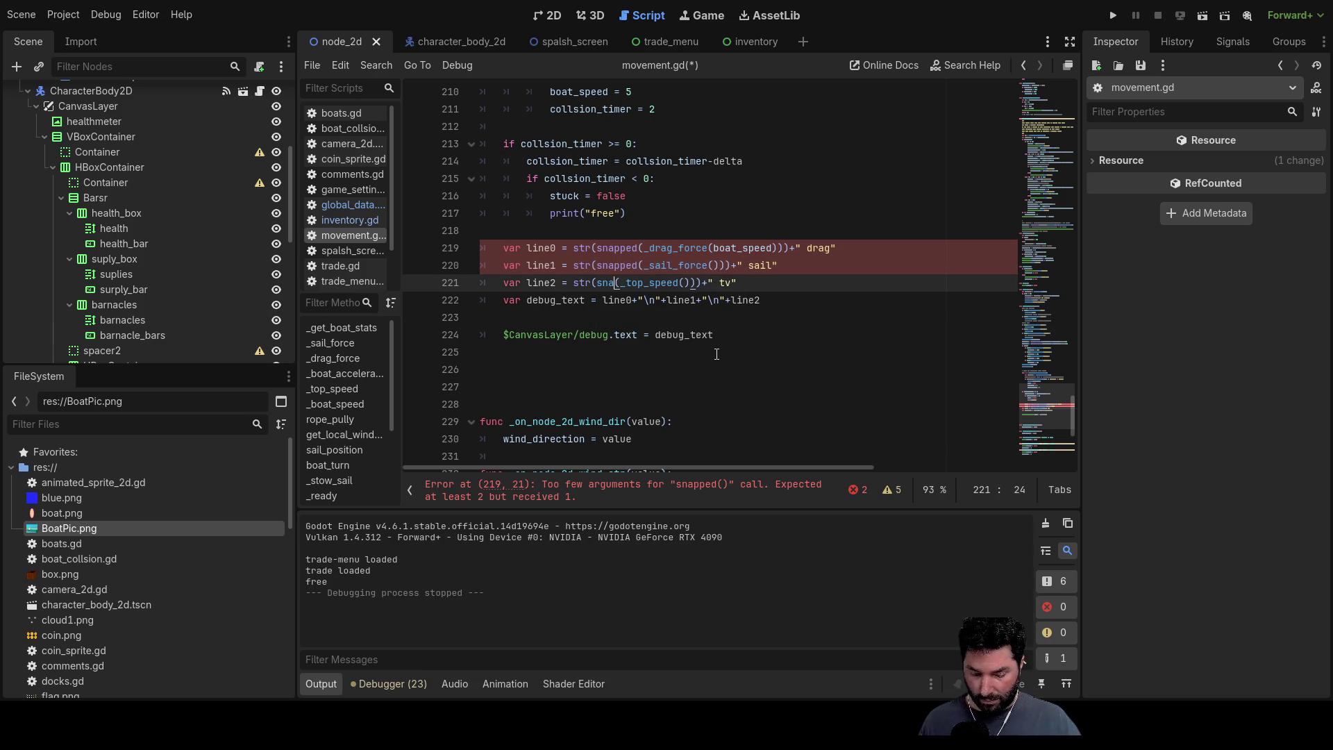
type("pped")
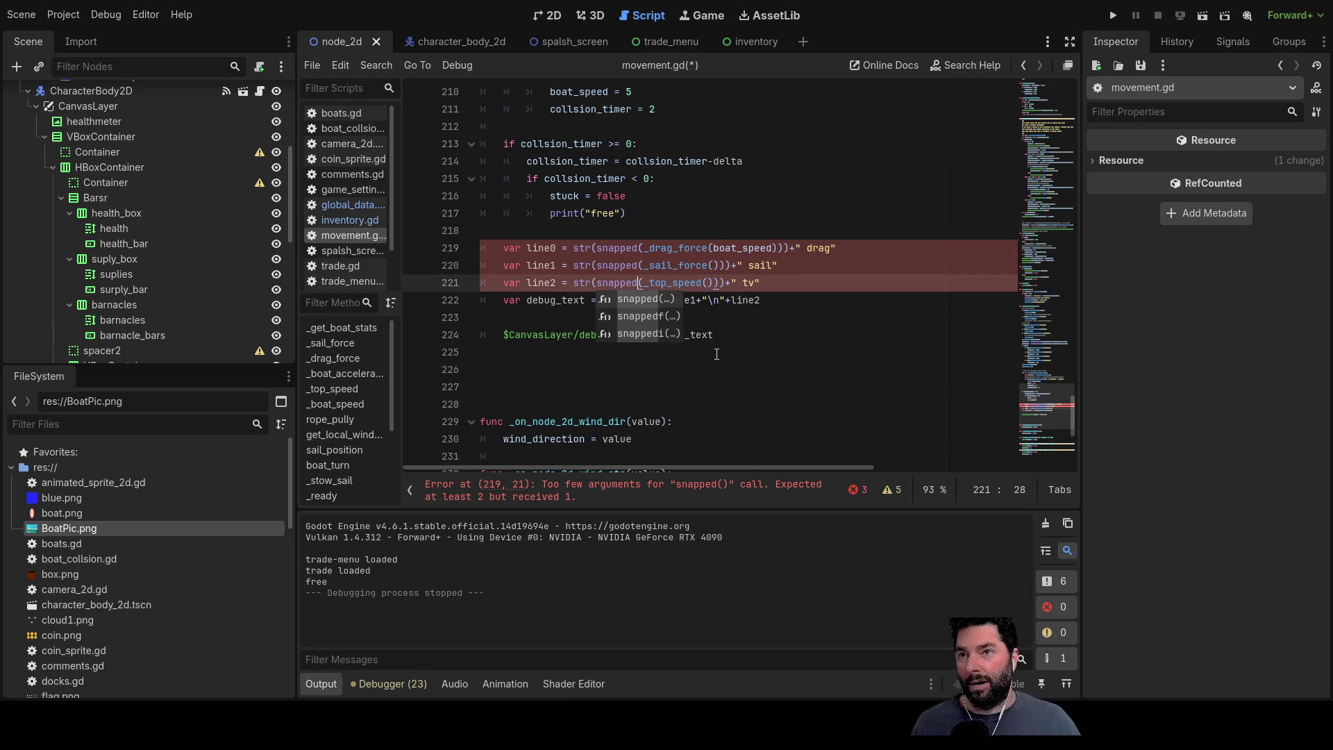
Step: Add the ,0.1 step argument to each snapped() call, undoing an accidental duplicated line
left_click(784, 249)
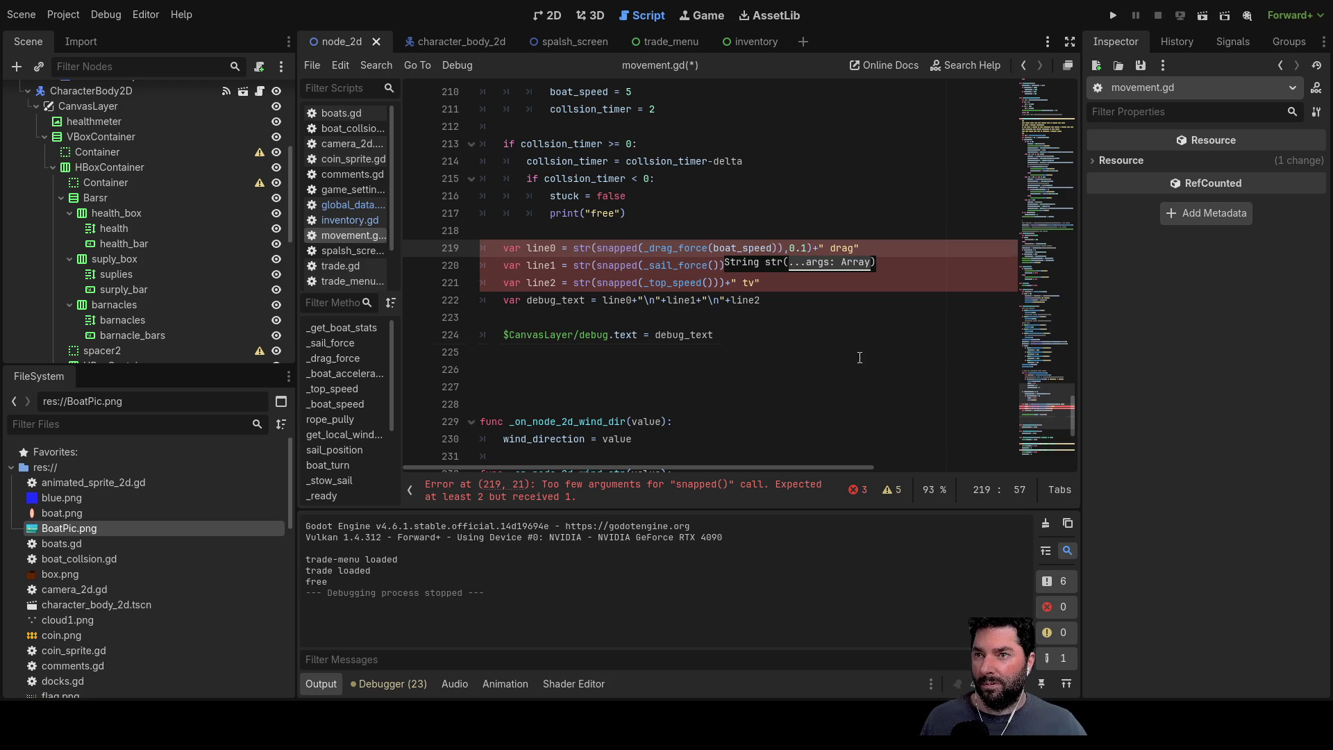
left_click(860, 357)
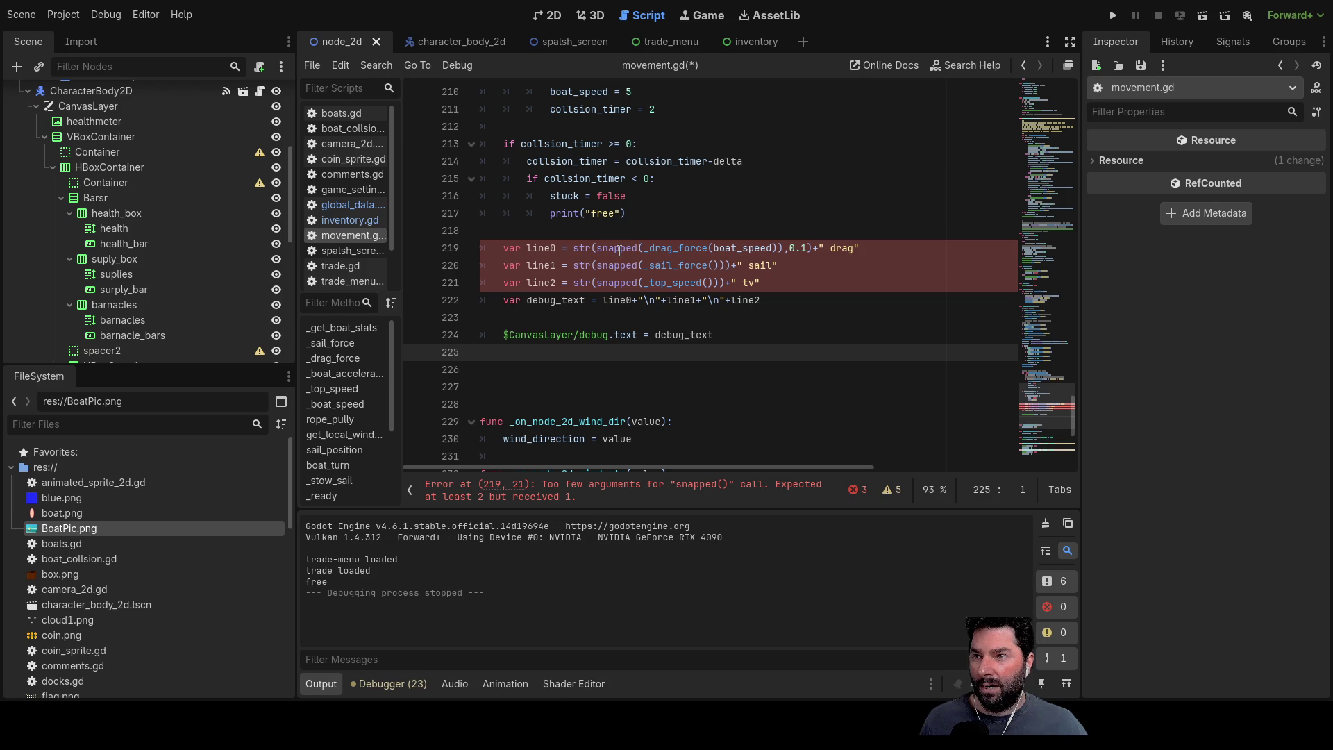
left_click(809, 248)
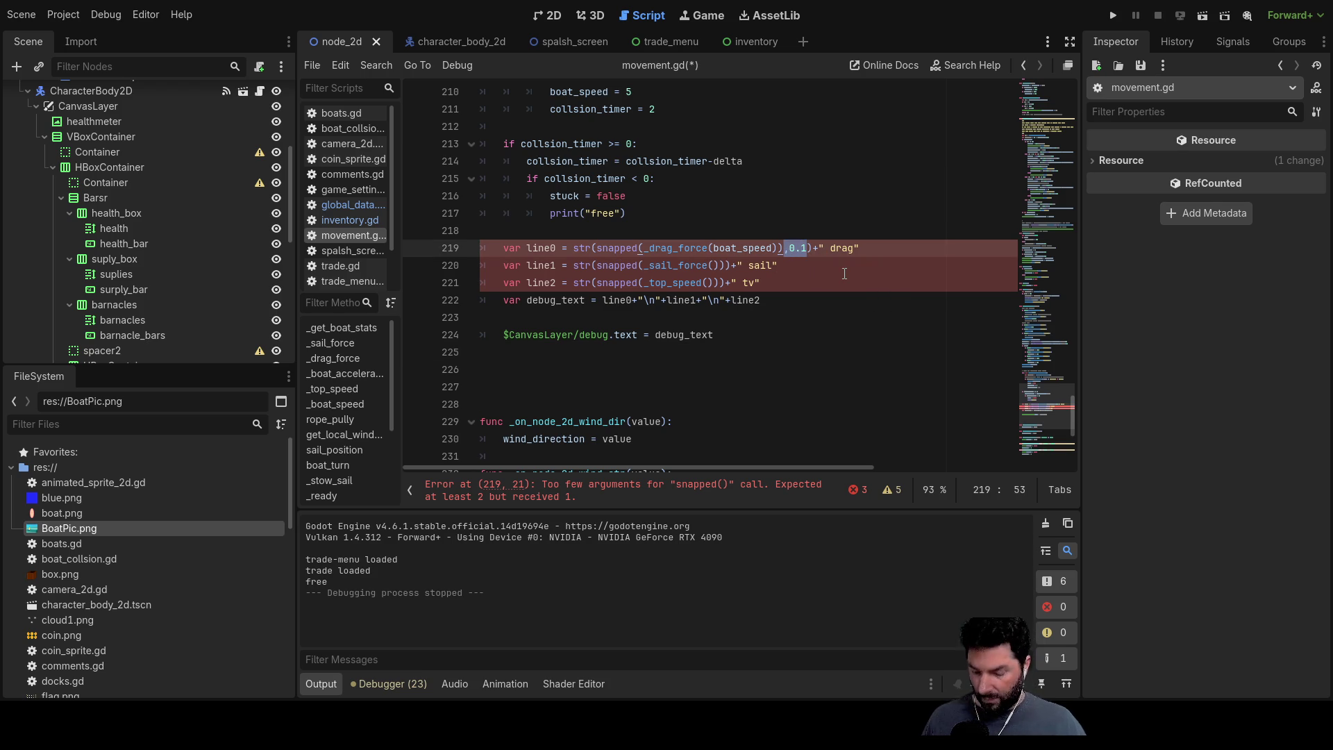
key("ctrl+z")
key("ctrl+z")
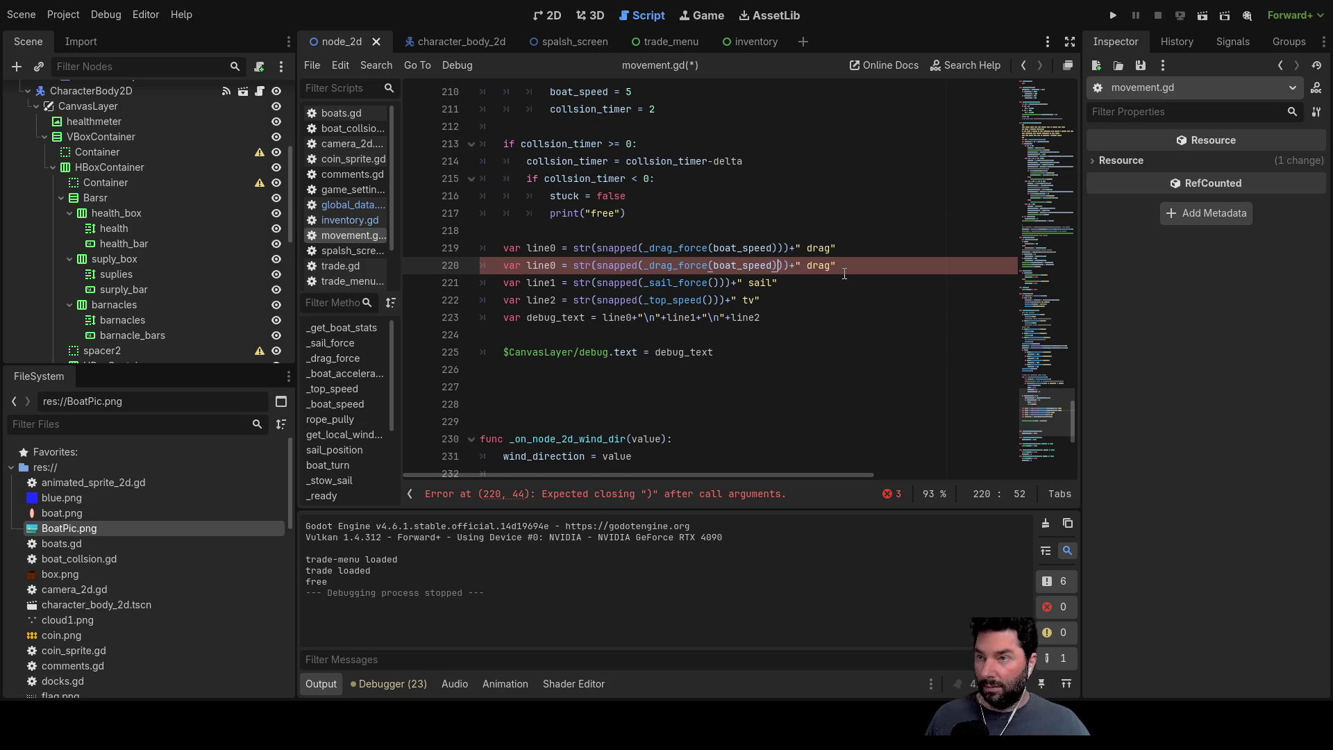
key("ctrl+shift+k")
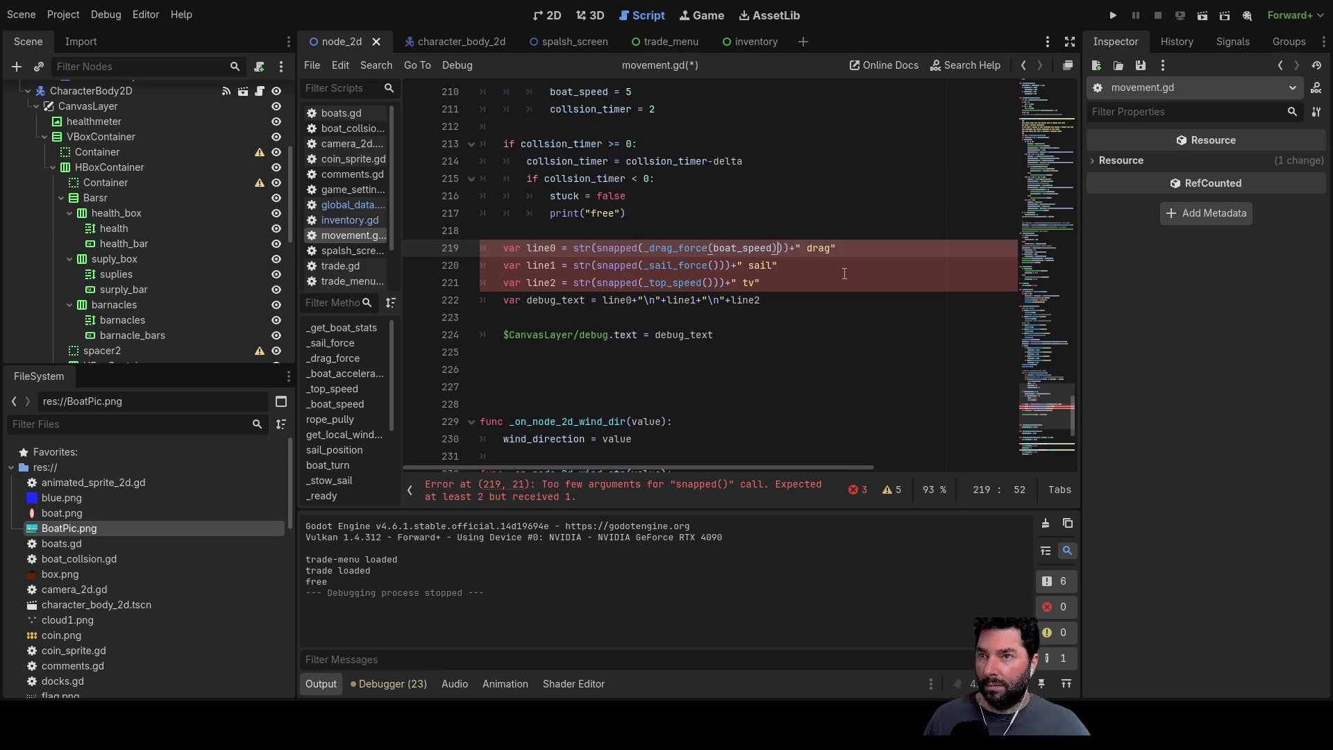
type(",0.1")
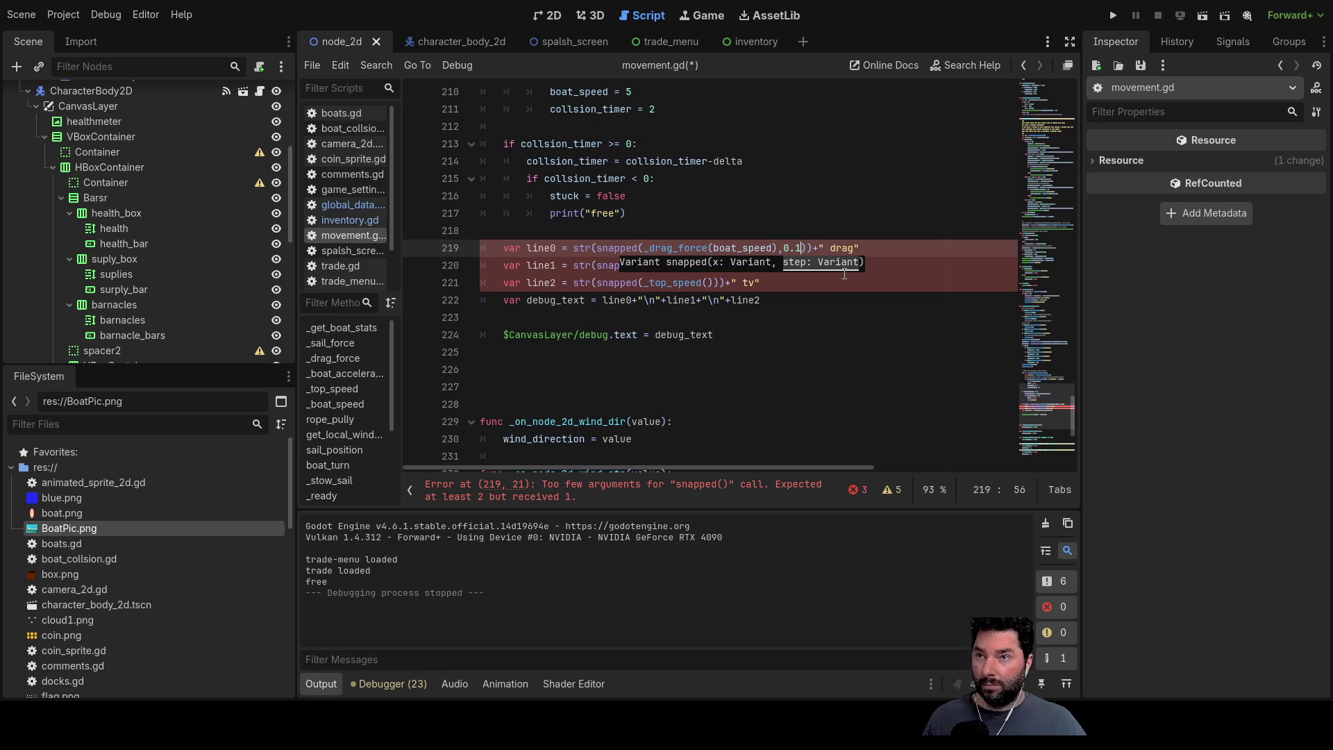
type(")")
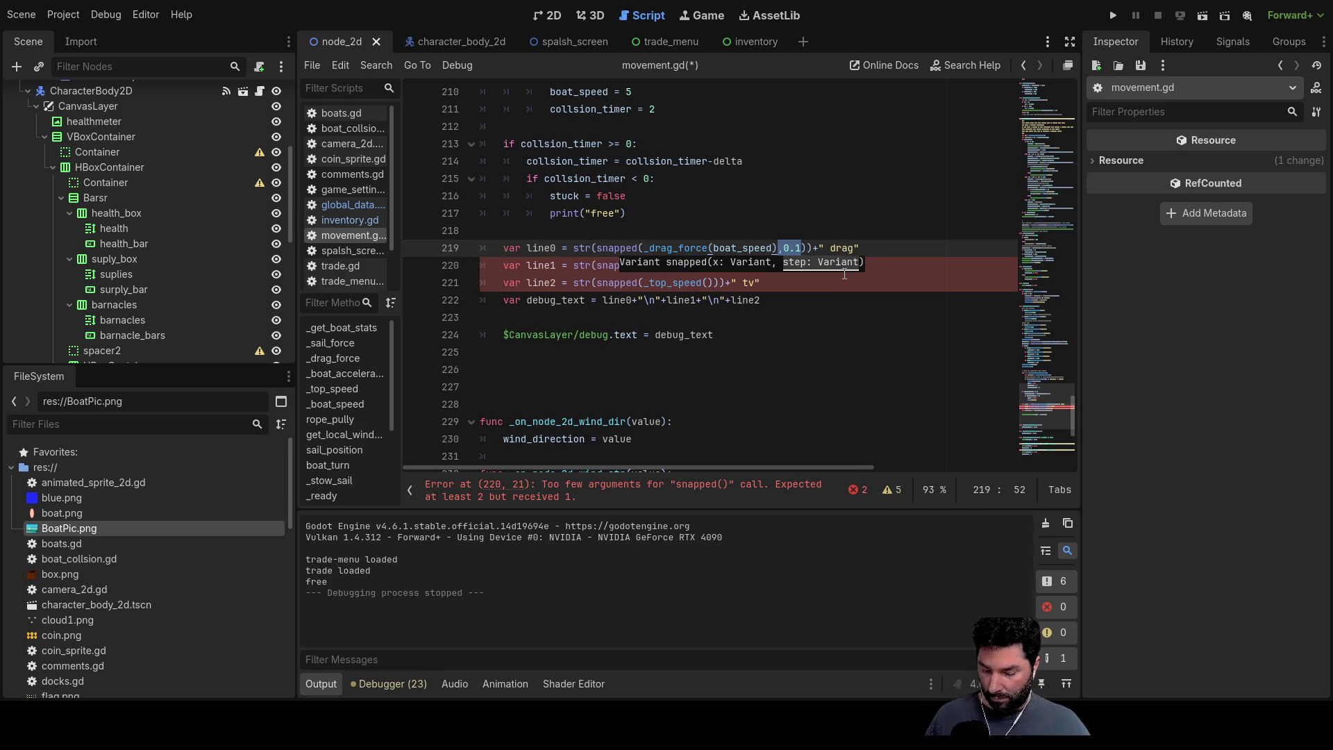
key("Down")
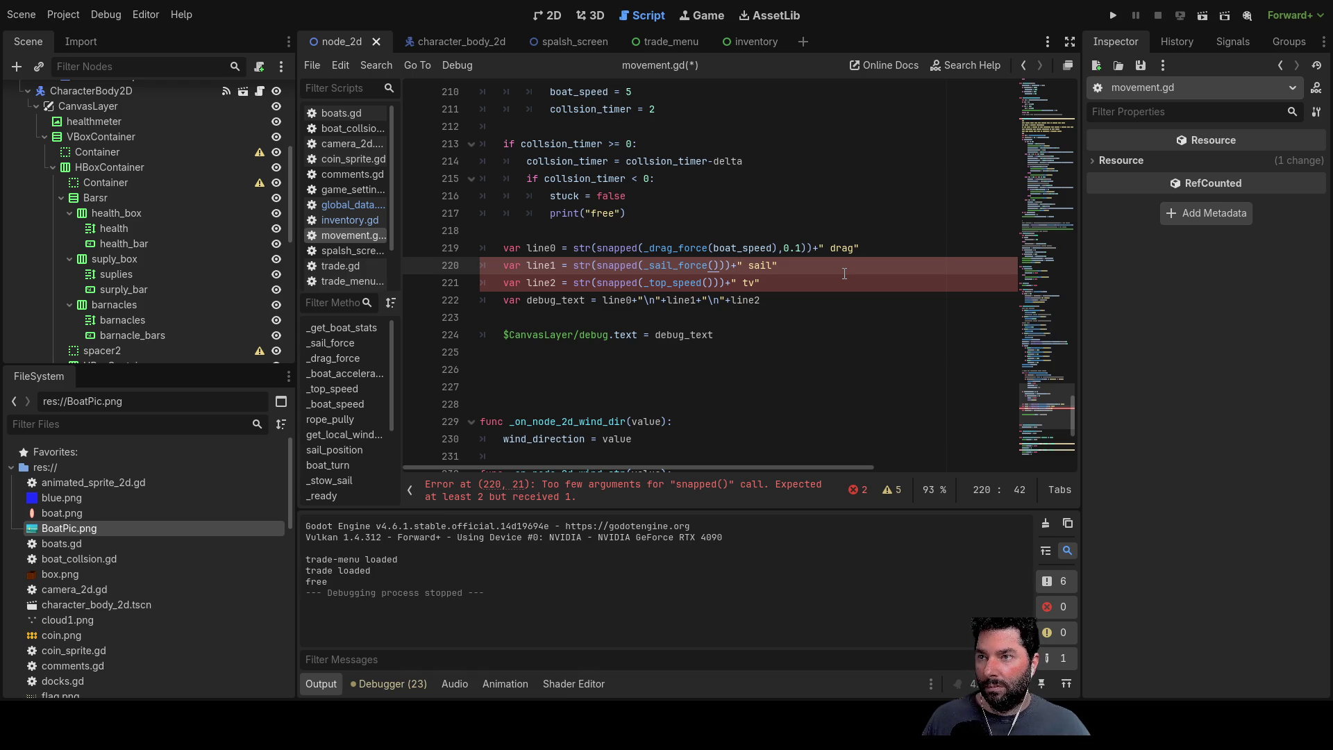
type(")")
key("Down")
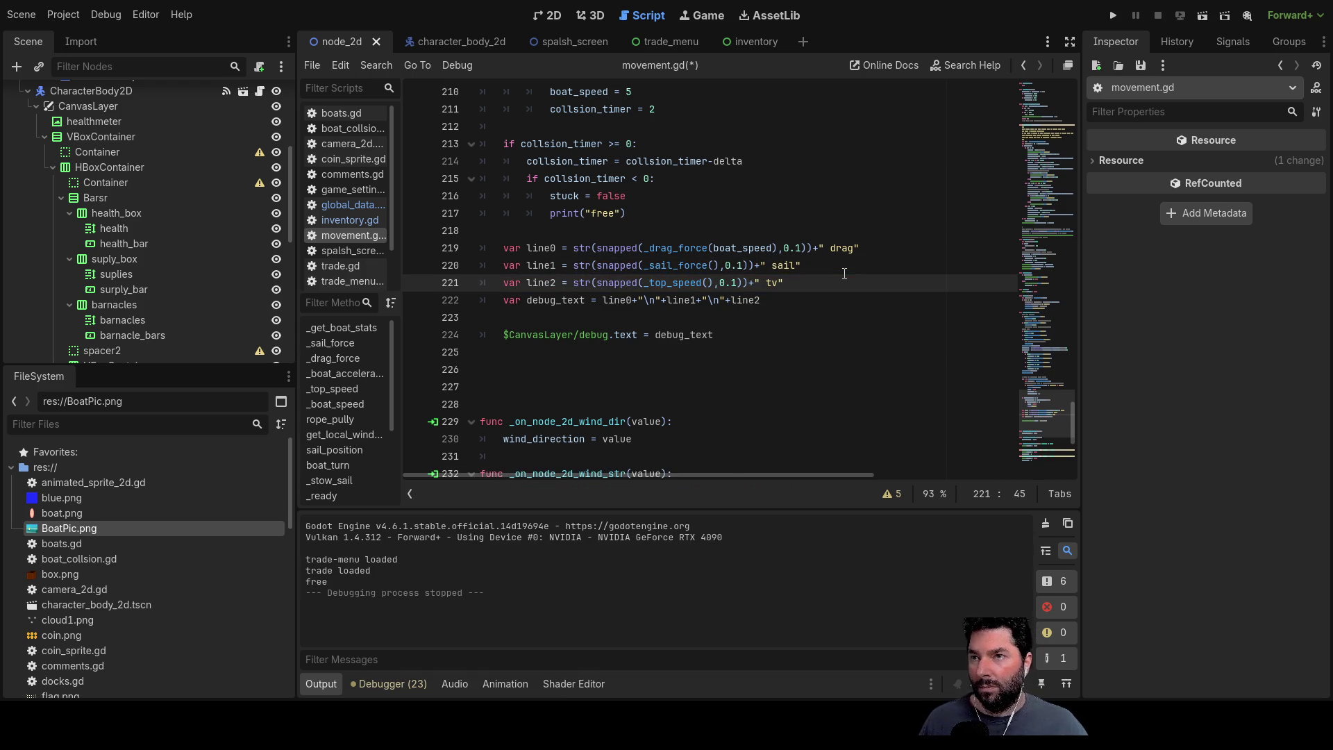
key("Up")
key("Up")
key("Up")
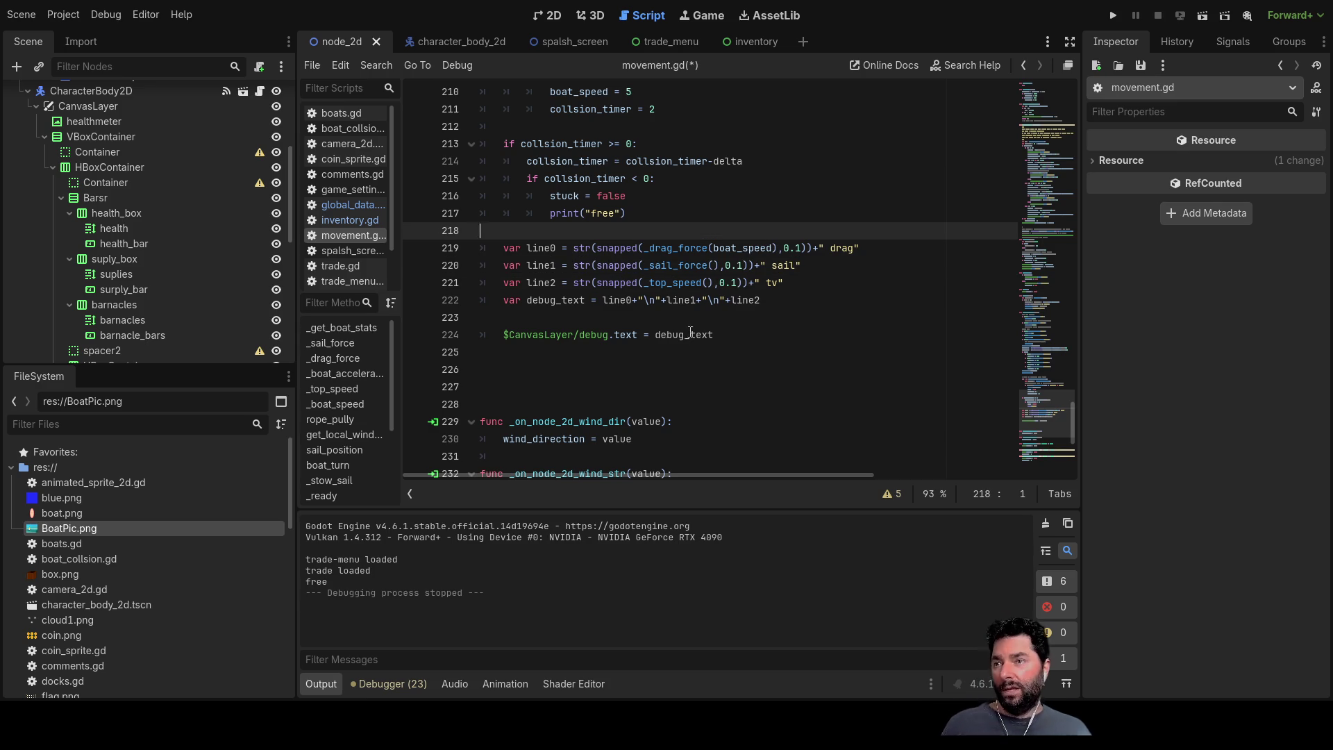
left_click(658, 319)
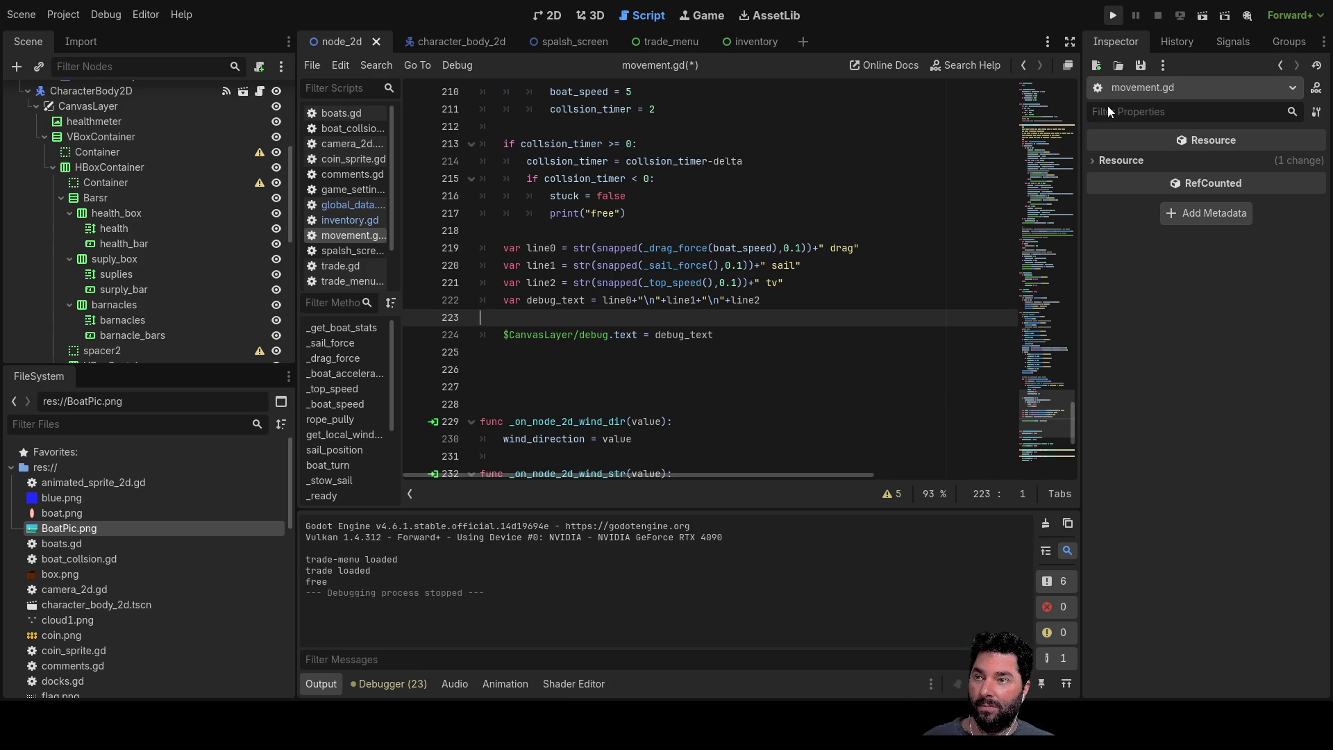
scroll(763, 337, "down", 5)
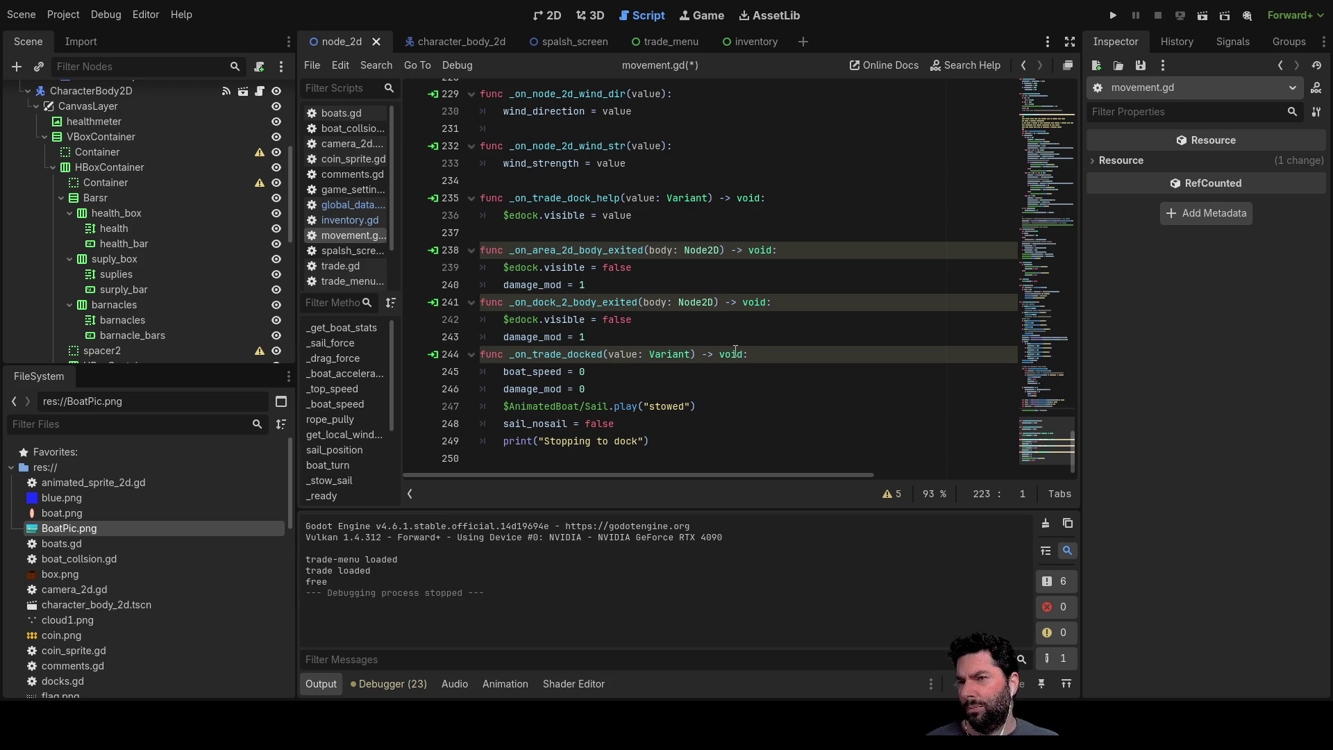
scroll(681, 333, "up", 4)
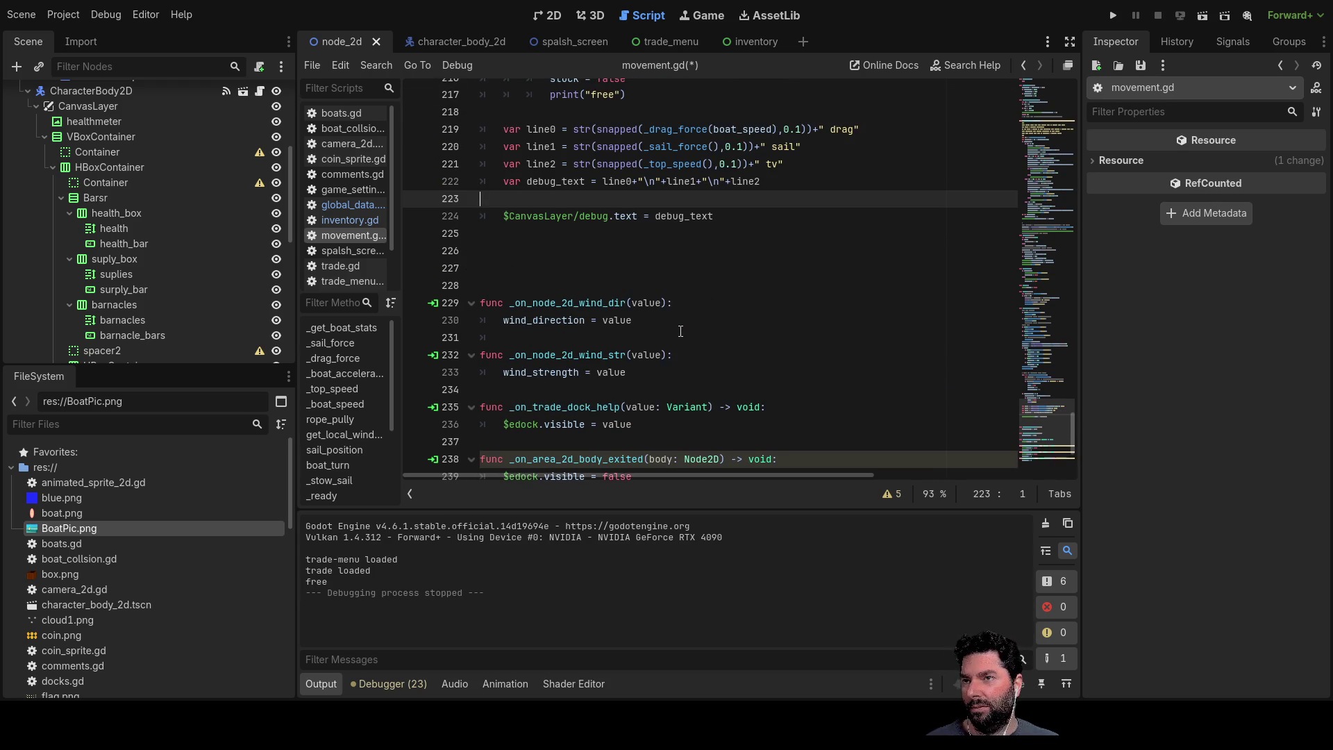
scroll(680, 331, "up", 4)
scroll(672, 330, "up", 4)
scroll(663, 329, "up", 3)
scroll(655, 327, "up", 3)
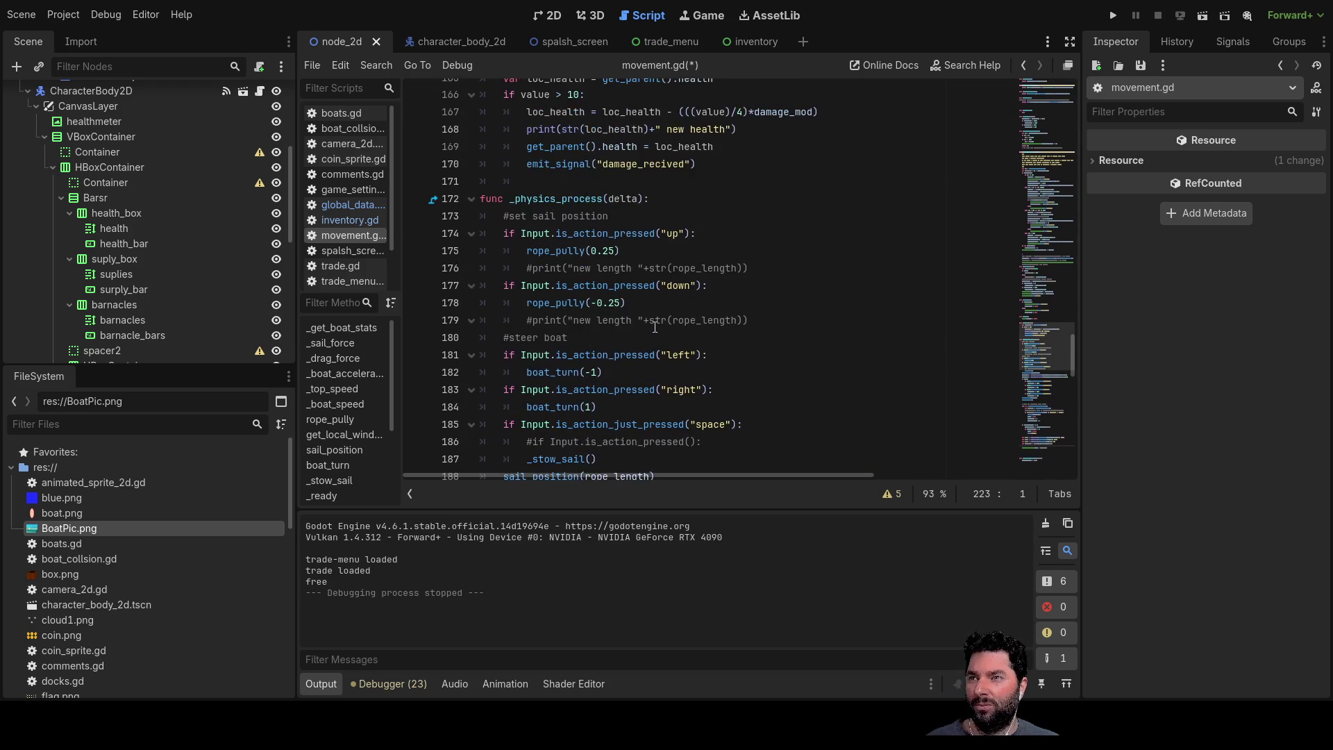
scroll(654, 327, "up", 3)
scroll(684, 342, "up", 5)
scroll(702, 341, "up", 1)
scroll(701, 338, "up", 4)
scroll(700, 334, "up", 3)
scroll(699, 329, "up", 1)
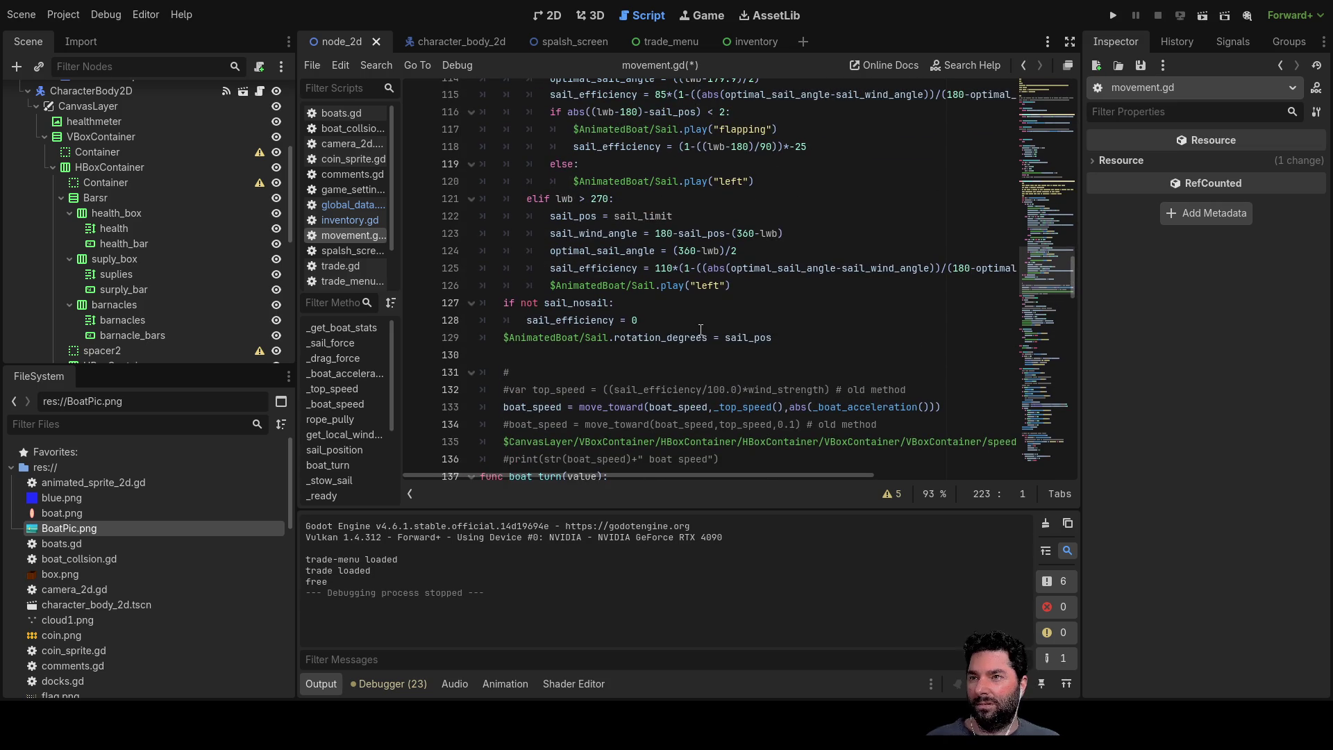
scroll(716, 343, "up", 3)
scroll(717, 342, "up", 3)
scroll(718, 338, "up", 2)
scroll(719, 337, "up", 1)
scroll(722, 337, "up", 3)
scroll(724, 334, "down", 1)
scroll(726, 332, "down", 2)
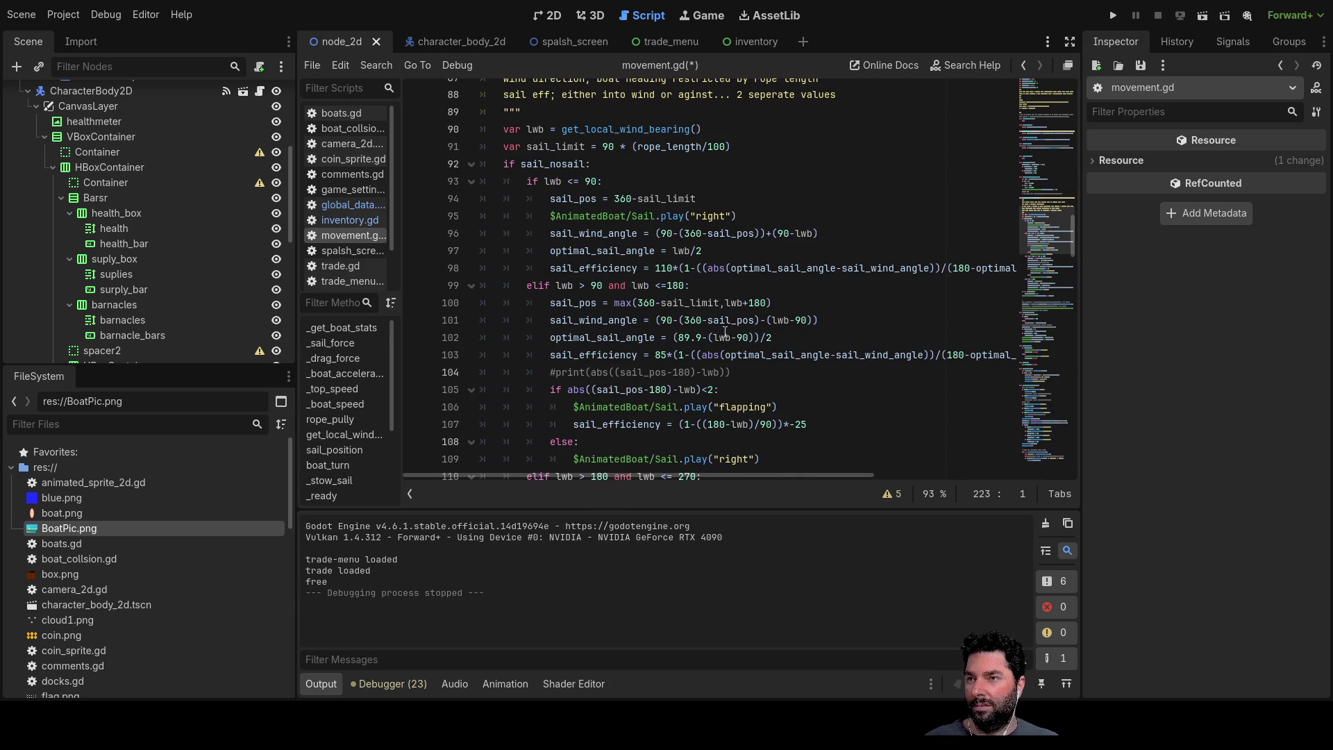
Step: Change the 110 sail efficiency multiplier to 150 on lines 98 and 125, then run the game
double_click(665, 272)
type("150")
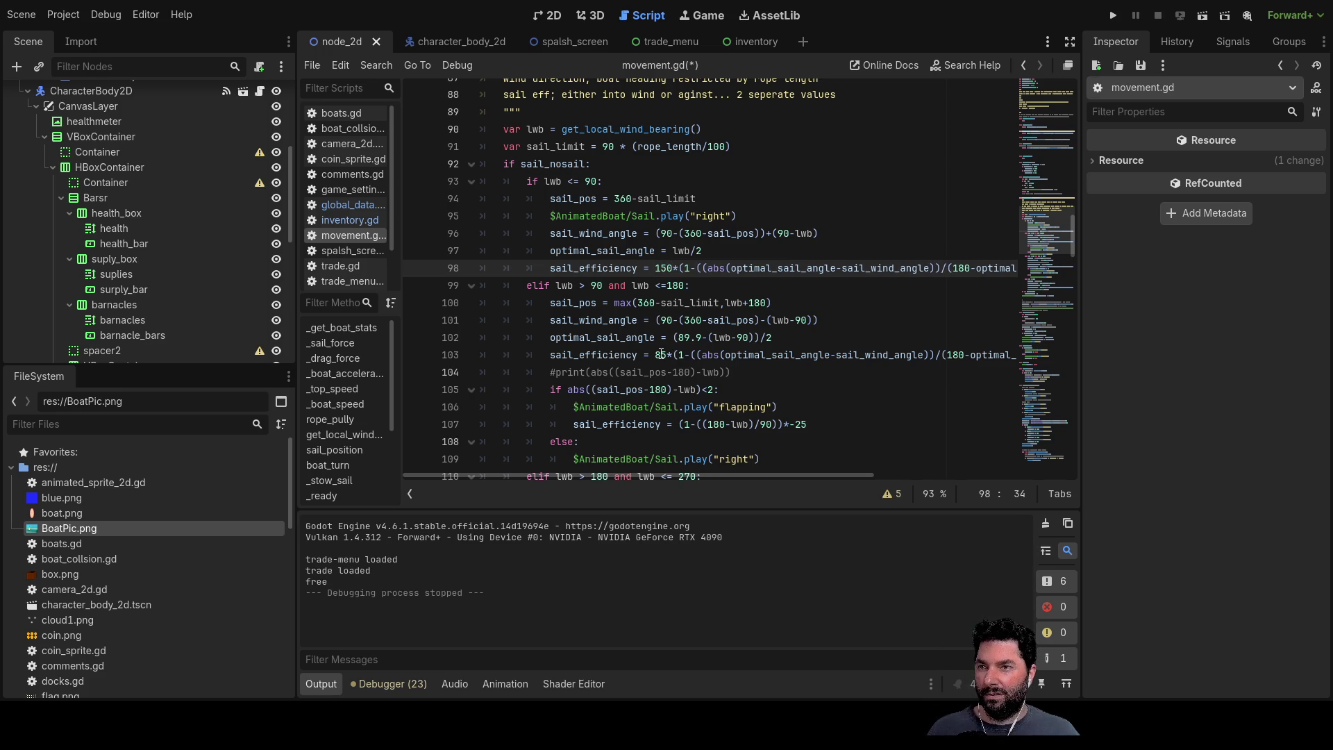
scroll(686, 341, "down", 4)
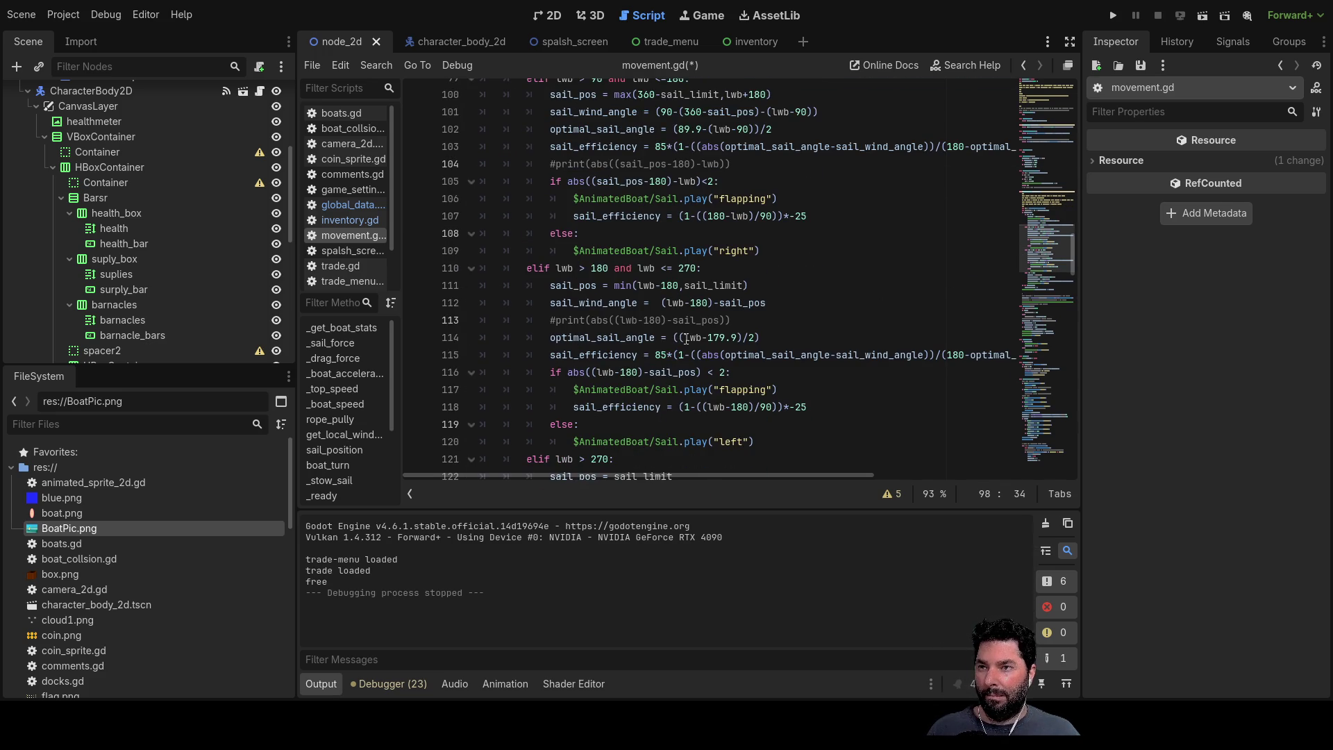
scroll(672, 336, "up", 4)
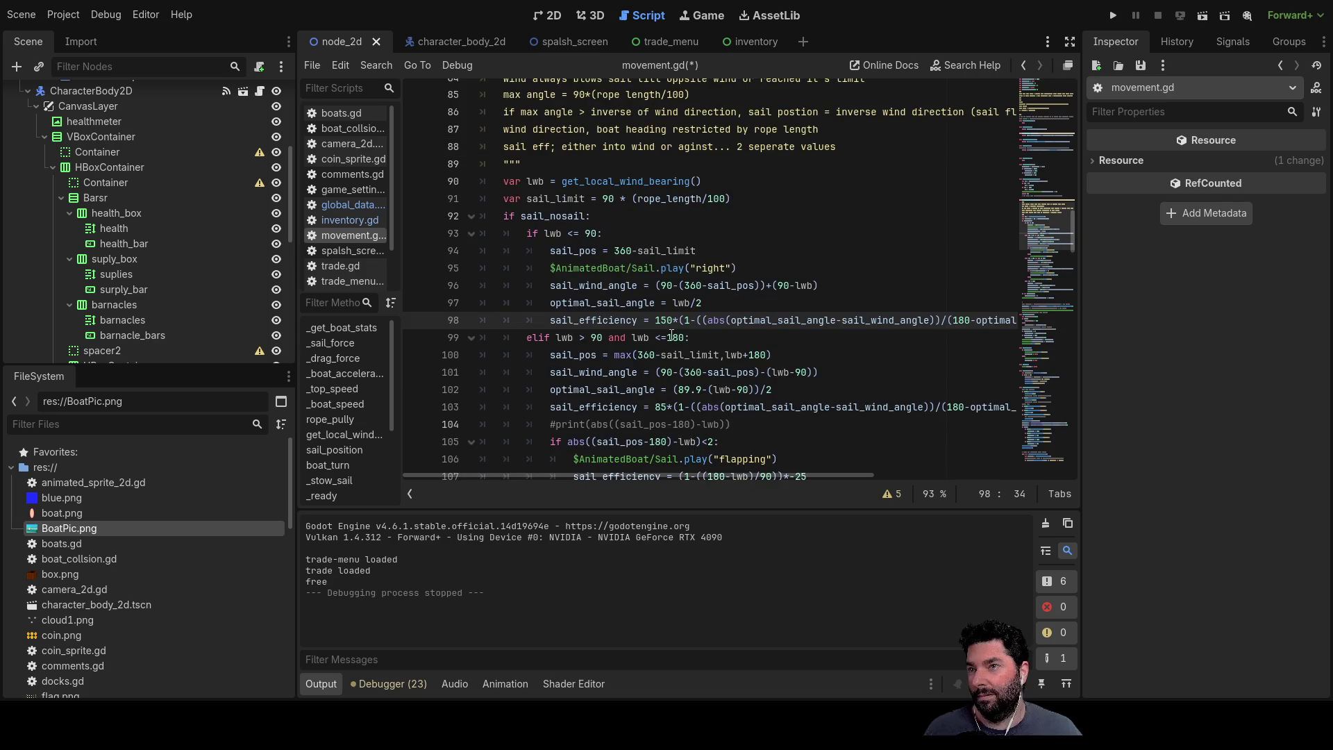
scroll(672, 337, "down", 3)
scroll(672, 336, "down", 2)
scroll(672, 336, "down", 3)
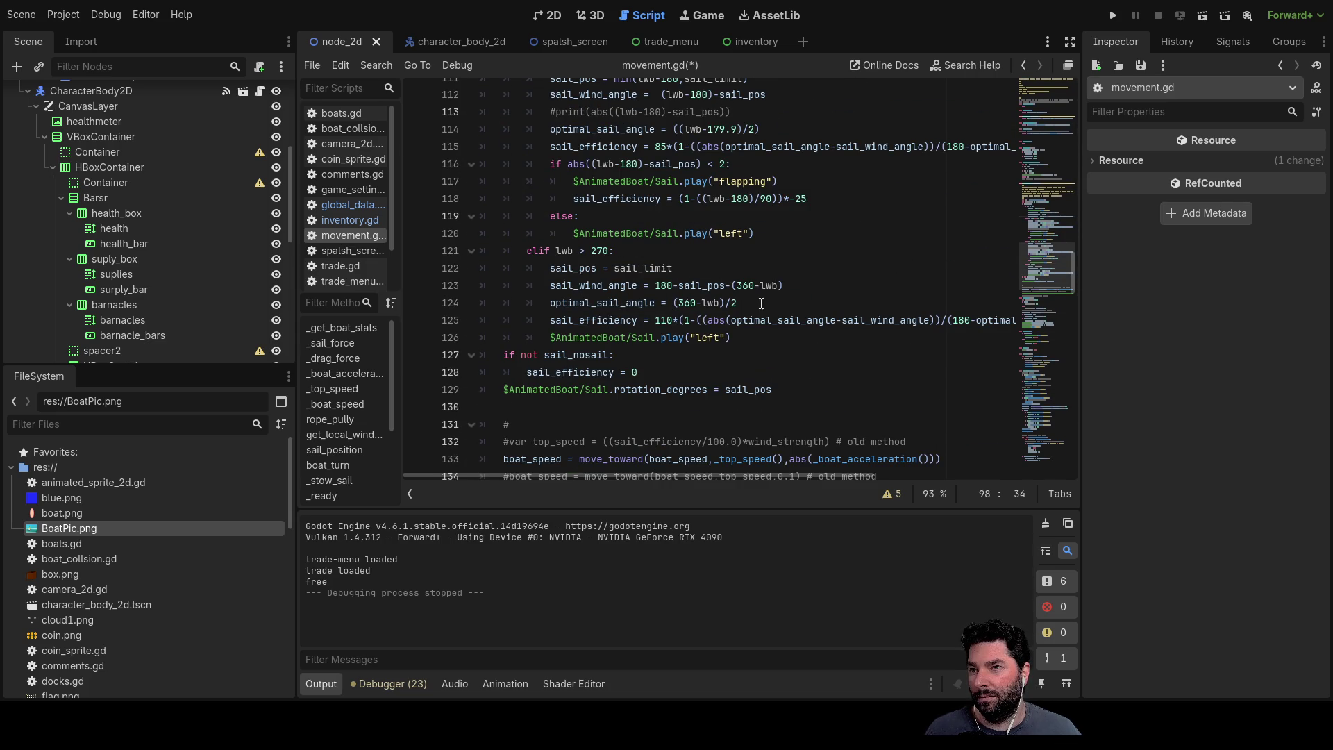
double_click(664, 321)
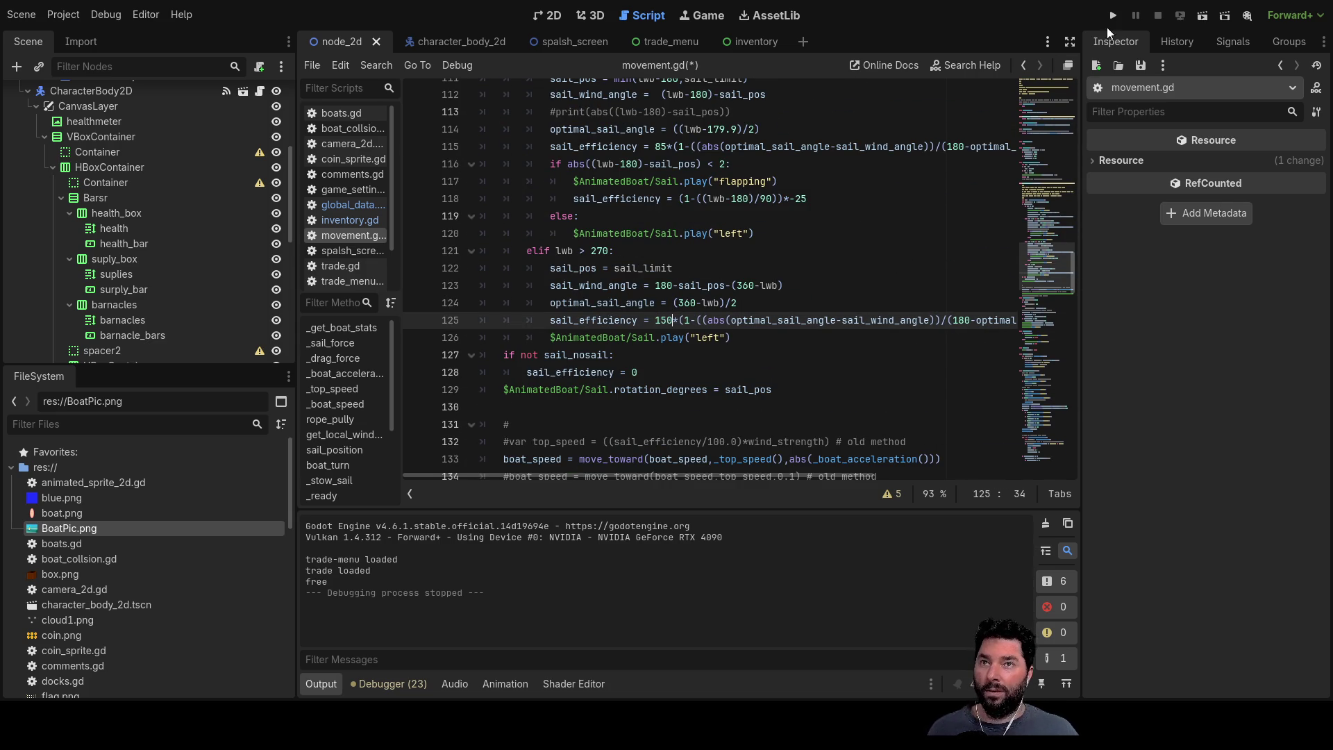
left_click(1114, 15)
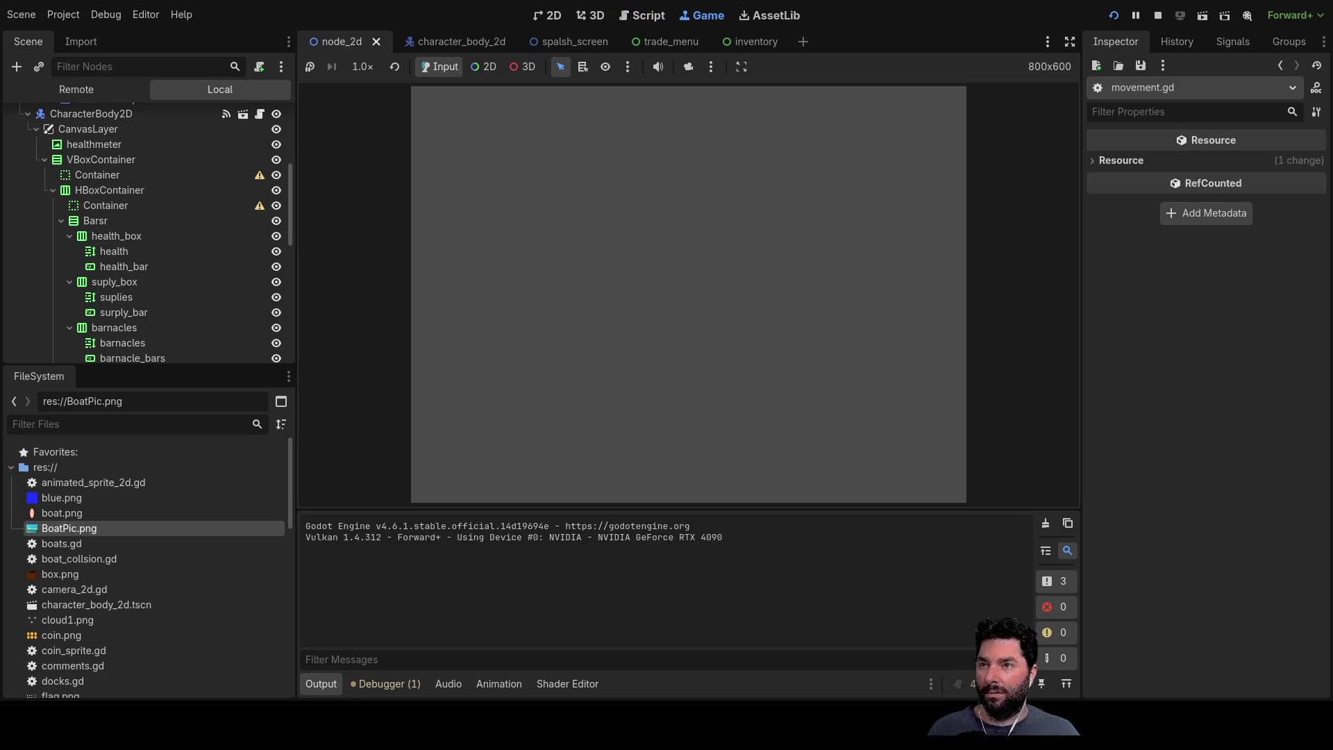
Step: Play from the menu, stow and let out the sail to check forces, then stop with F8
left_click(512, 116)
scroll(675, 298, "up", 2)
scroll(672, 339, "up", 3)
scroll(714, 316, "down", 3)
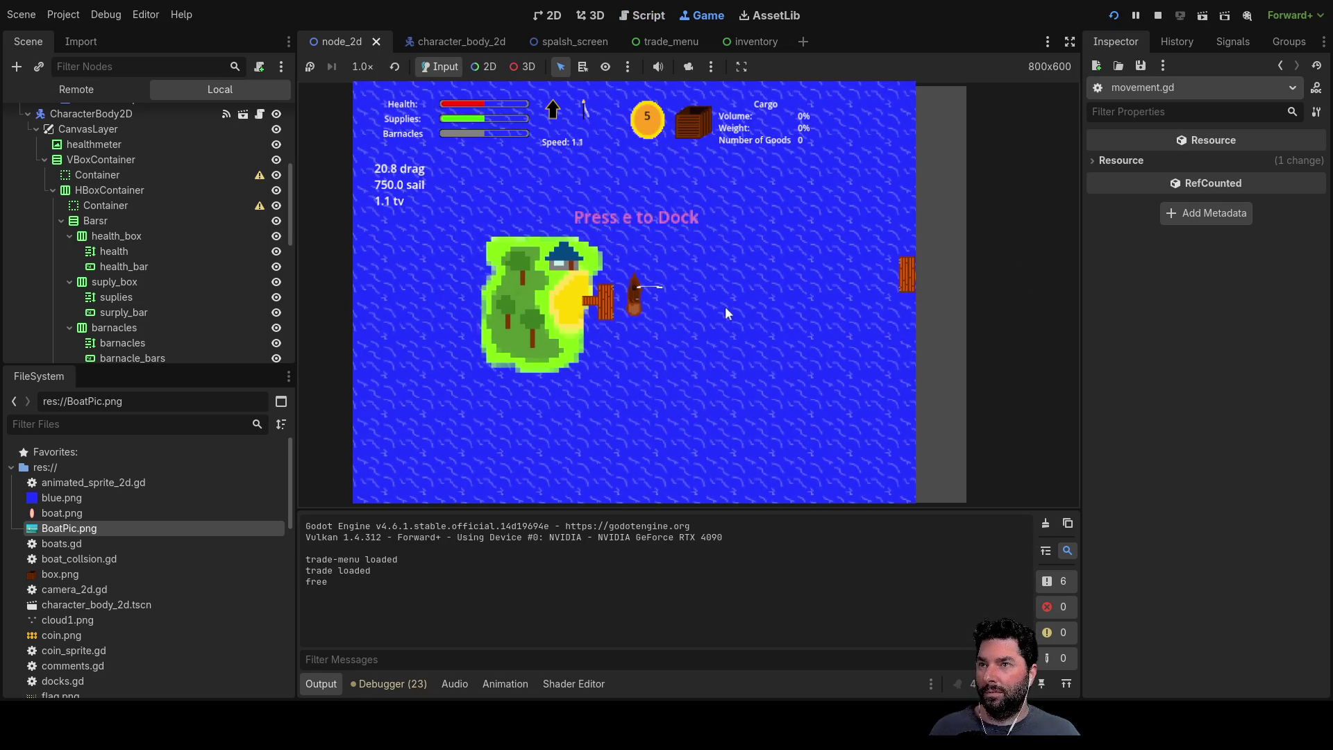
scroll(725, 307, "up", 2)
scroll(719, 301, "up", 3)
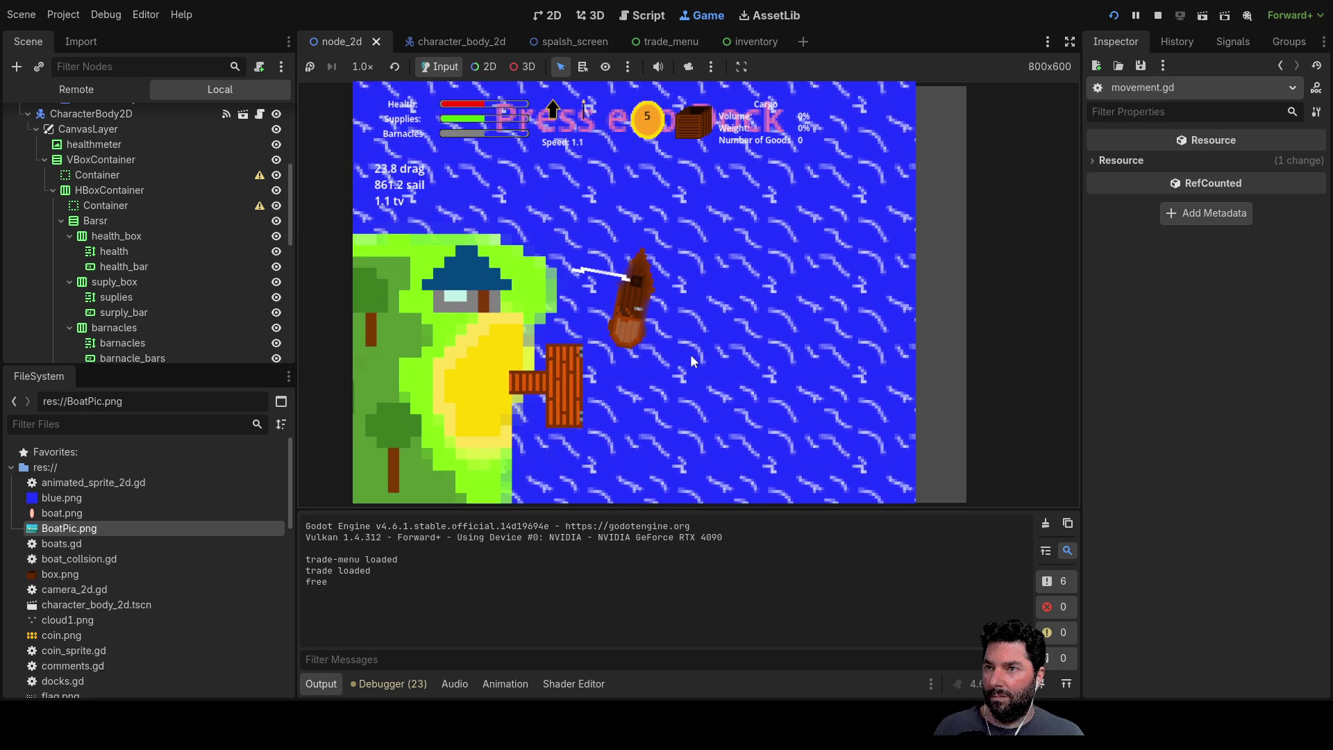
key("s")
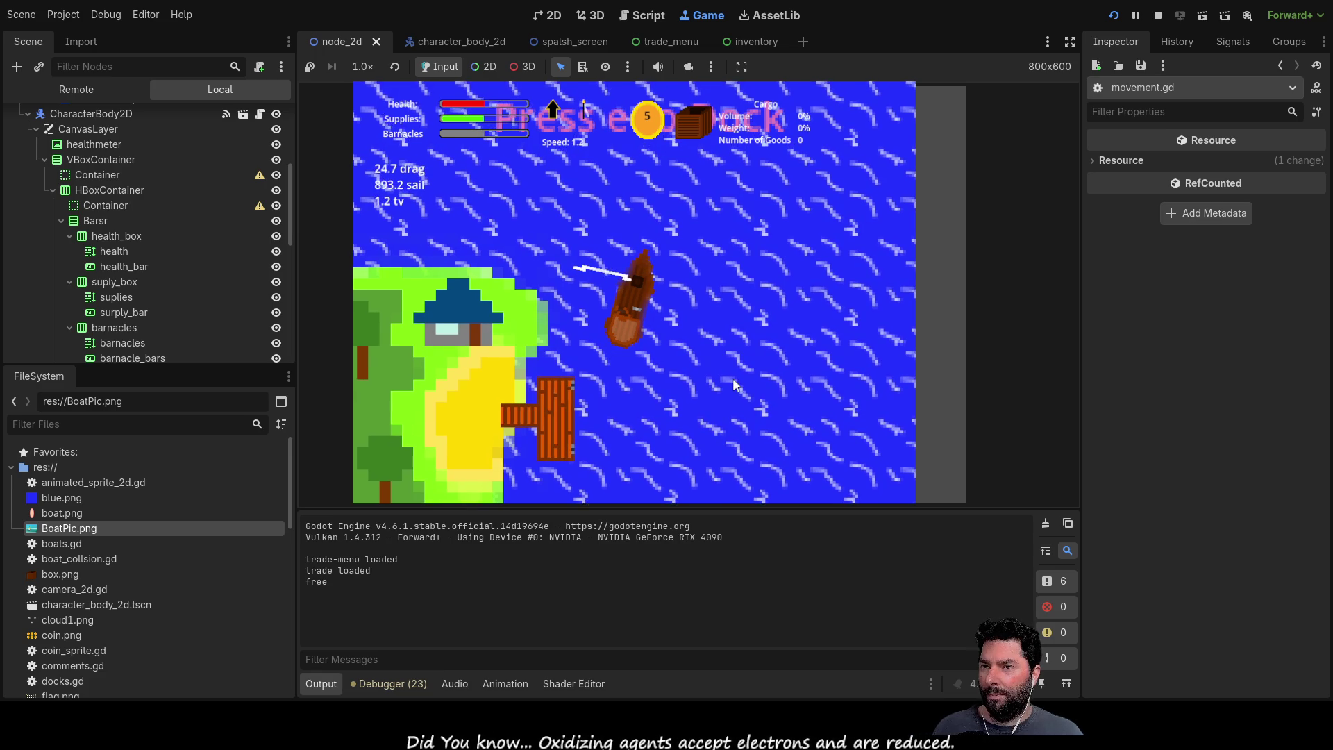
key("w")
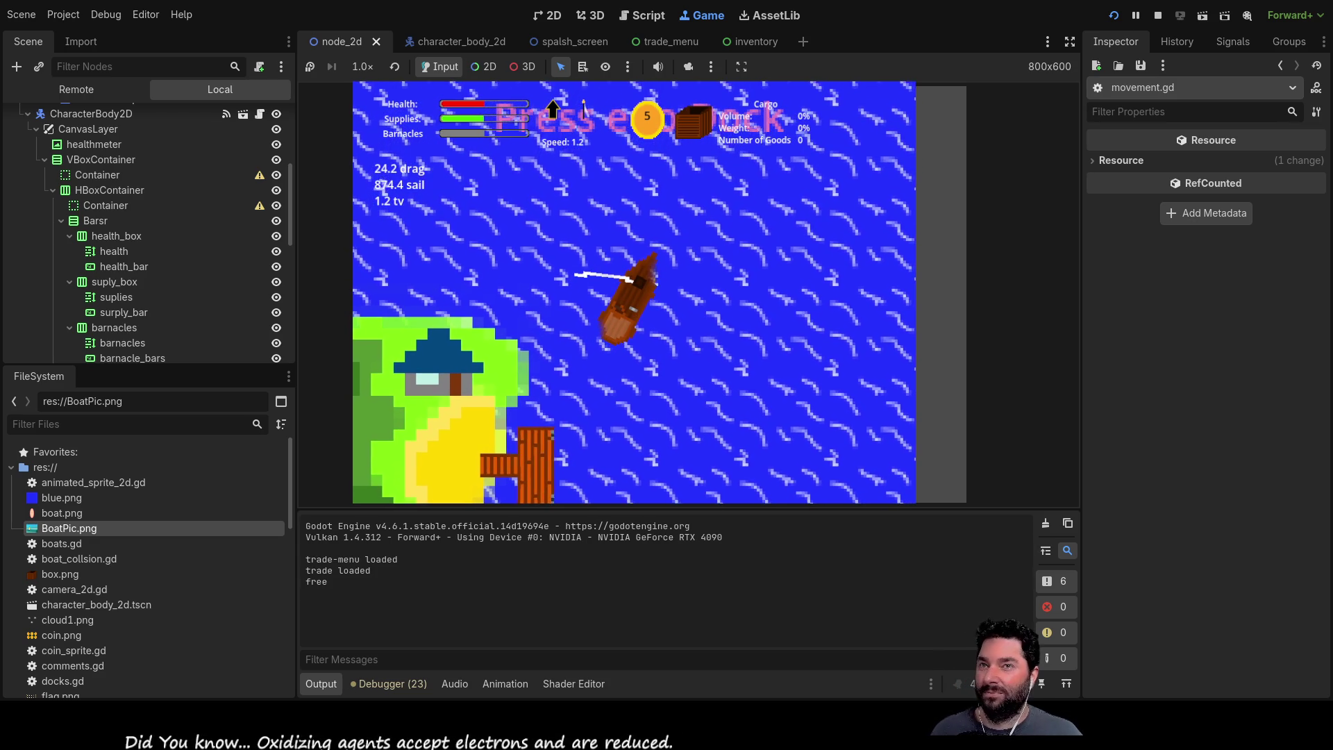
key("F8")
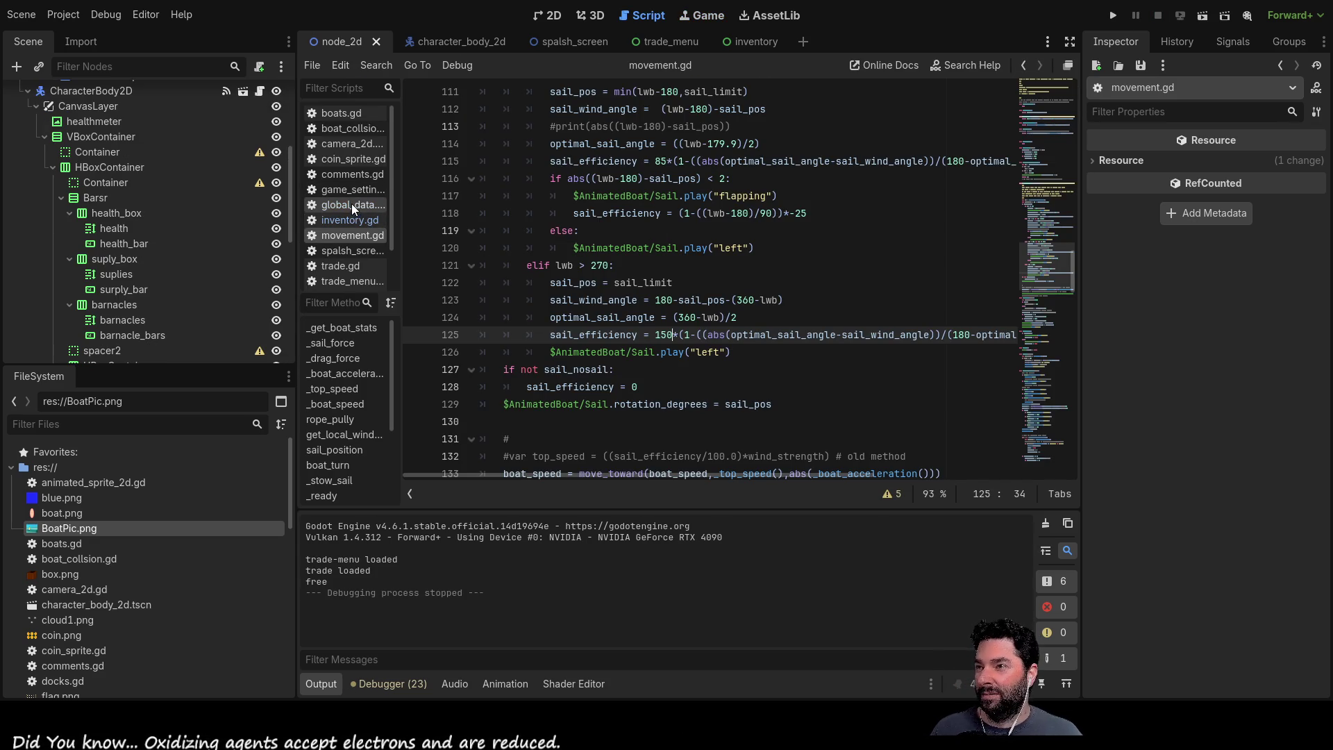
scroll(343, 284, "down", 2)
Step: In wind.gd set the starting wind_strenght to 50
left_click(345, 266)
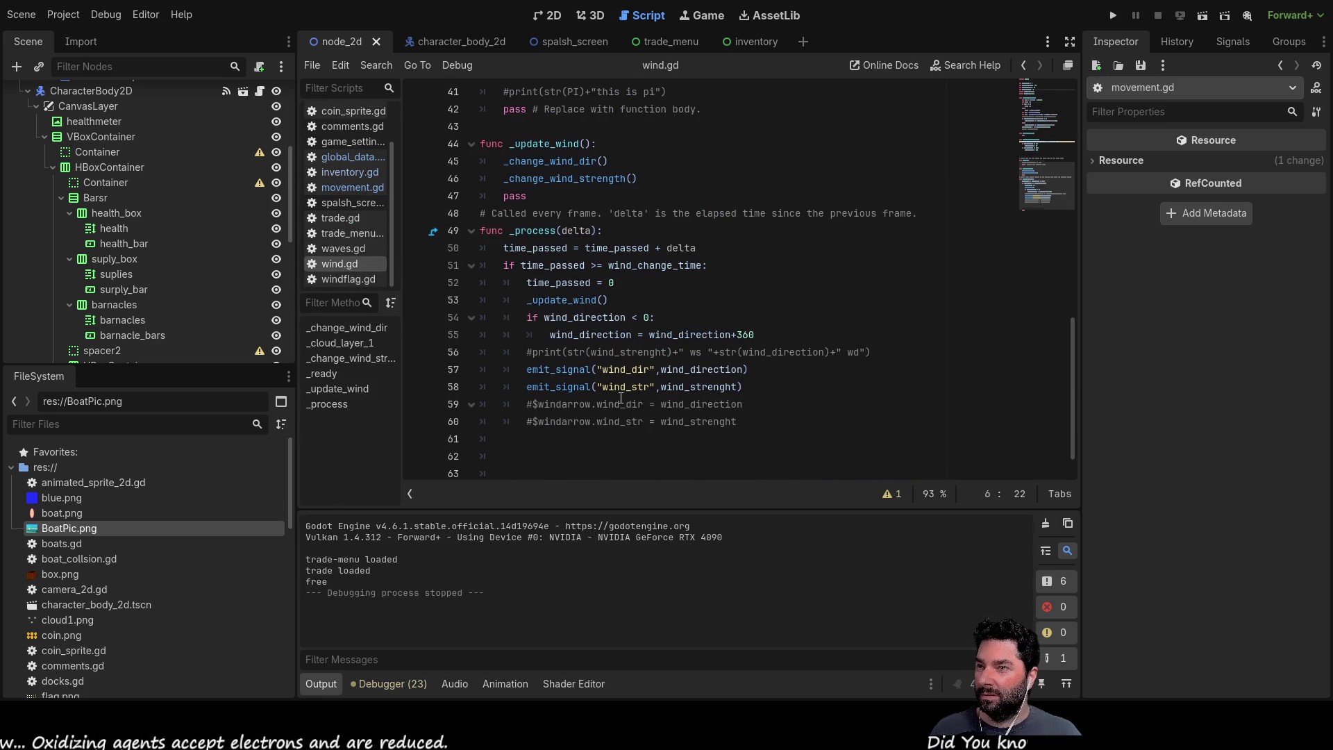
scroll(622, 399, "up", 5)
scroll(646, 383, "up", 5)
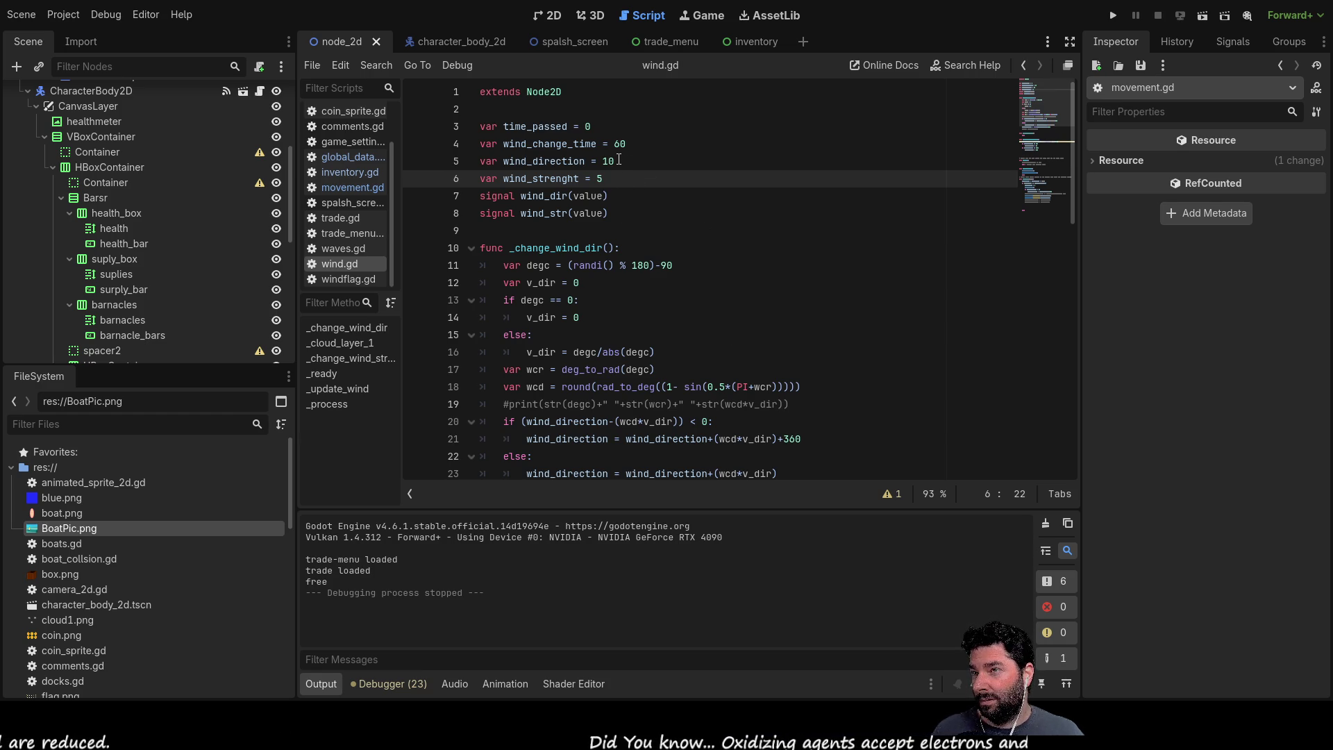
scroll(644, 206, "down", 6)
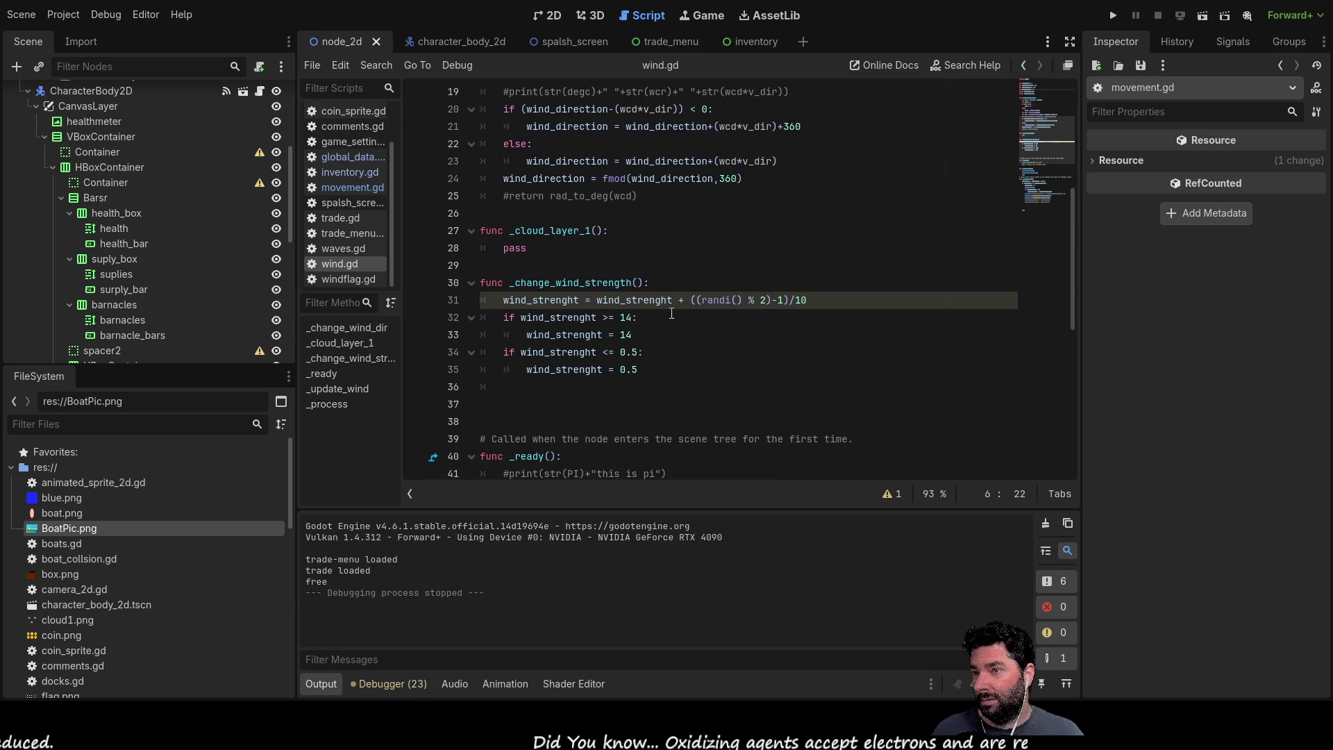
scroll(639, 328, "up", 6)
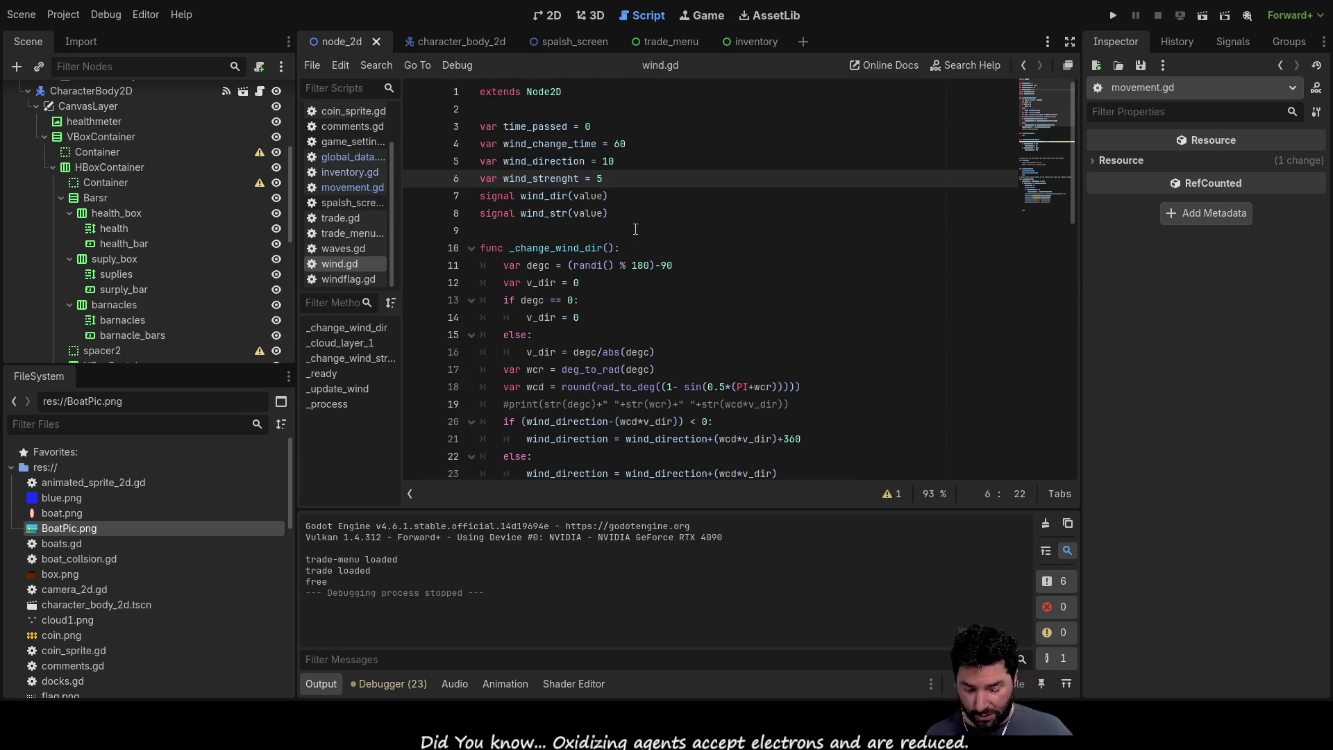
key("Up")
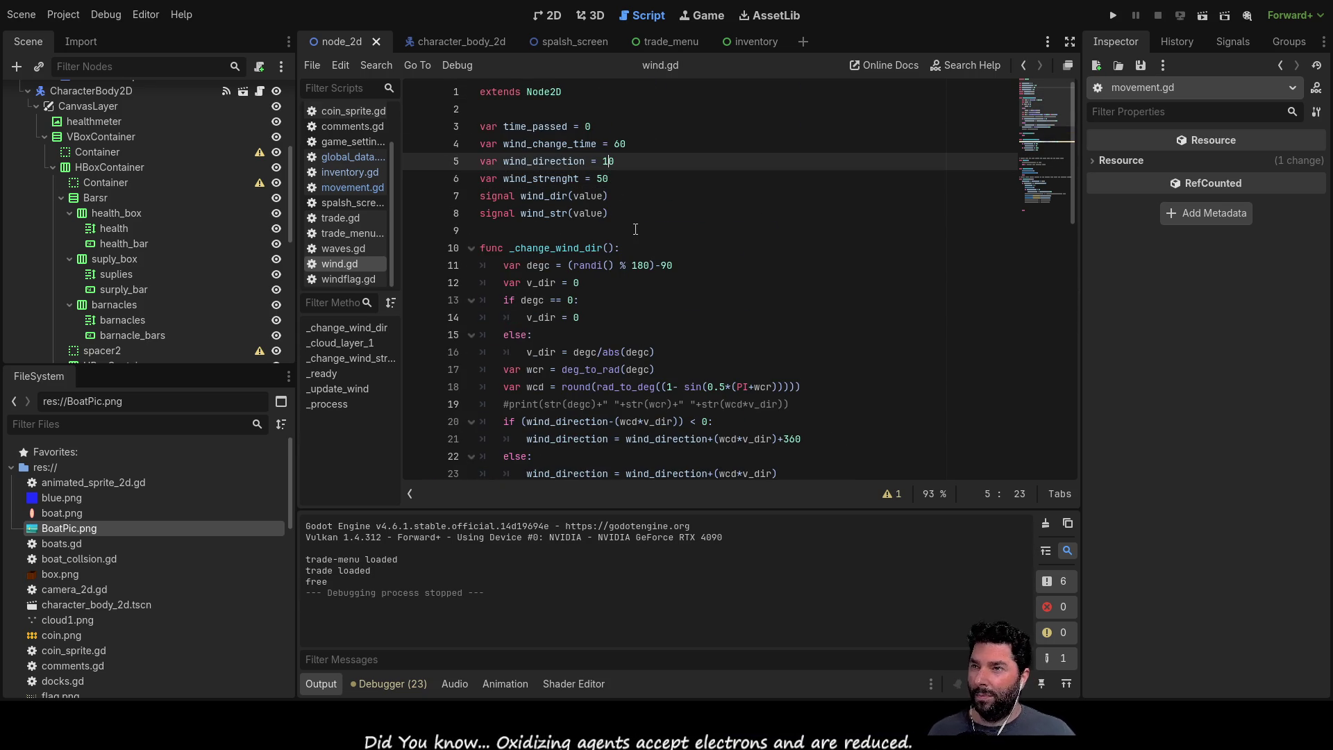
key("Down")
key("Down")
key("Down")
key("Down")
key("Down")
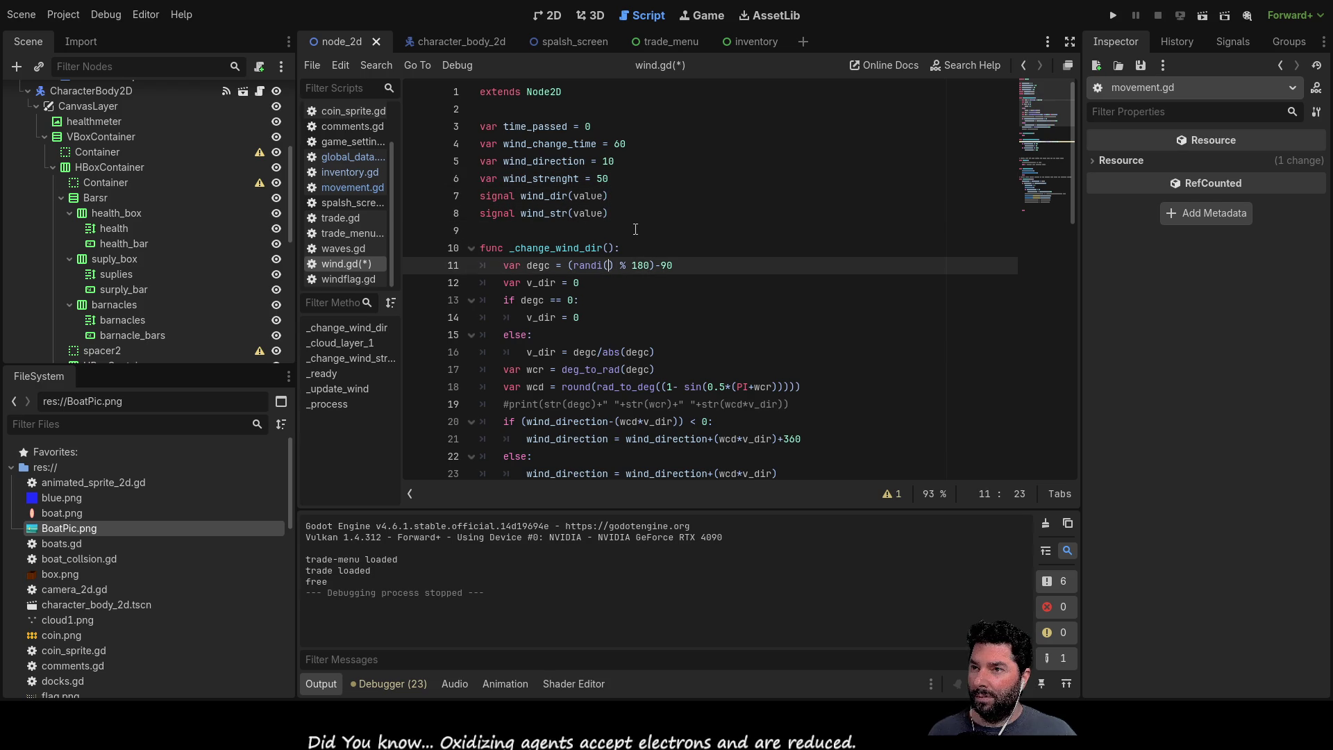
key("Down")
key("Down")
key("Down")
key("Down")
key("Down")
key("Down")
key("Down")
scroll(635, 230, "down", 3)
scroll(635, 230, "down", 2)
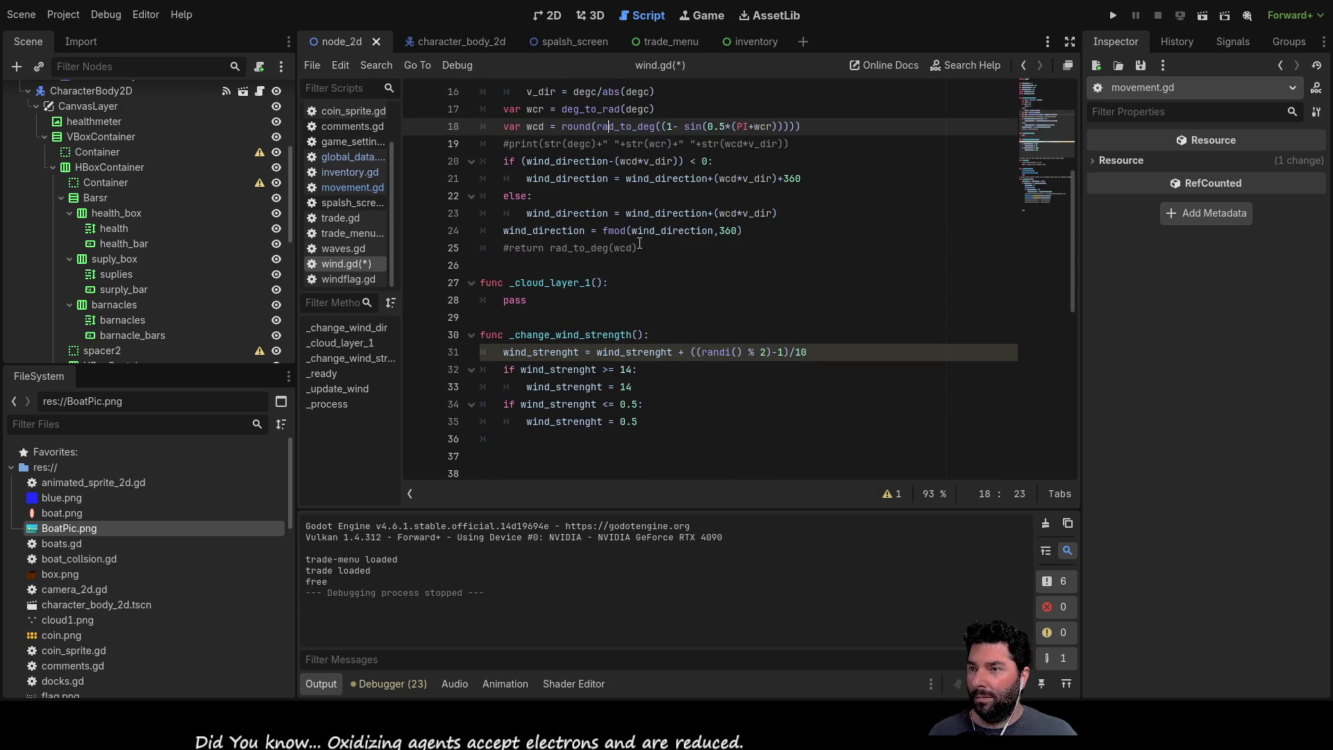
Step: Raise the maximum wind strength clamp to 100 and the minimum check to 5
left_click(647, 406)
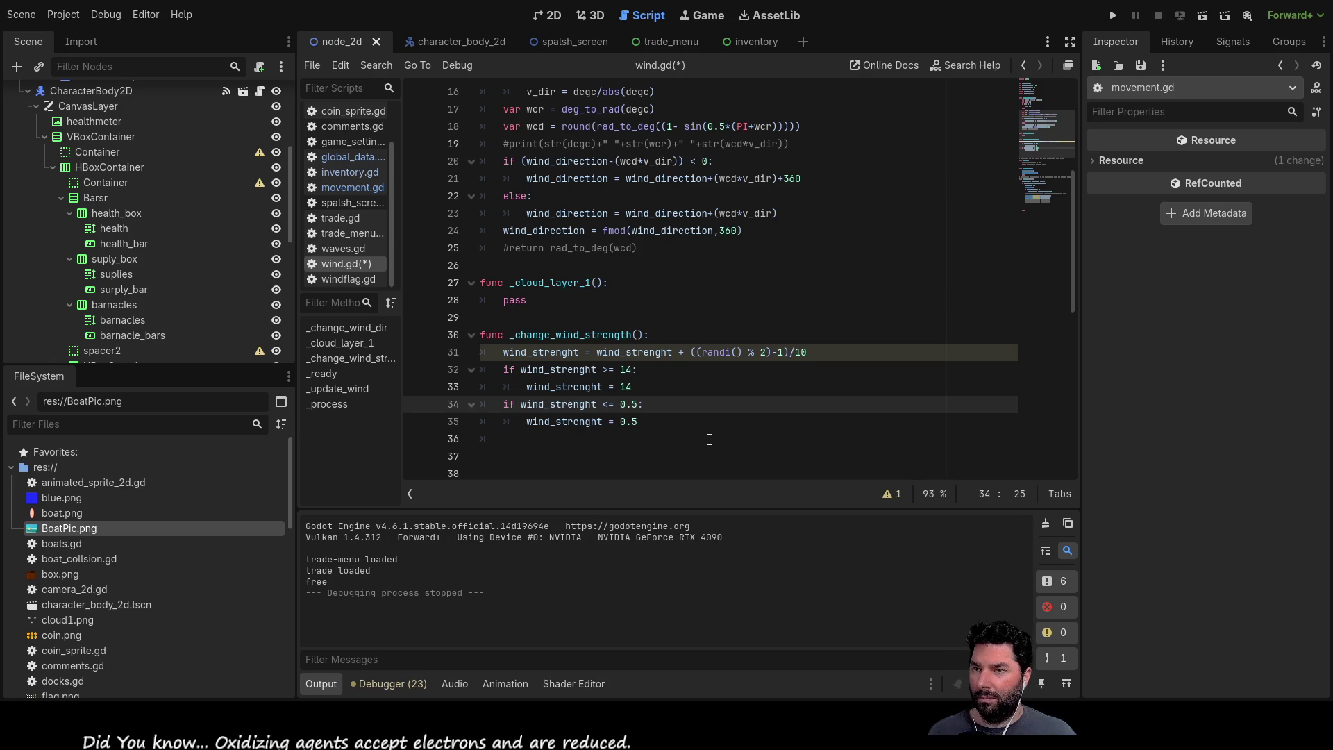
key("Up")
key("Up")
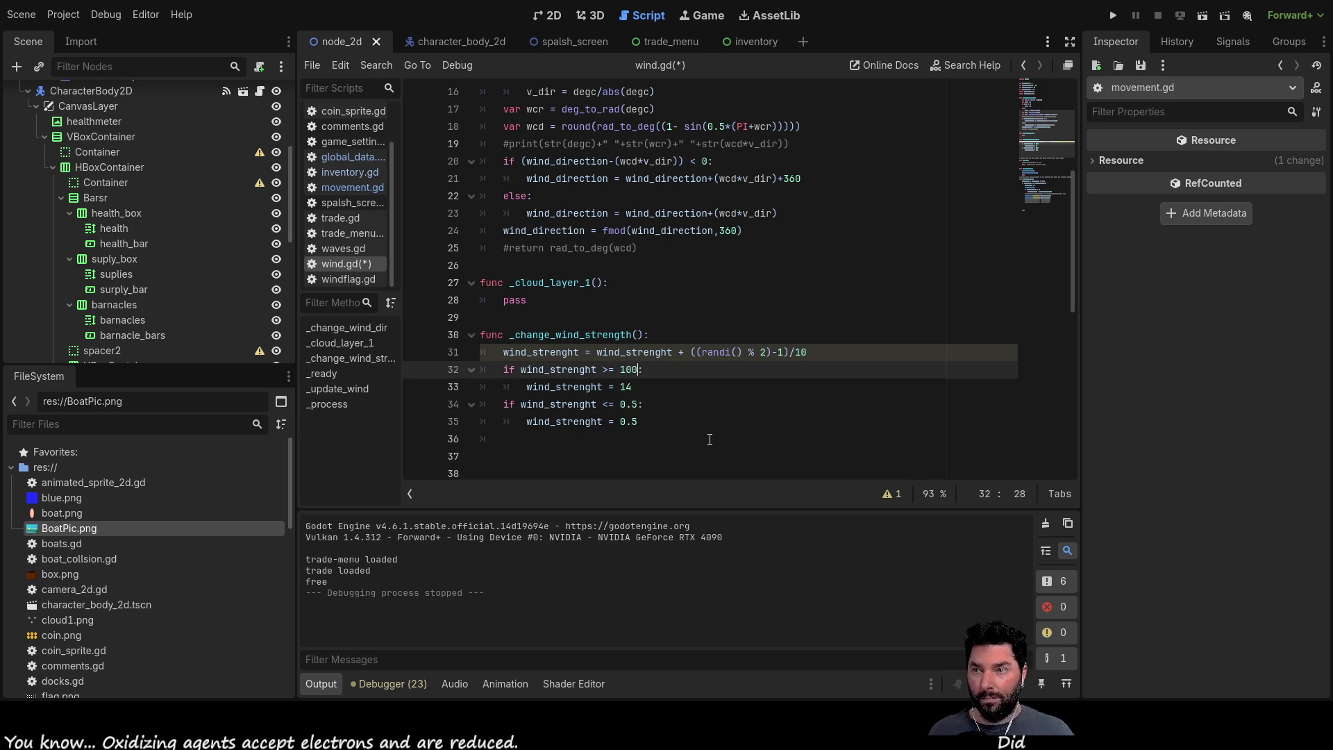
key("Down")
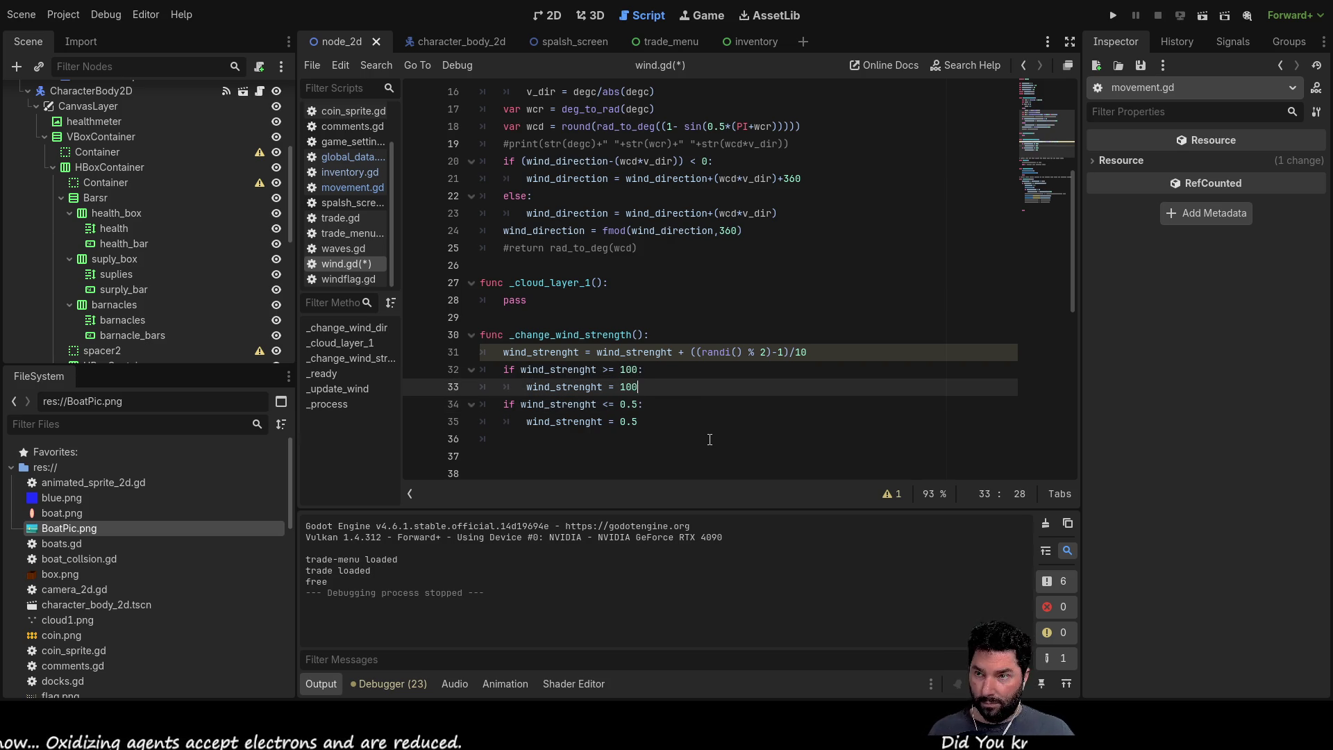
key("Down")
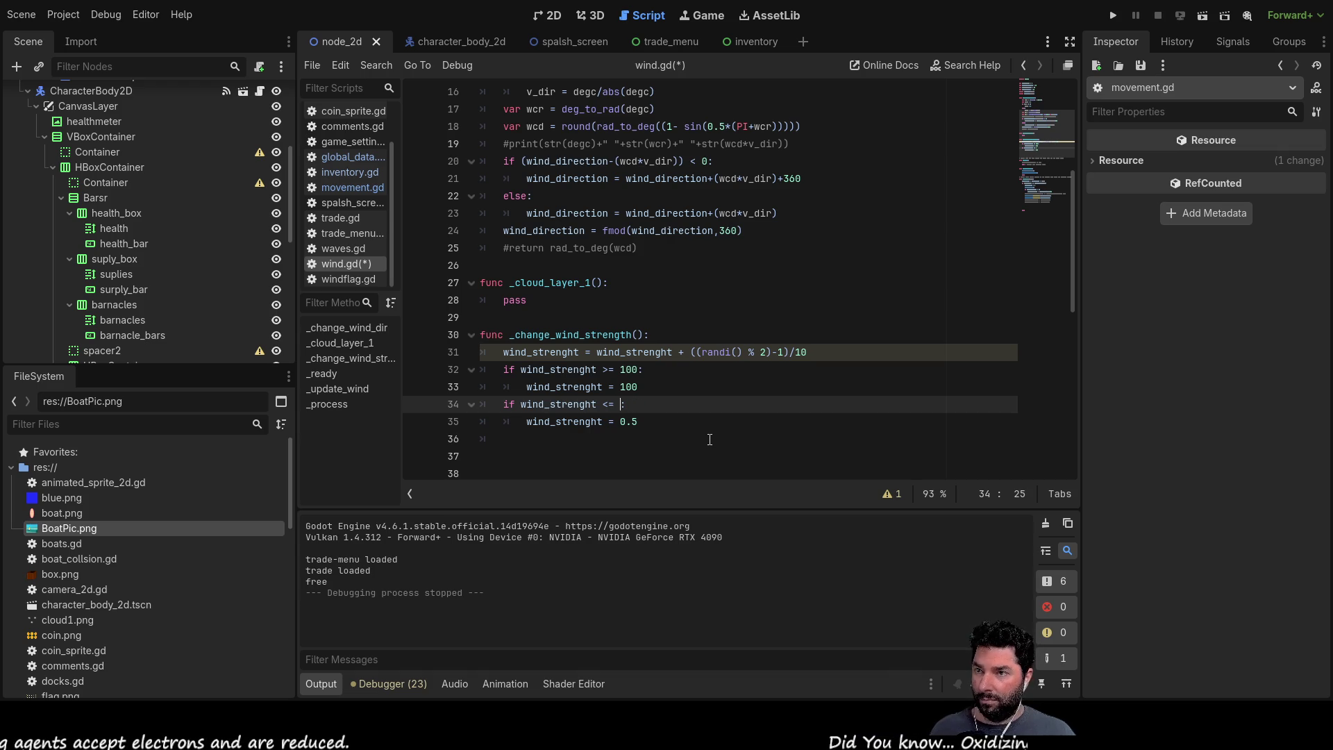
key("Down")
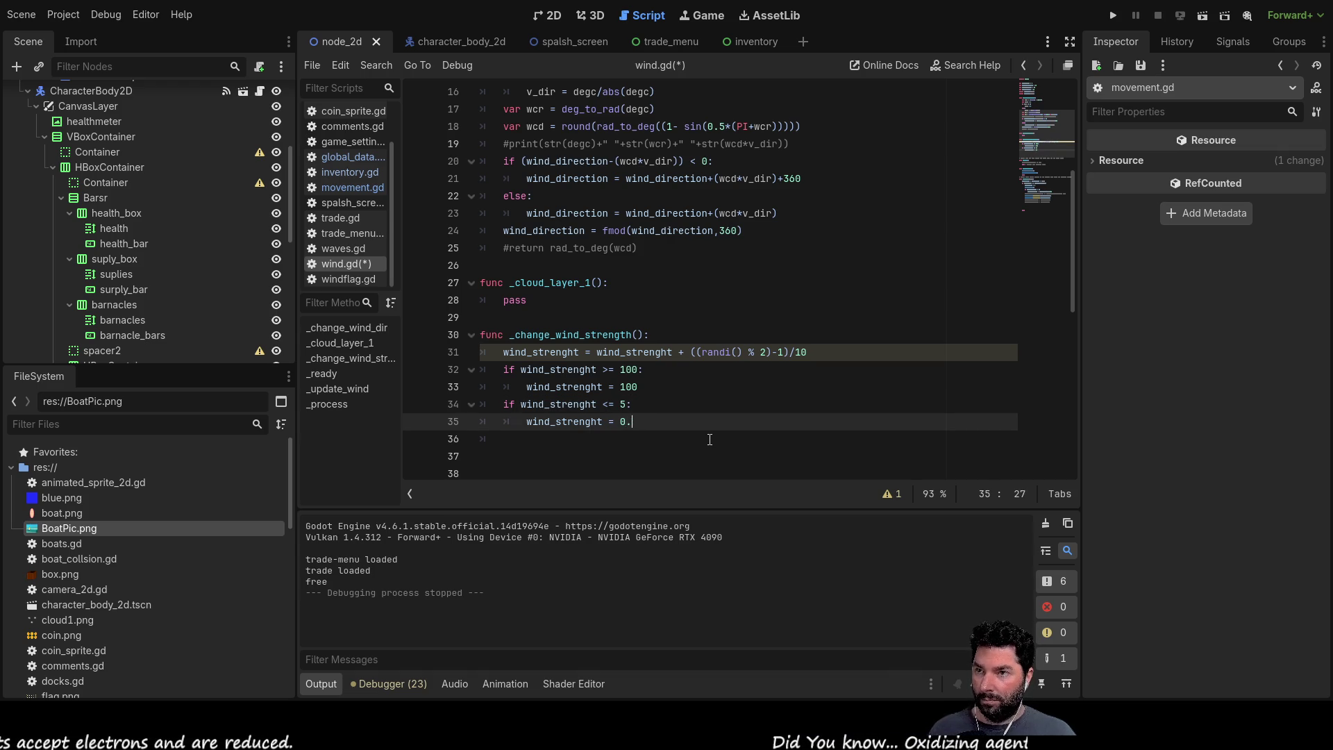
Step: Run the project, sail from the main menu with the stronger wind, then stop with F8
left_click(1121, 16)
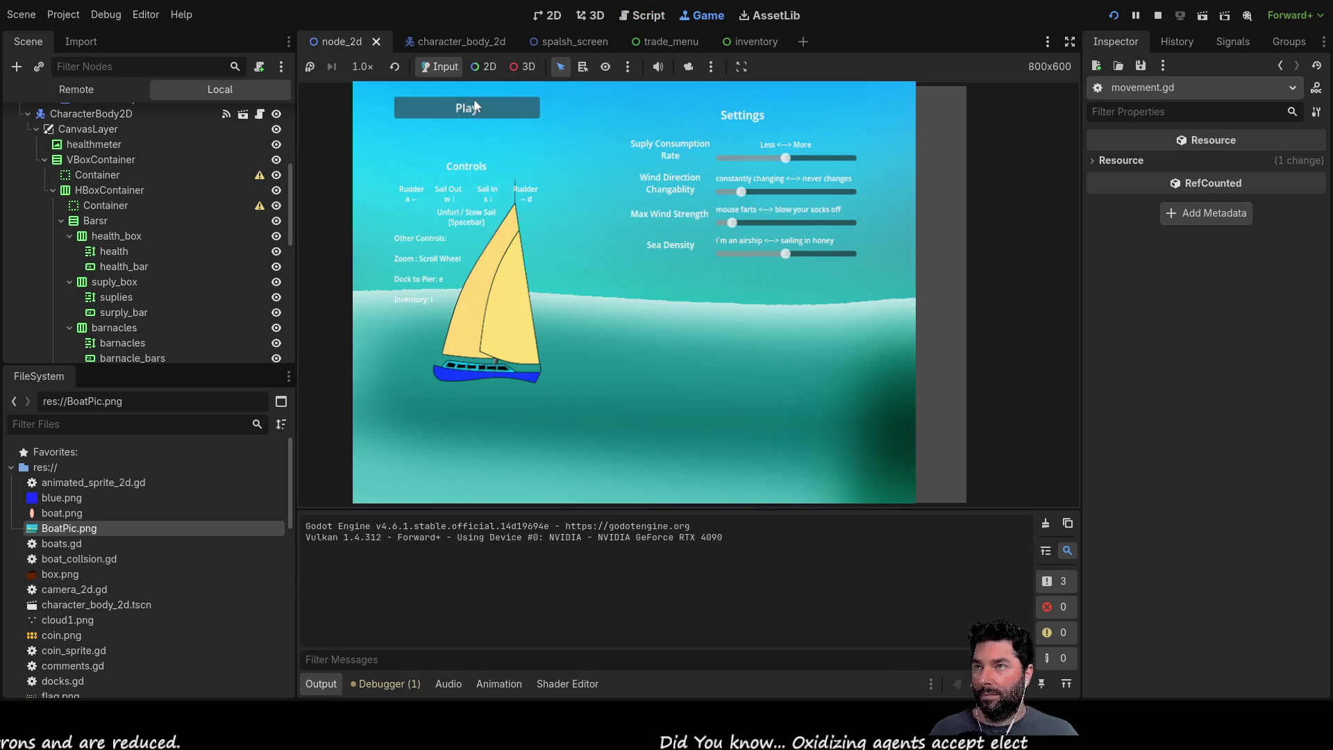
left_click(475, 107)
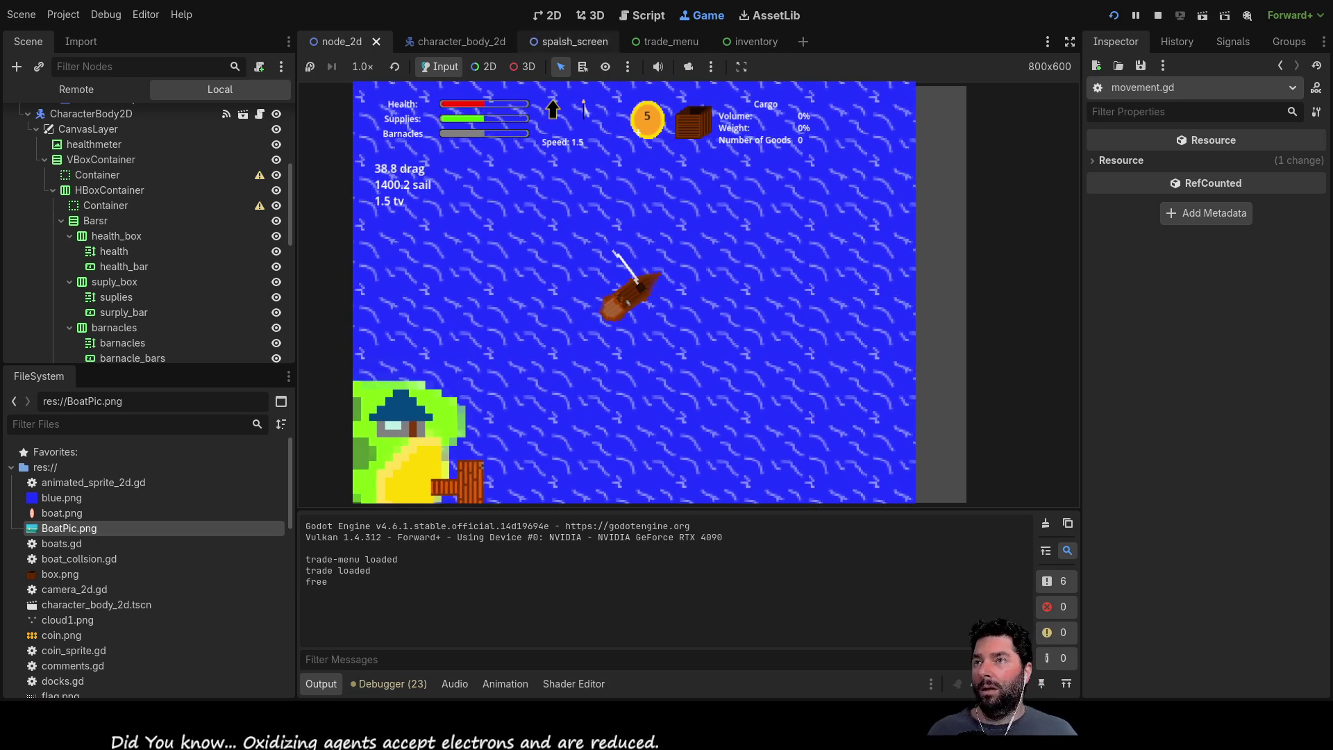
key("F8")
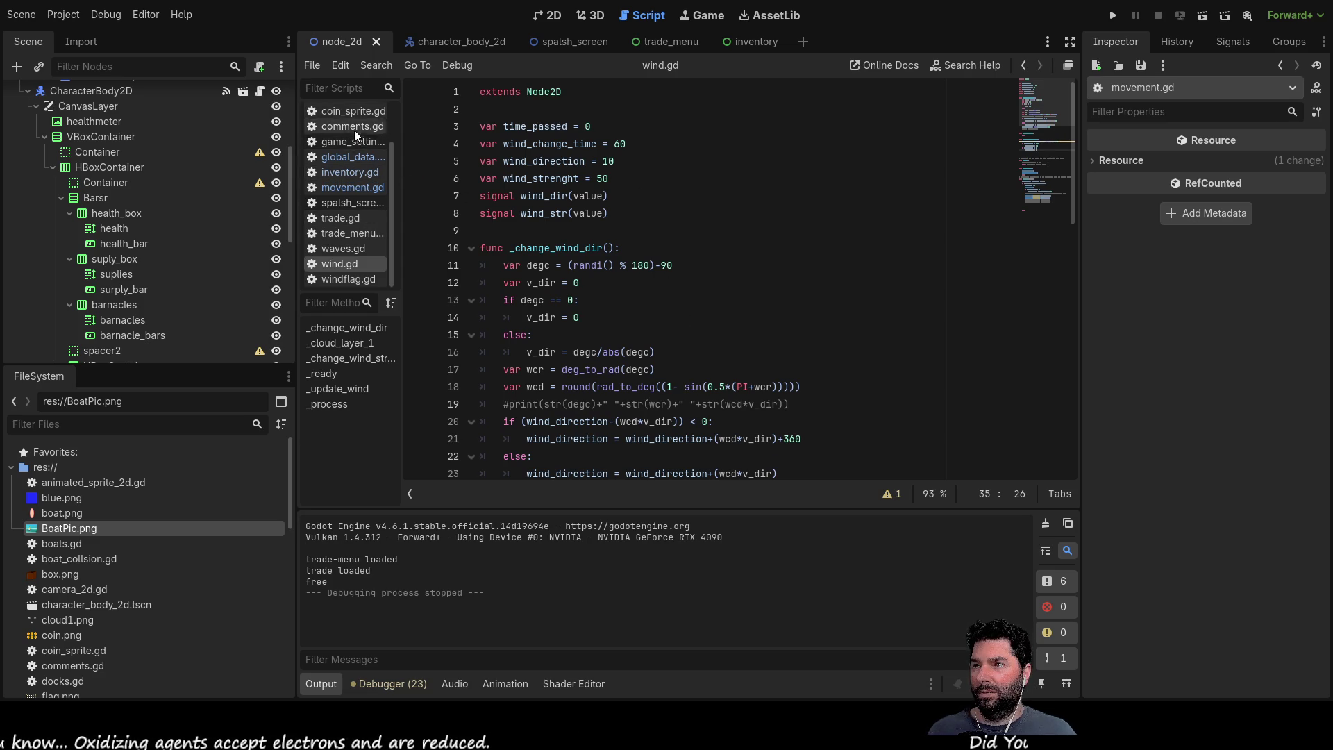
Step: After glancing at global_data.gd, set projected_bow_area in movement.gd to 4 and run the game
left_click(356, 156)
scroll(691, 276, "up", 5)
scroll(691, 276, "up", 10)
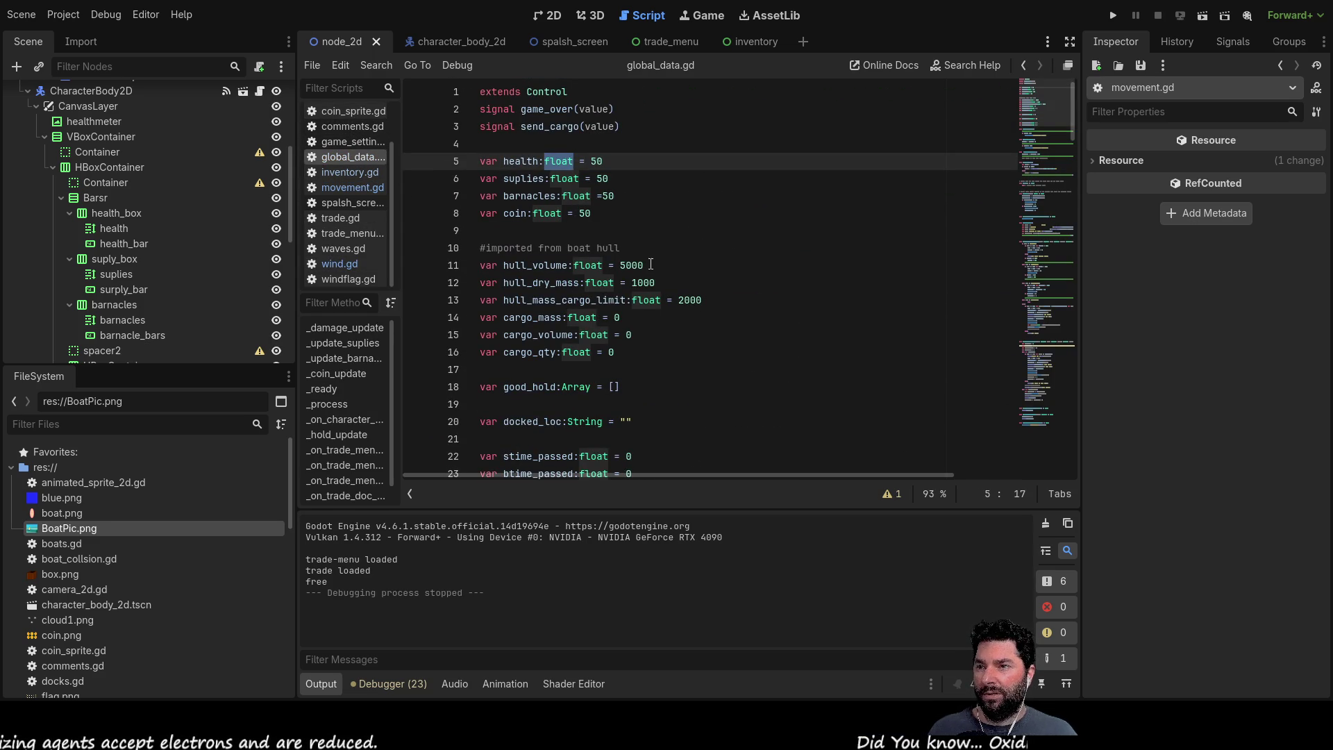
scroll(651, 381, "down", 2)
scroll(645, 332, "down", 4)
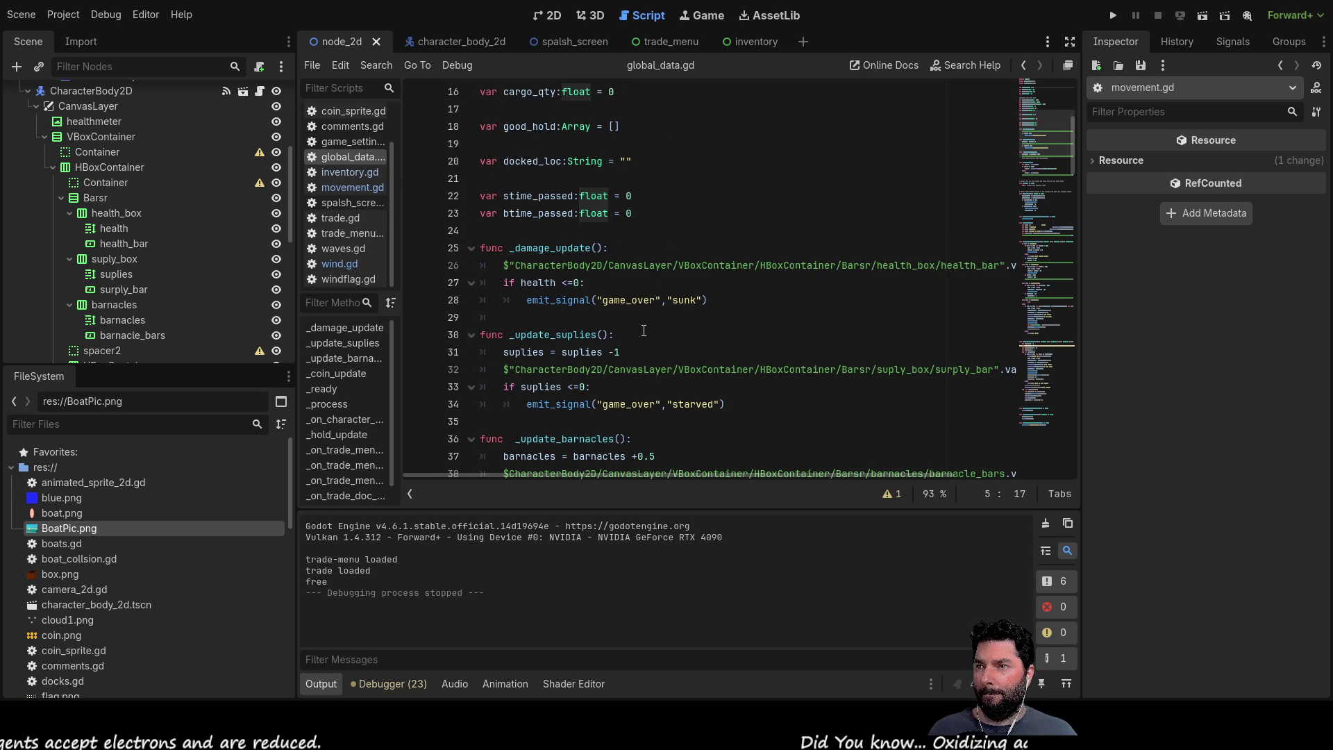
scroll(644, 332, "up", 5)
scroll(643, 316, "down", 6)
scroll(643, 318, "up", 6)
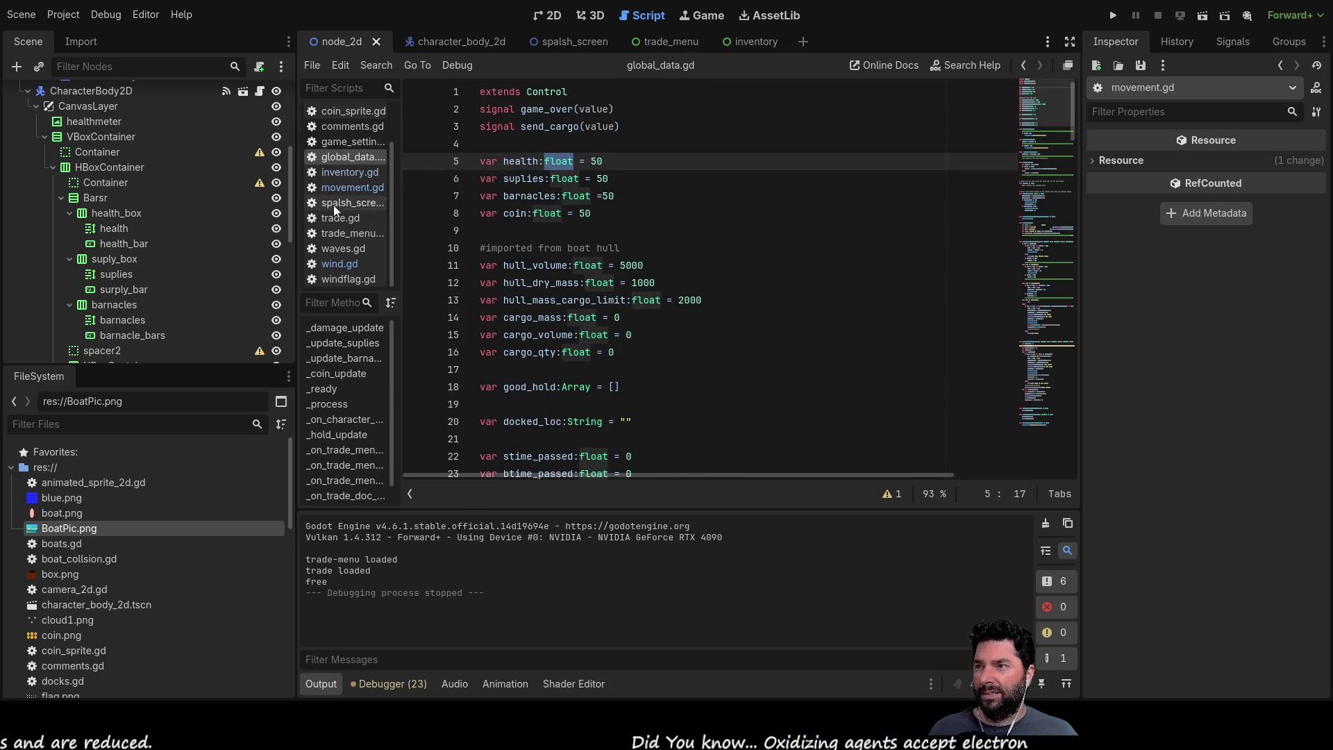
left_click(337, 188)
scroll(772, 269, "up", 12)
scroll(750, 282, "up", 12)
scroll(728, 298, "up", 12)
scroll(693, 303, "down", 2)
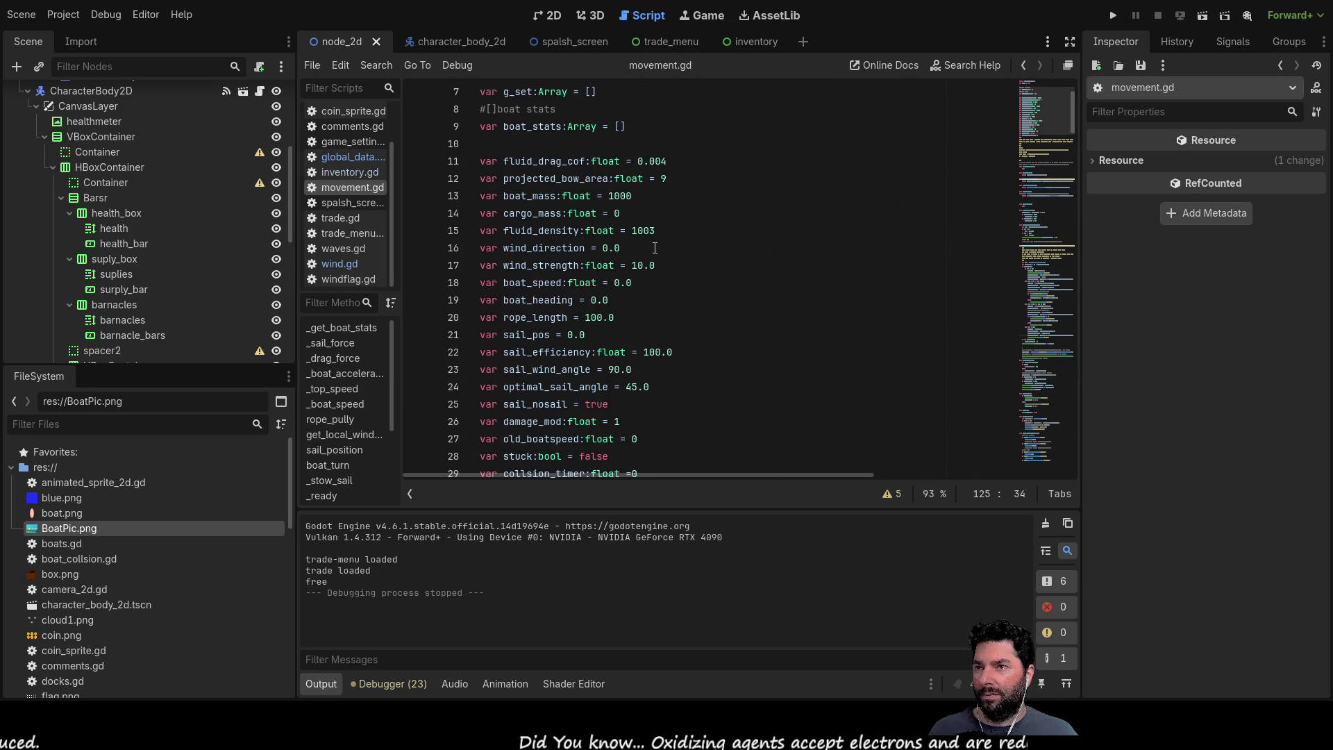
left_click(661, 180)
type("4.5")
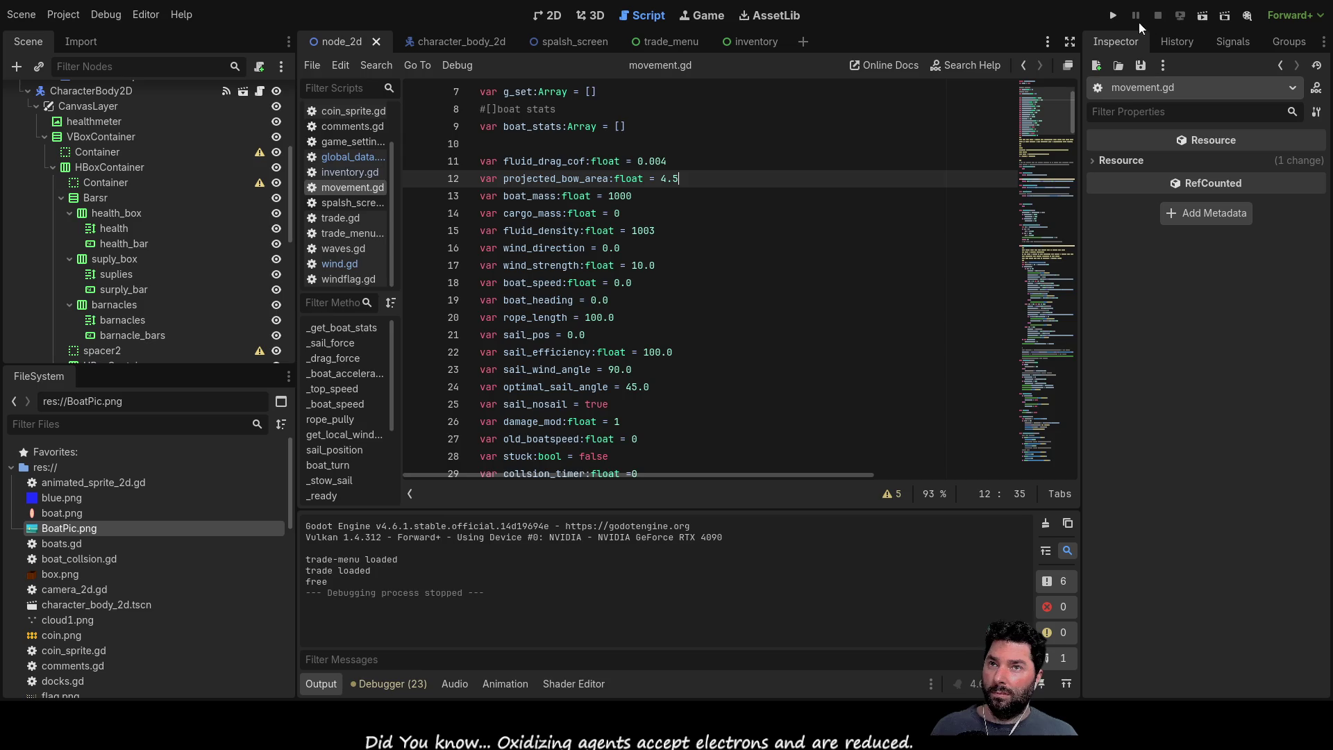
left_click(1112, 16)
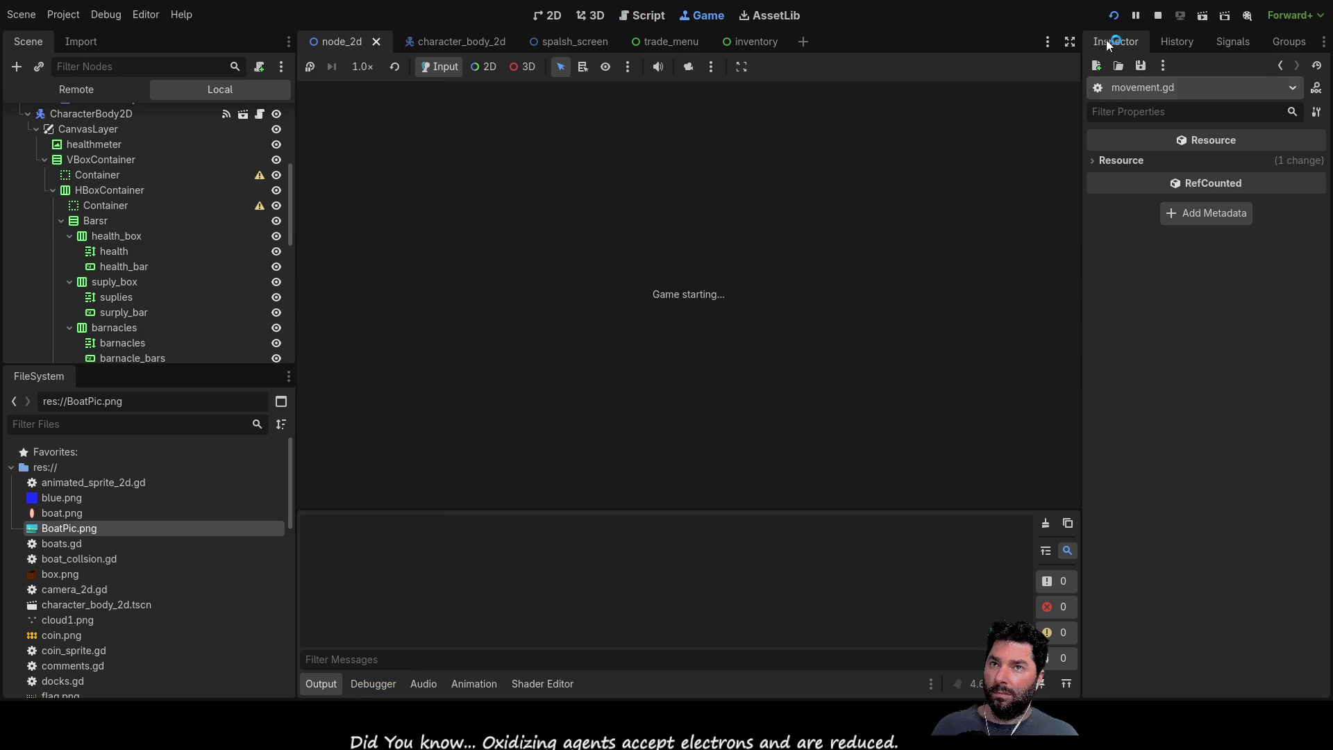
Step: Play from the title screen, toggling the sail to test the 4 bow area, then stop the game
left_click(457, 122)
scroll(690, 320, "up", 3)
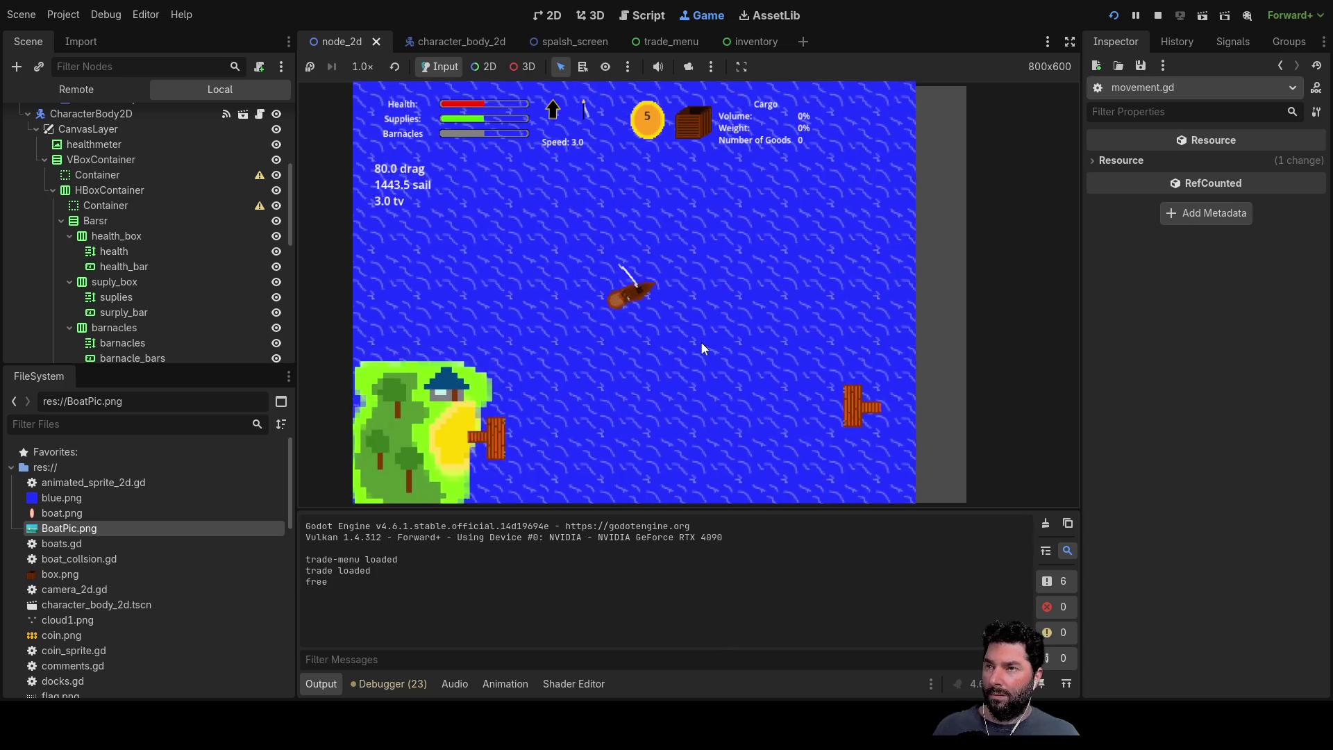
key("Down")
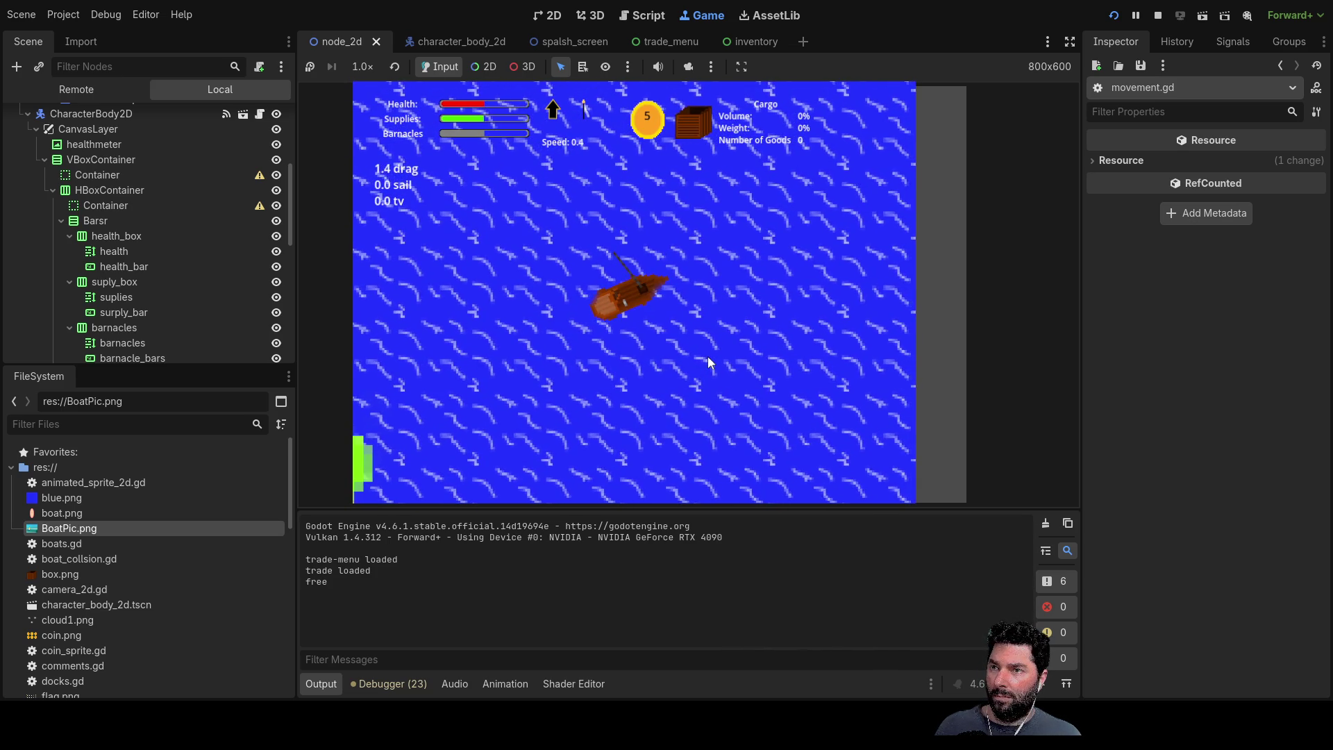
key("Up")
key("Down")
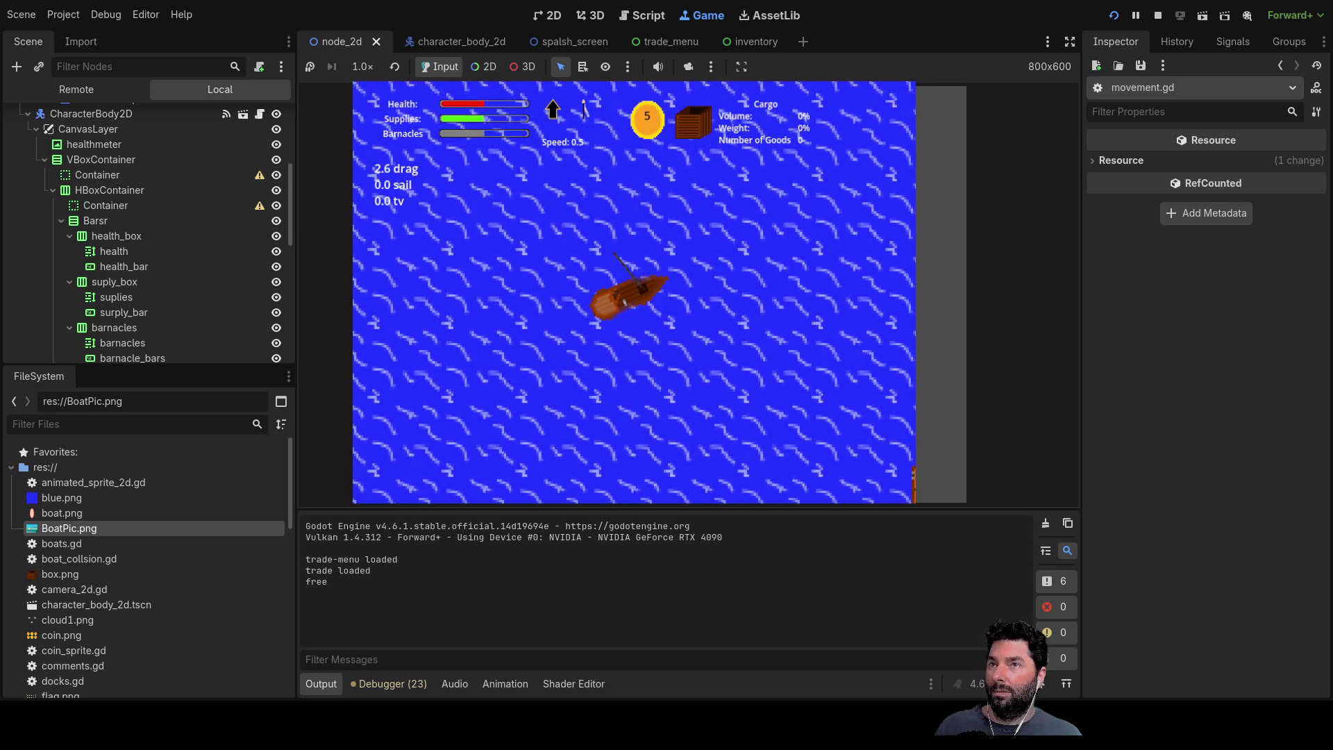
left_click(1156, 14)
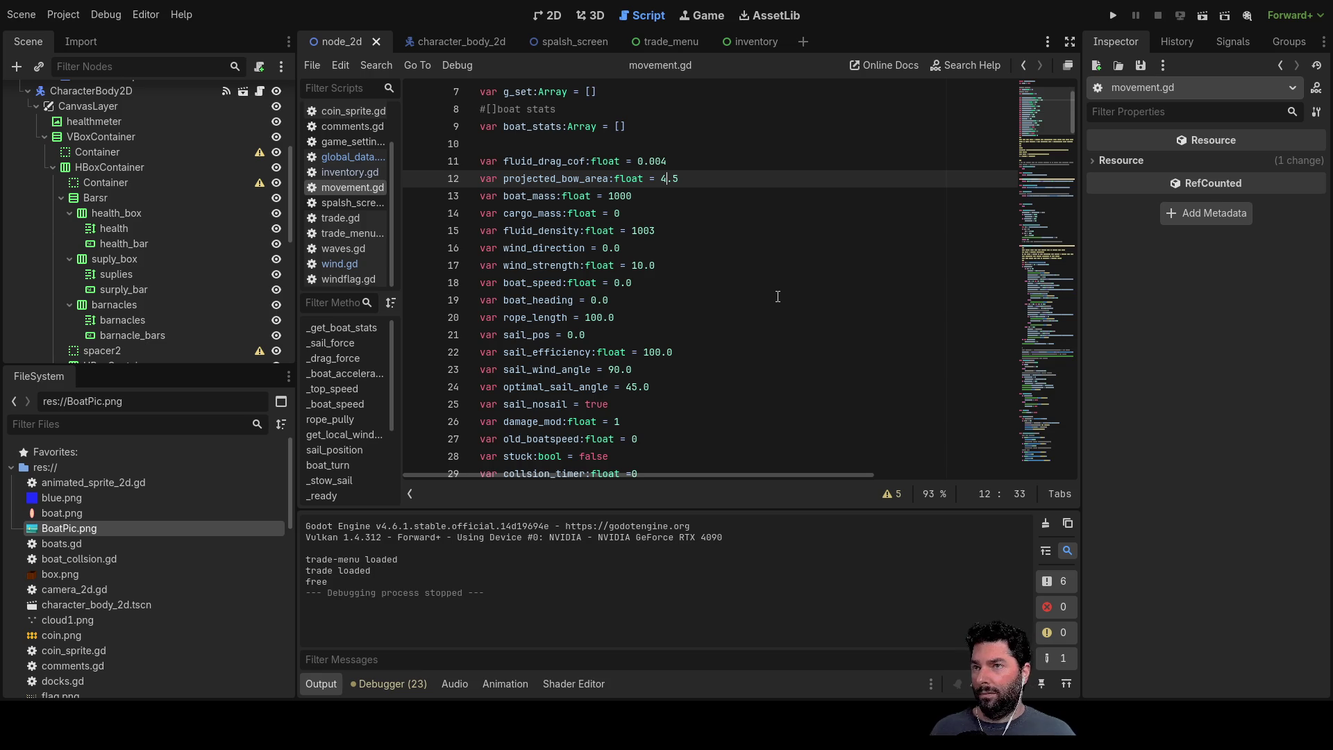
Step: Relaunch the game with the 4.5 bow area, play from the title screen, then stop with F8
left_click(1114, 15)
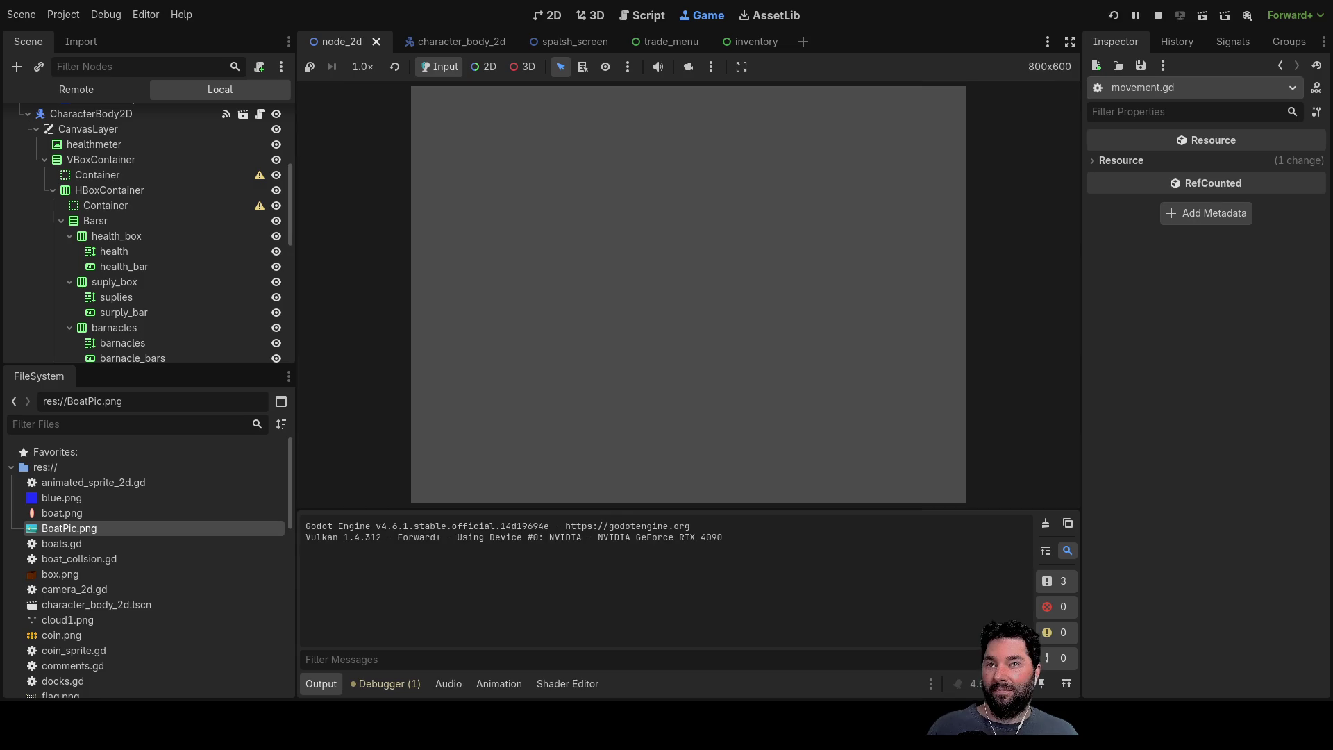
left_click(467, 109)
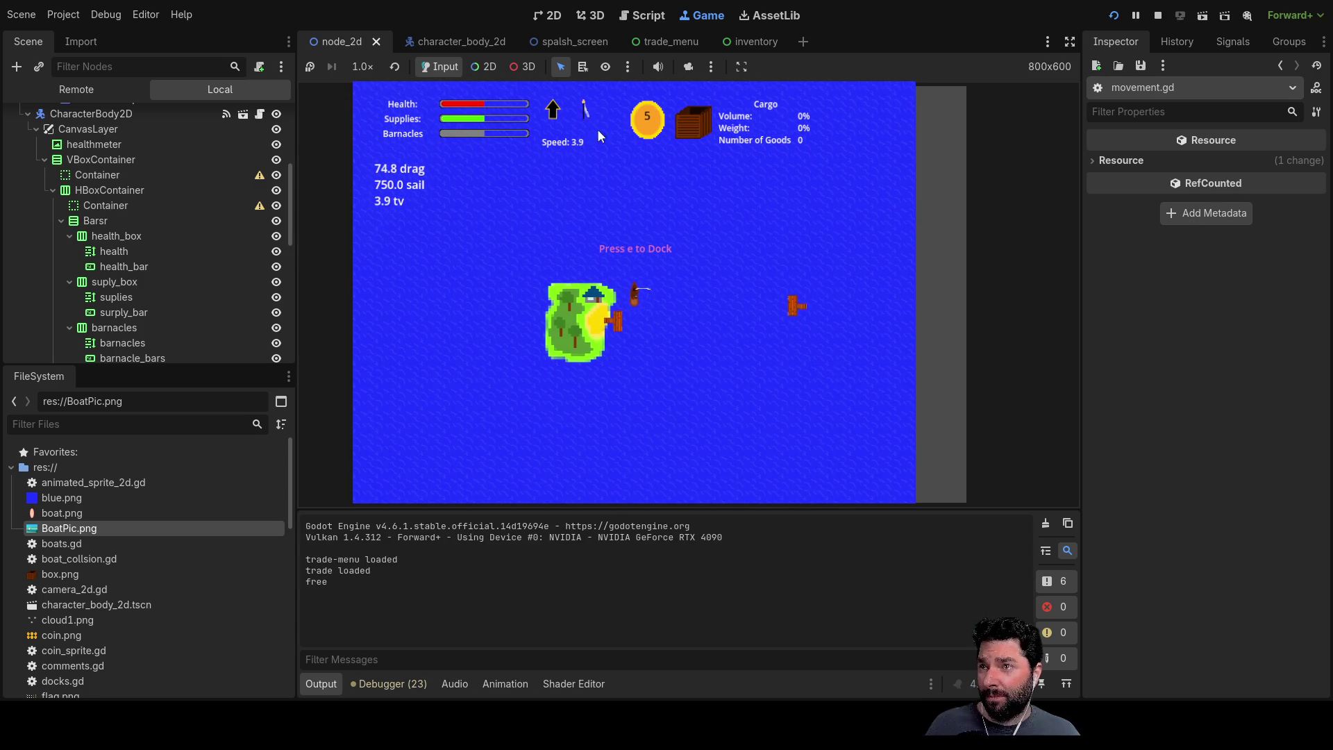
scroll(679, 289, "up", 2)
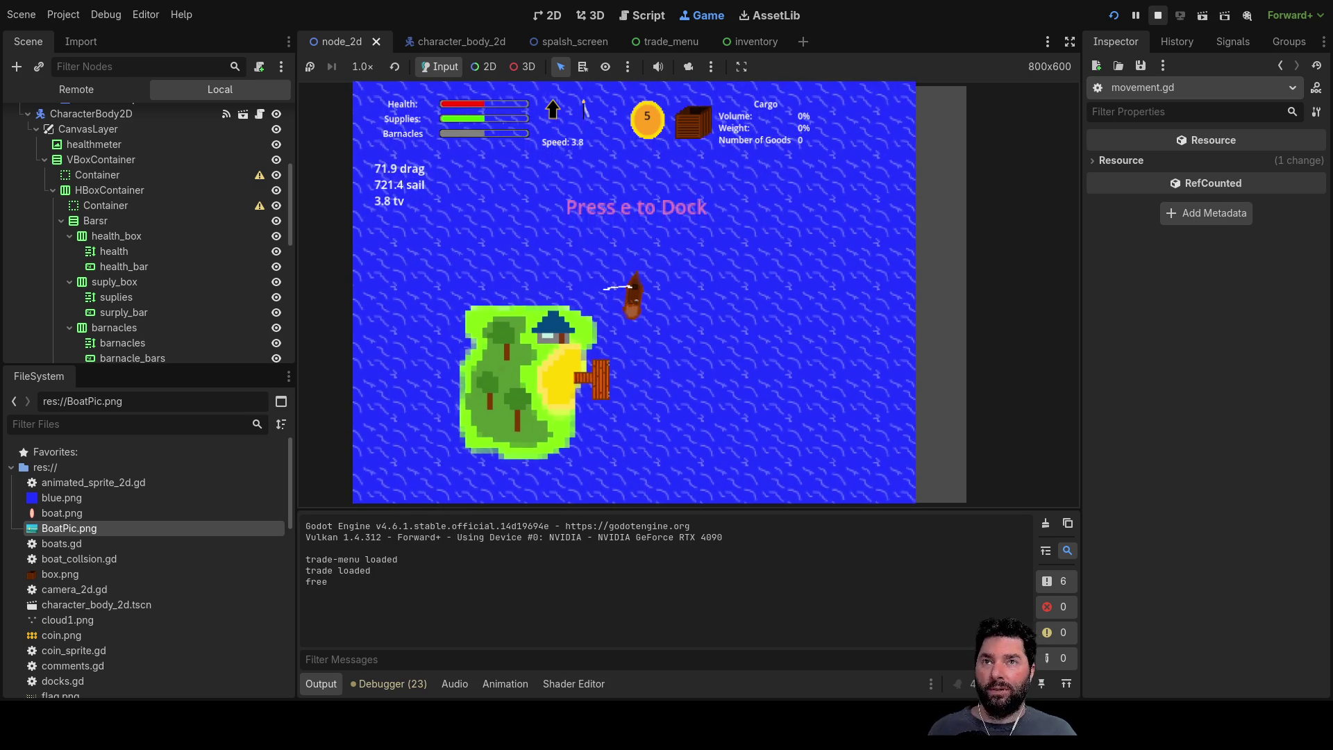
key("F8")
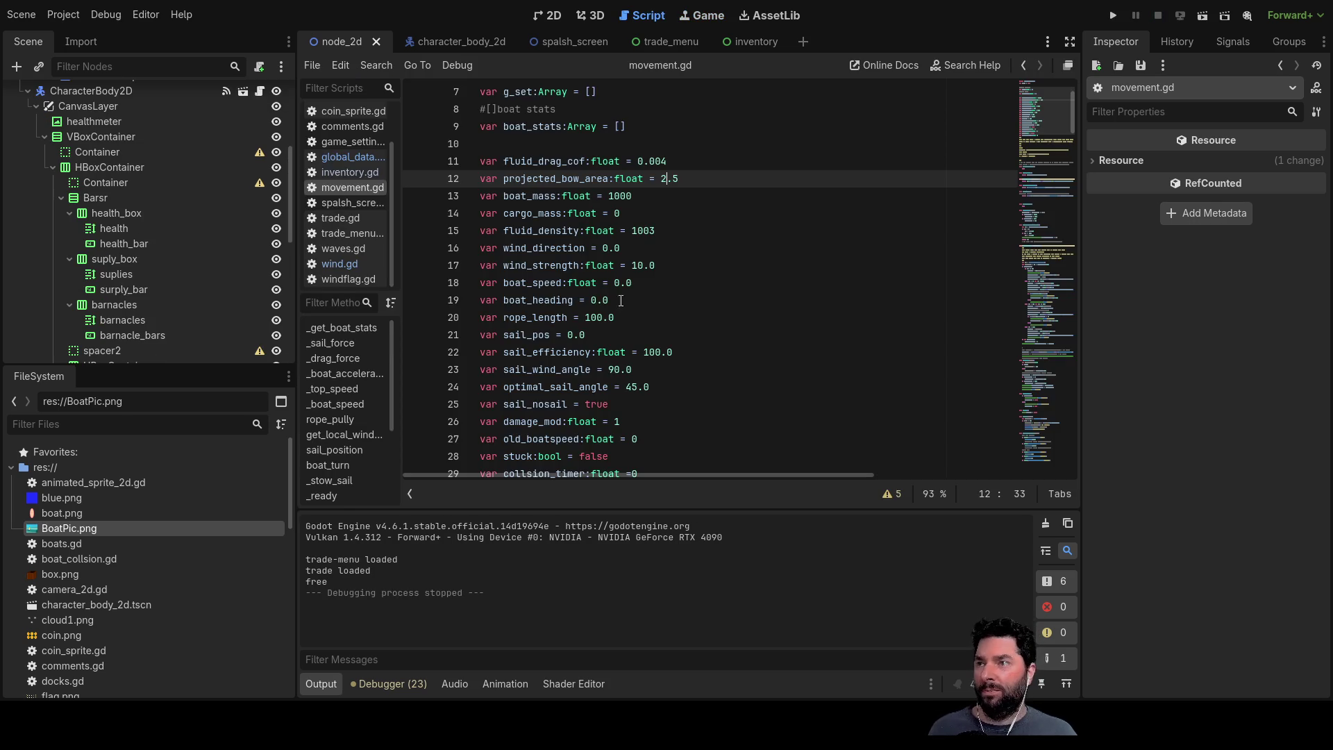
scroll(560, 196, "down", 2)
scroll(583, 250, "down", 12)
scroll(625, 313, "down", 12)
scroll(657, 386, "down", 11)
scroll(656, 386, "down", 10)
scroll(659, 388, "down", 7)
scroll(659, 391, "down", 6)
scroll(661, 395, "down", 7)
scroll(662, 396, "down", 5)
scroll(660, 386, "up", 12)
scroll(659, 372, "up", 1)
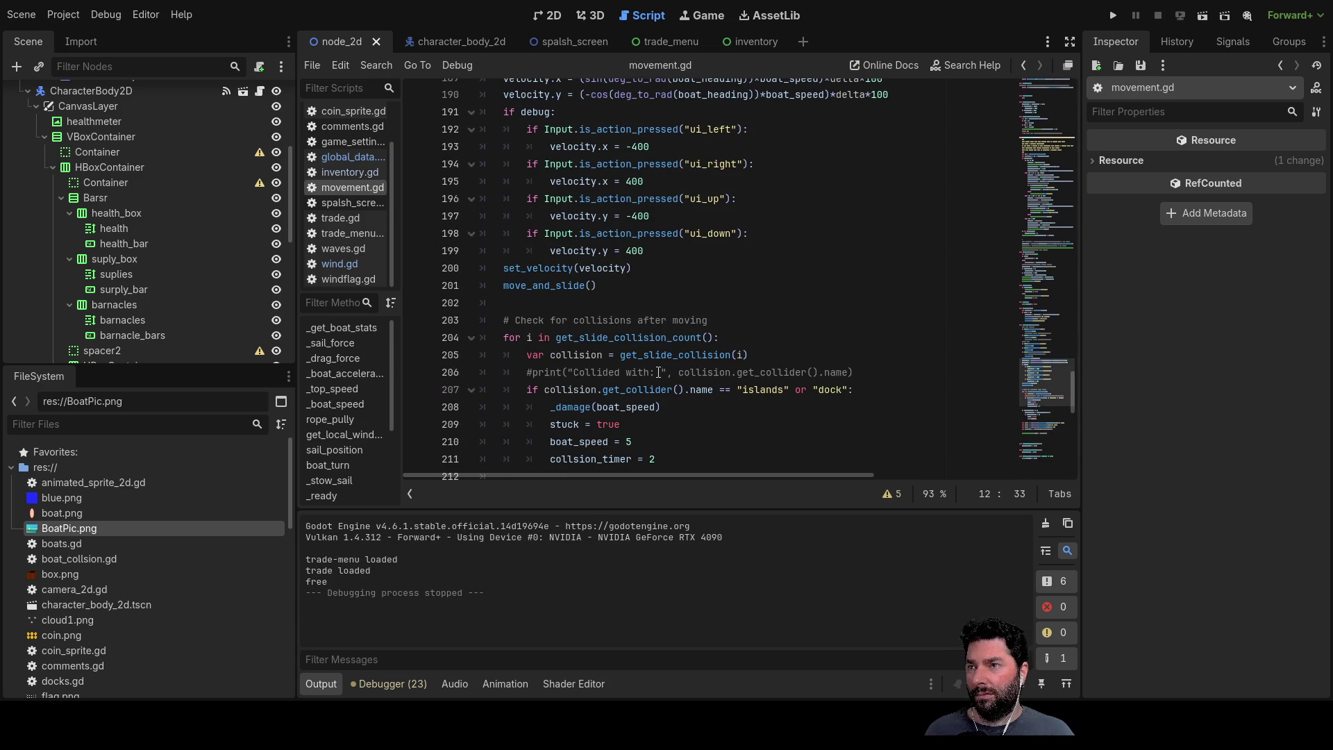
scroll(659, 372, "down", 7)
scroll(672, 389, "down", 6)
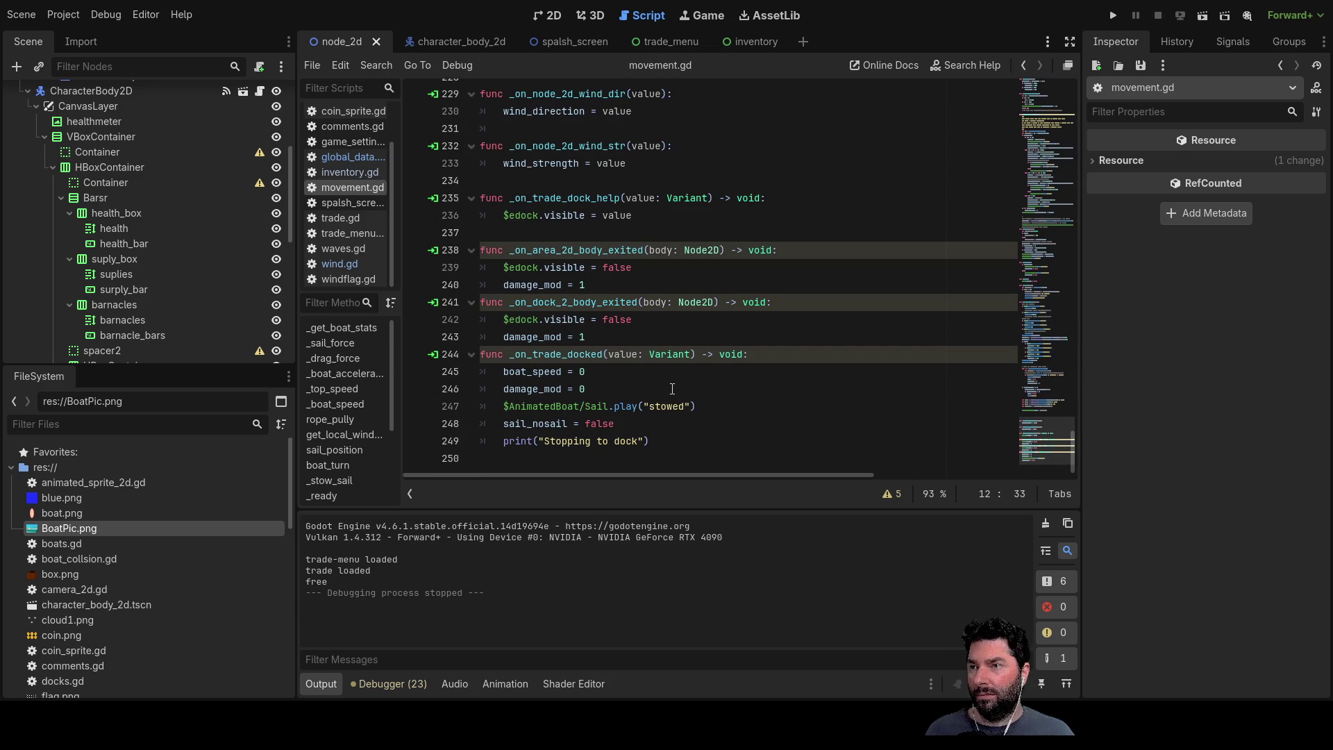
scroll(673, 389, "up", 7)
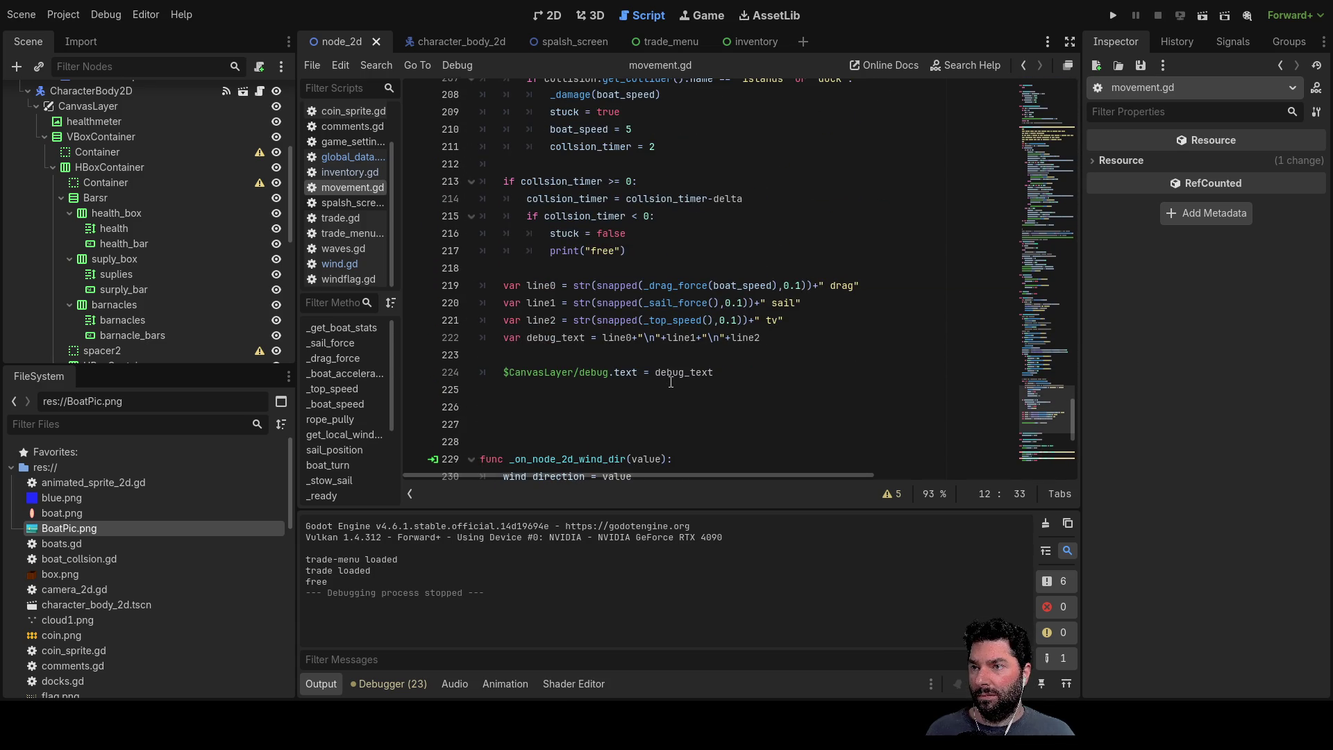
Step: Duplicate the tv debug line as line3 showing wind_strength with a " wind" label
left_click(501, 338)
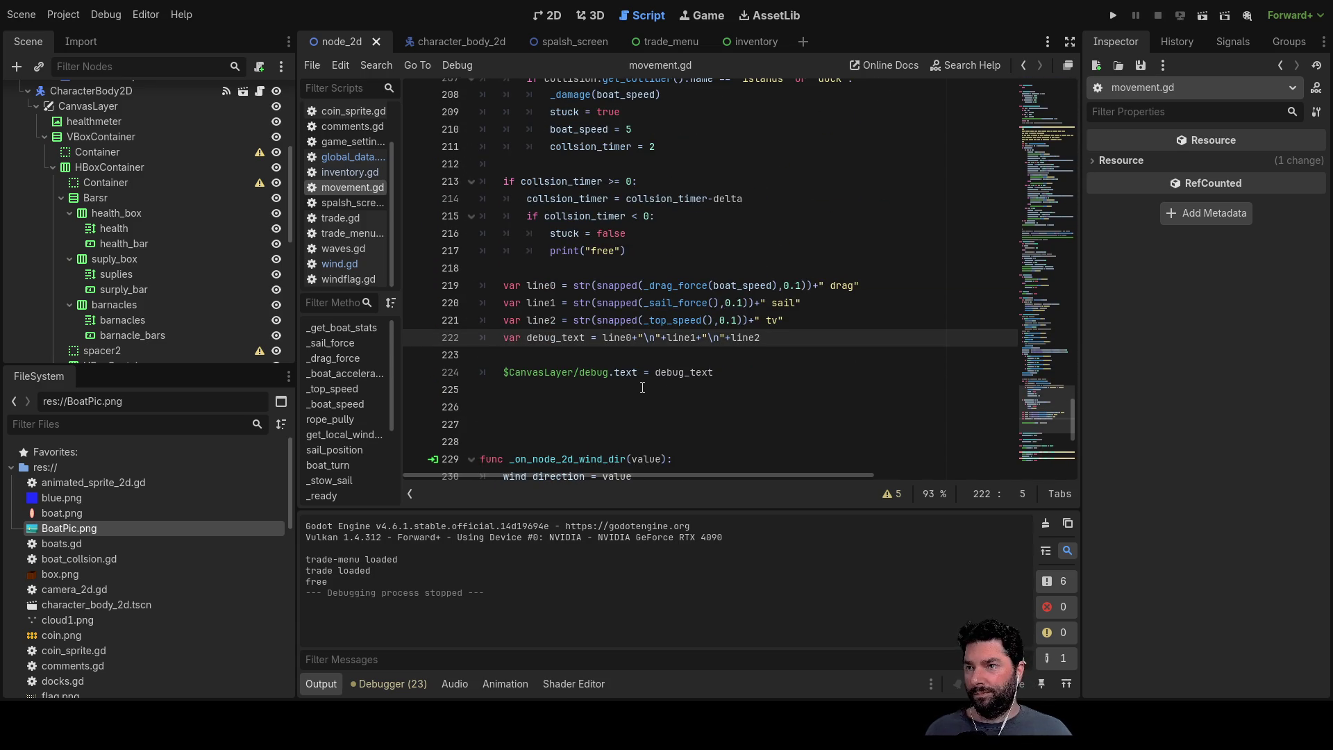
key("Return")
key("Up")
key("Up")
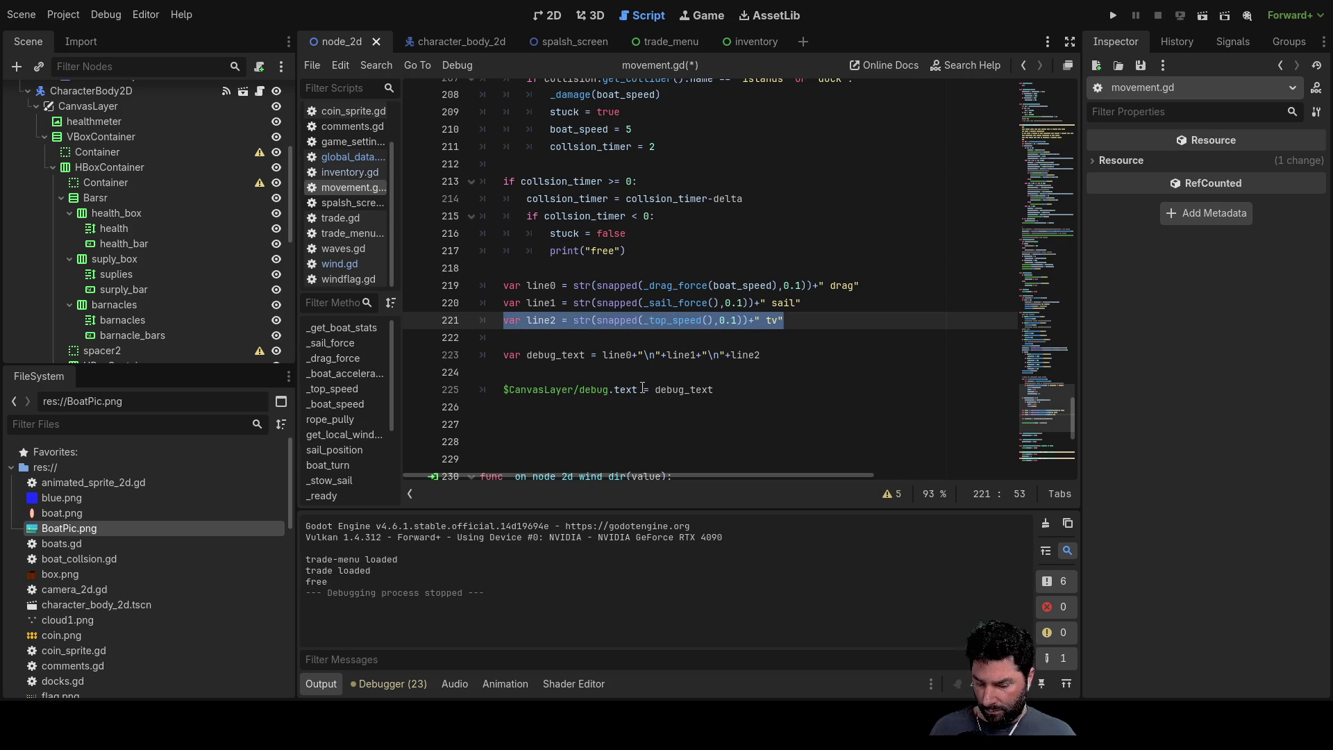
key("Down")
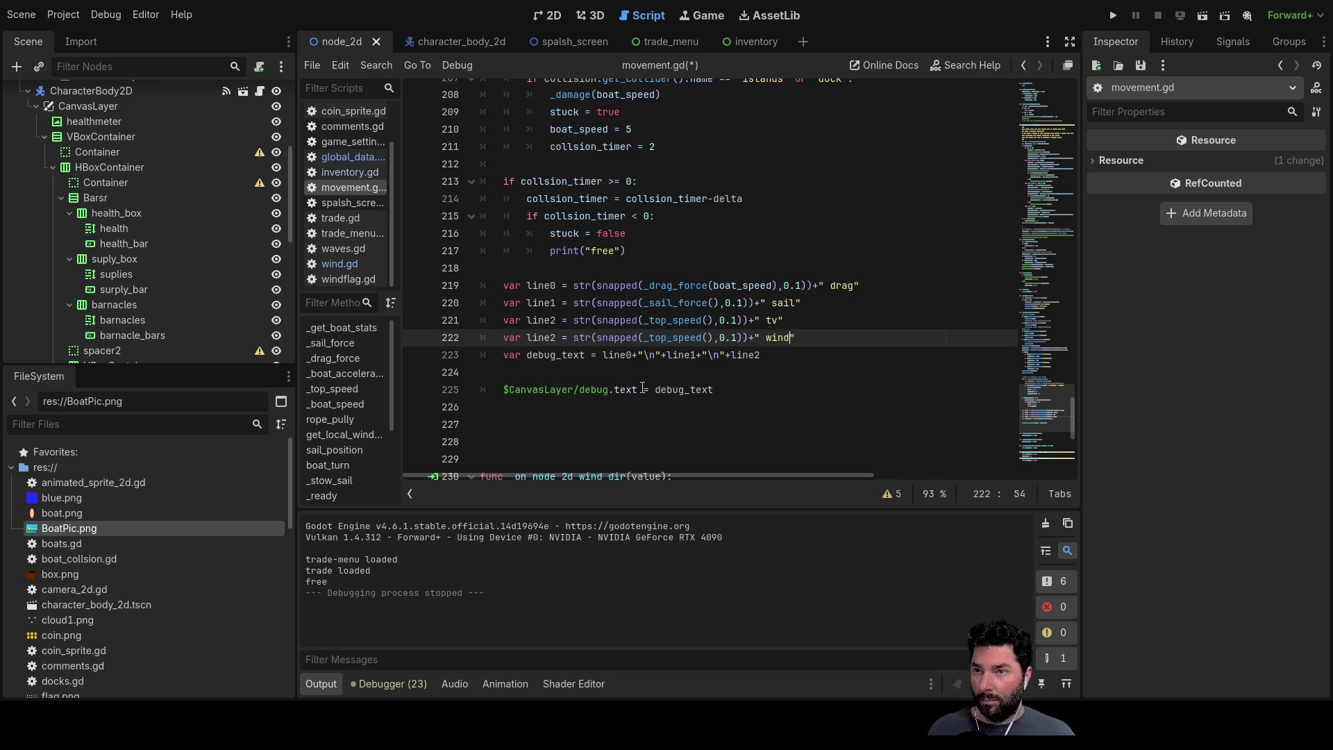
key("Left")
key("Left")
key("Left")
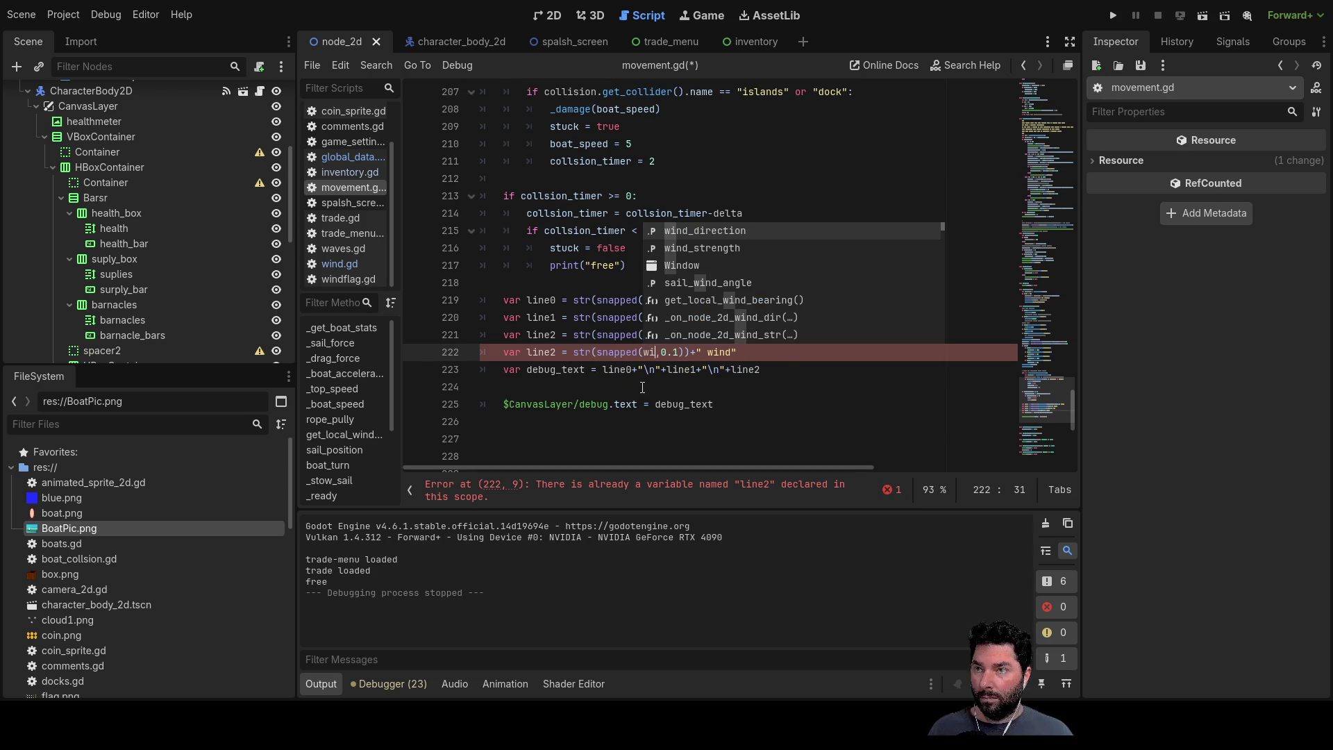
key("Down")
key("Return")
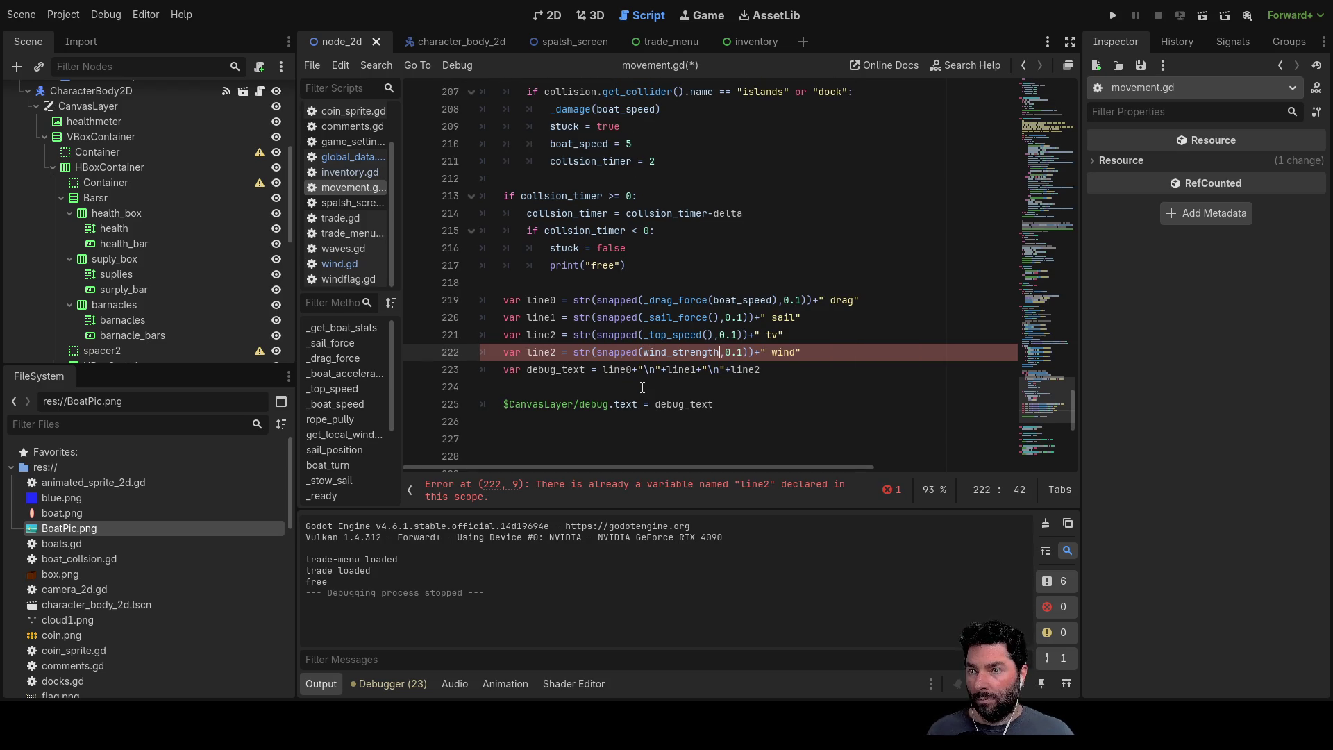
Step: Append line3 to debug_text and run the game with the new wind readout
left_click(783, 380)
type("+\"\\n\"+line3")
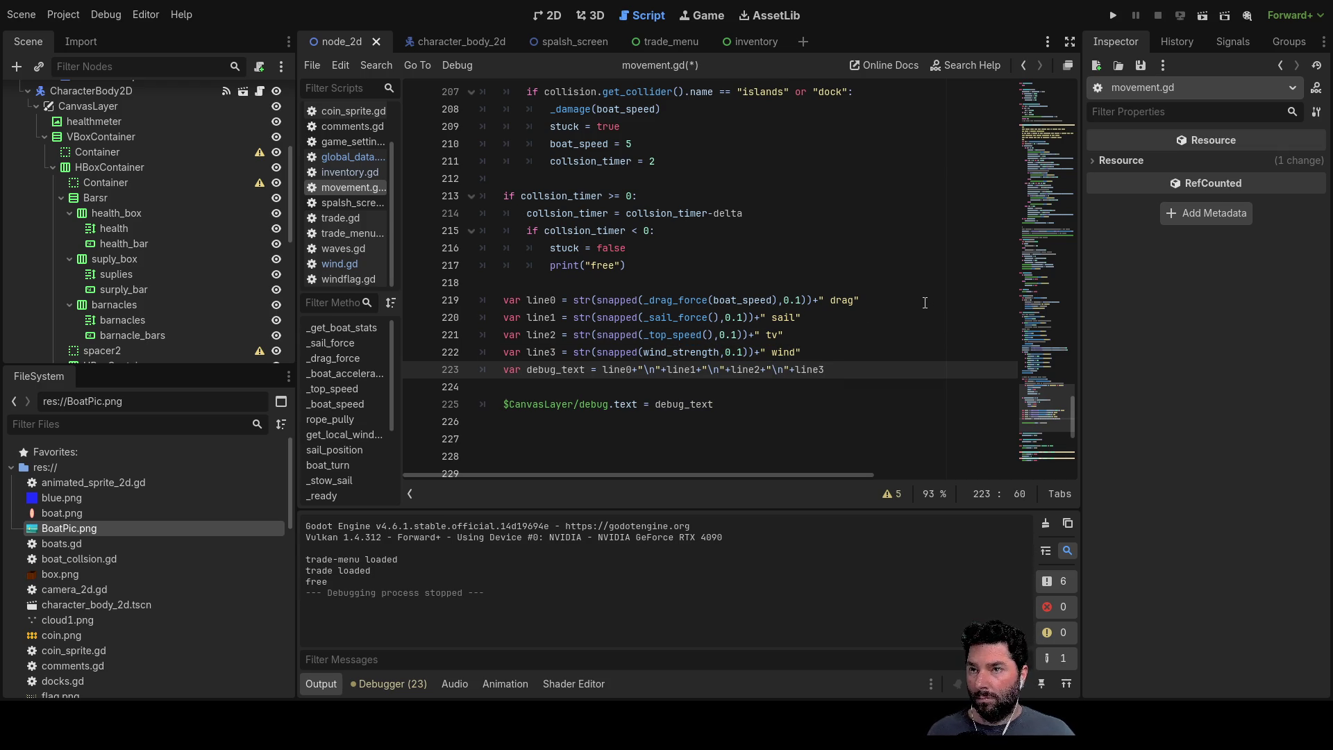
left_click(1115, 15)
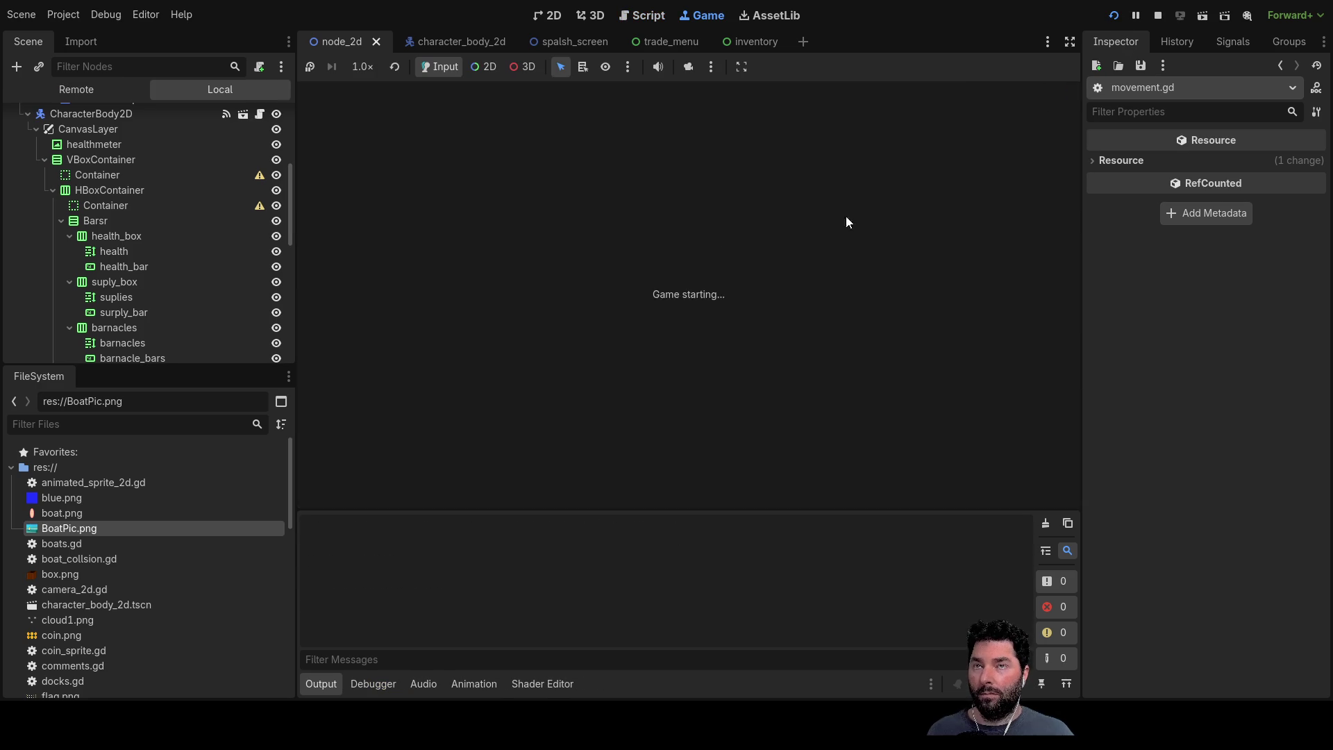
Step: Play from the splash menu, stow and raise the sail watching the wind readout, then stop
left_click(514, 105)
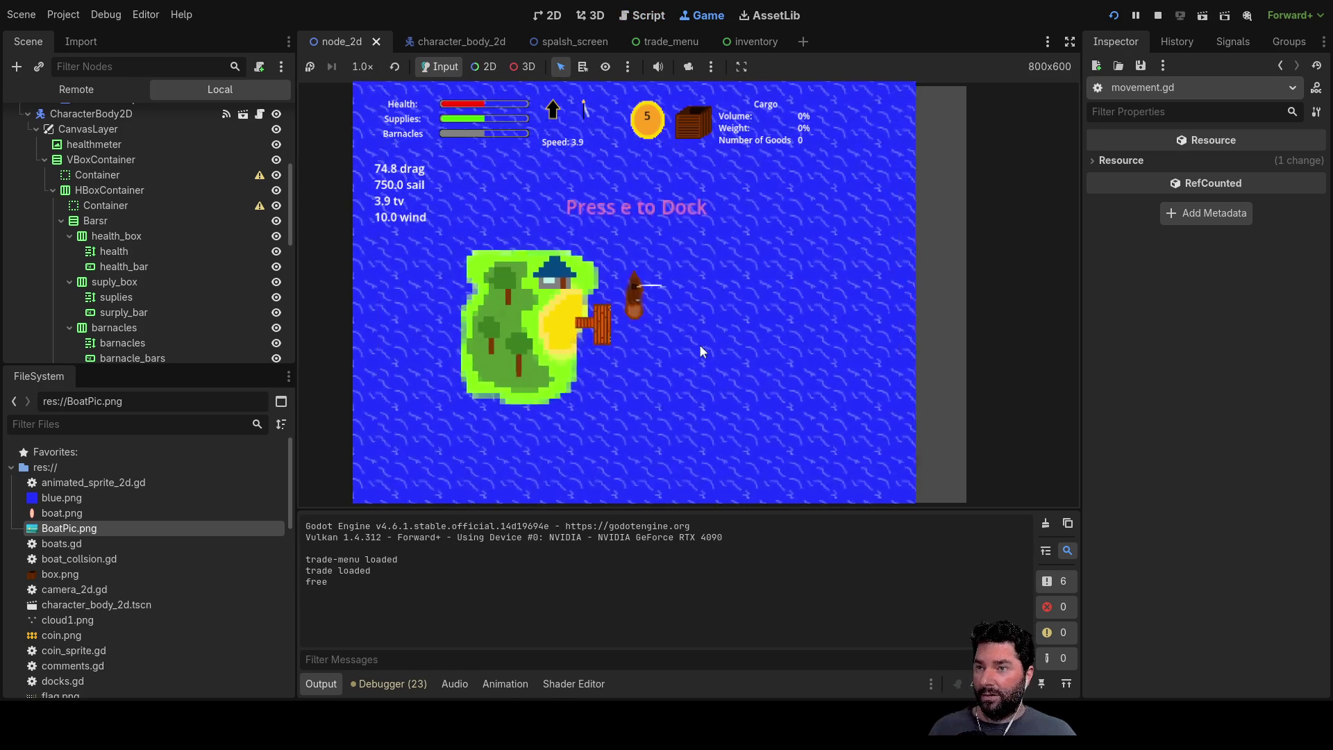
scroll(699, 344, "up", 3)
scroll(719, 334, "down", 5)
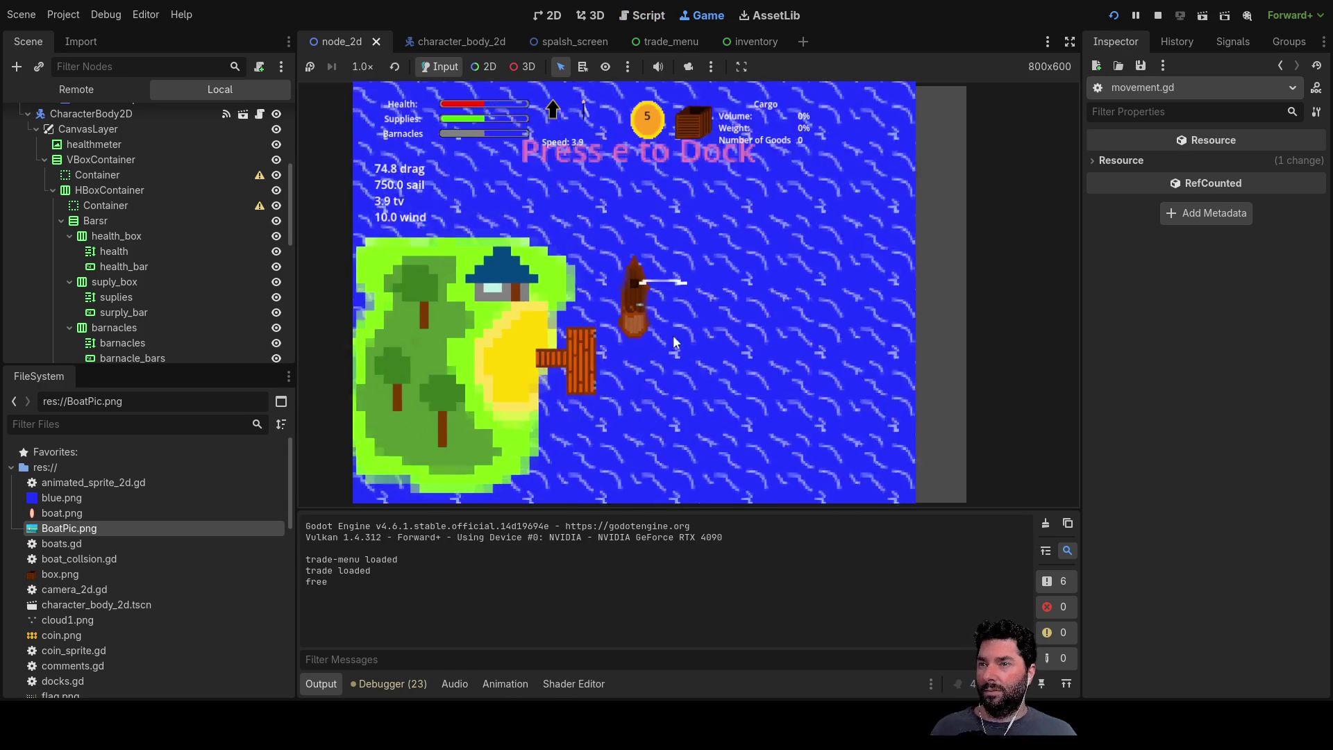
scroll(746, 341, "up", 3)
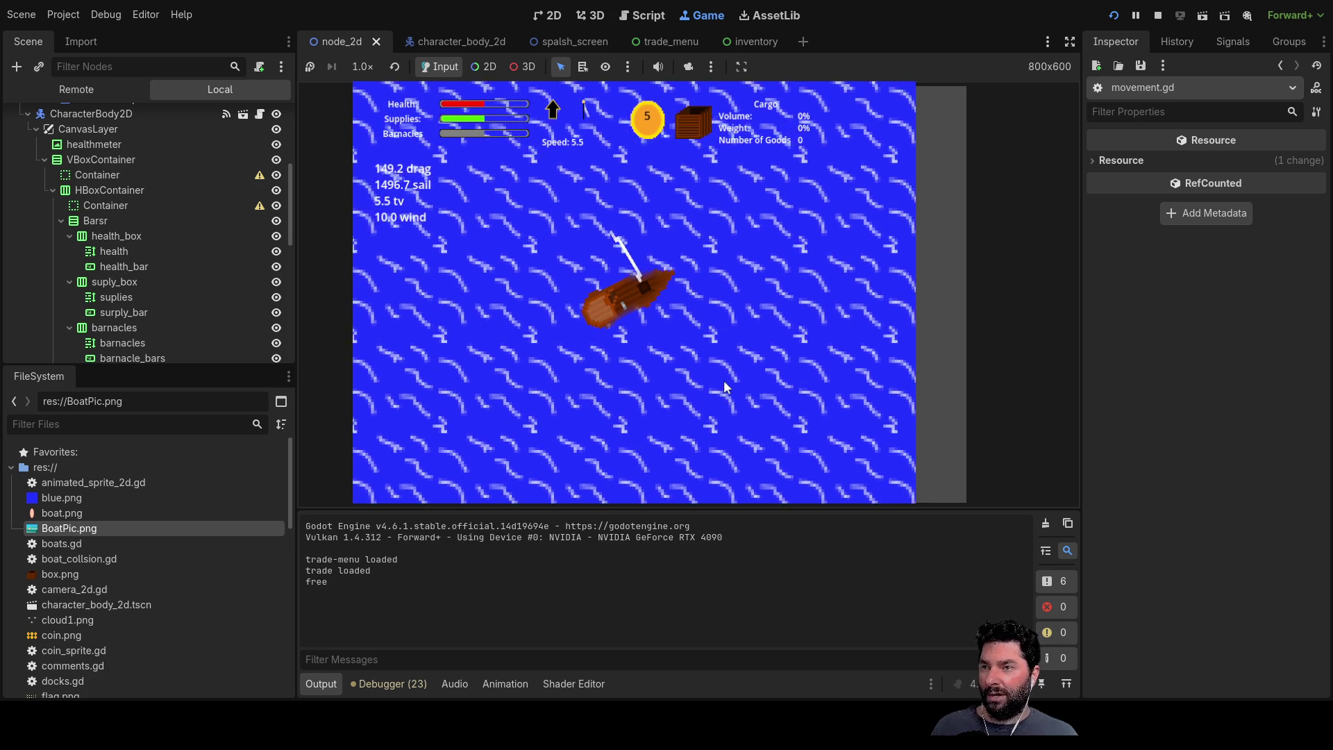
scroll(653, 458, "down", 5)
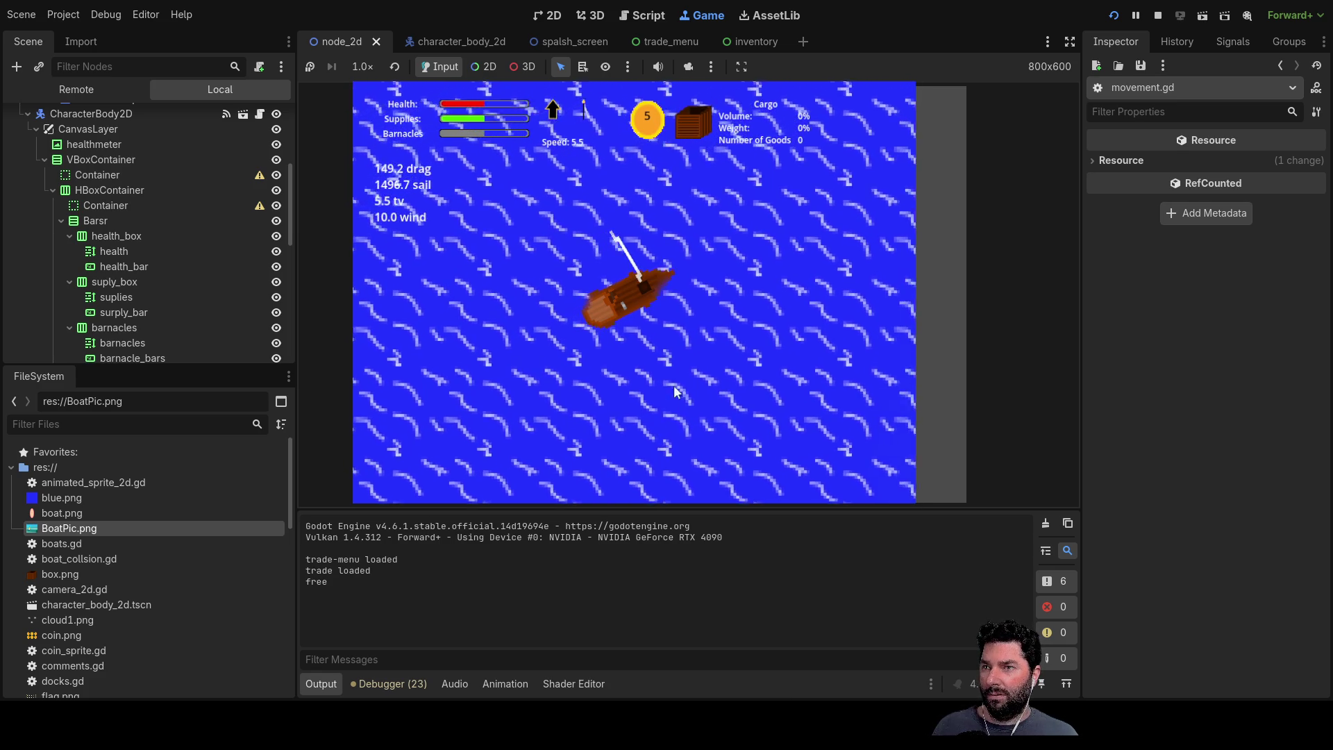
scroll(713, 409, "up", 2)
scroll(698, 407, "up", 2)
scroll(673, 398, "up", 1)
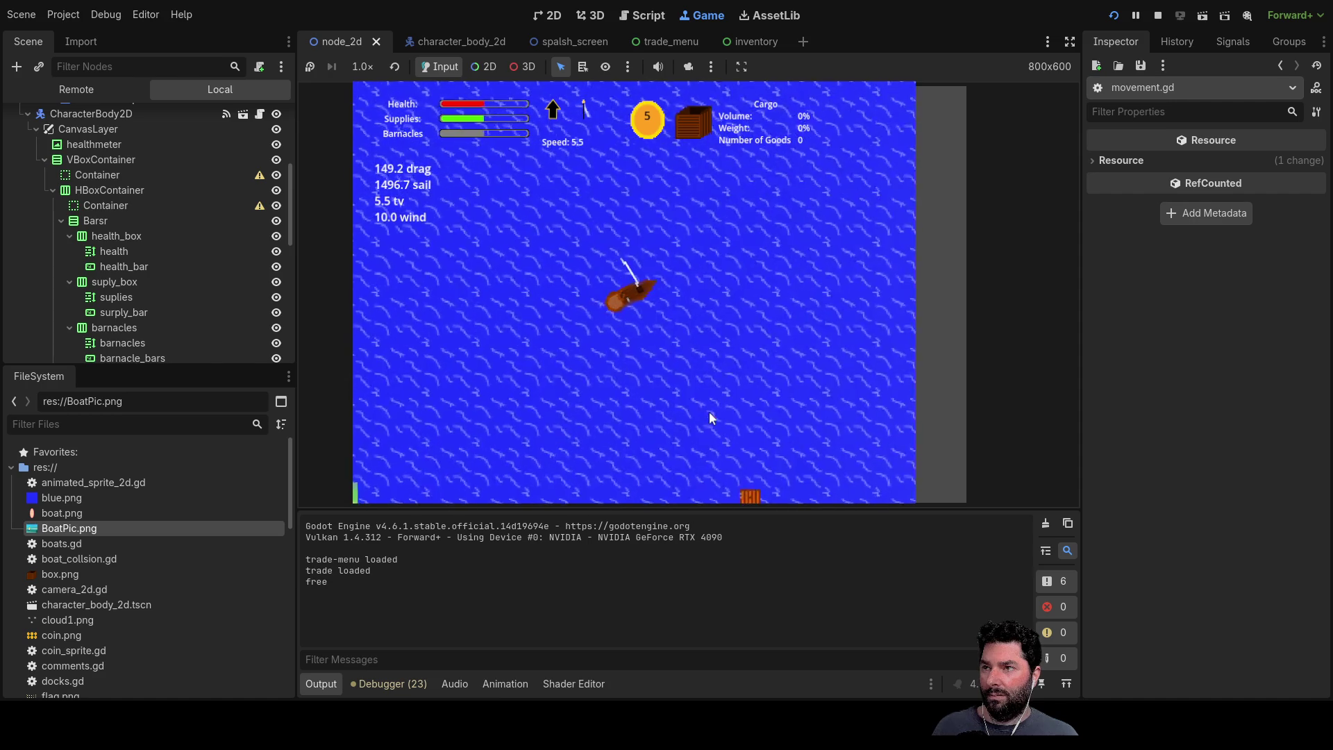
scroll(668, 402, "down", 2)
scroll(670, 404, "down", 2)
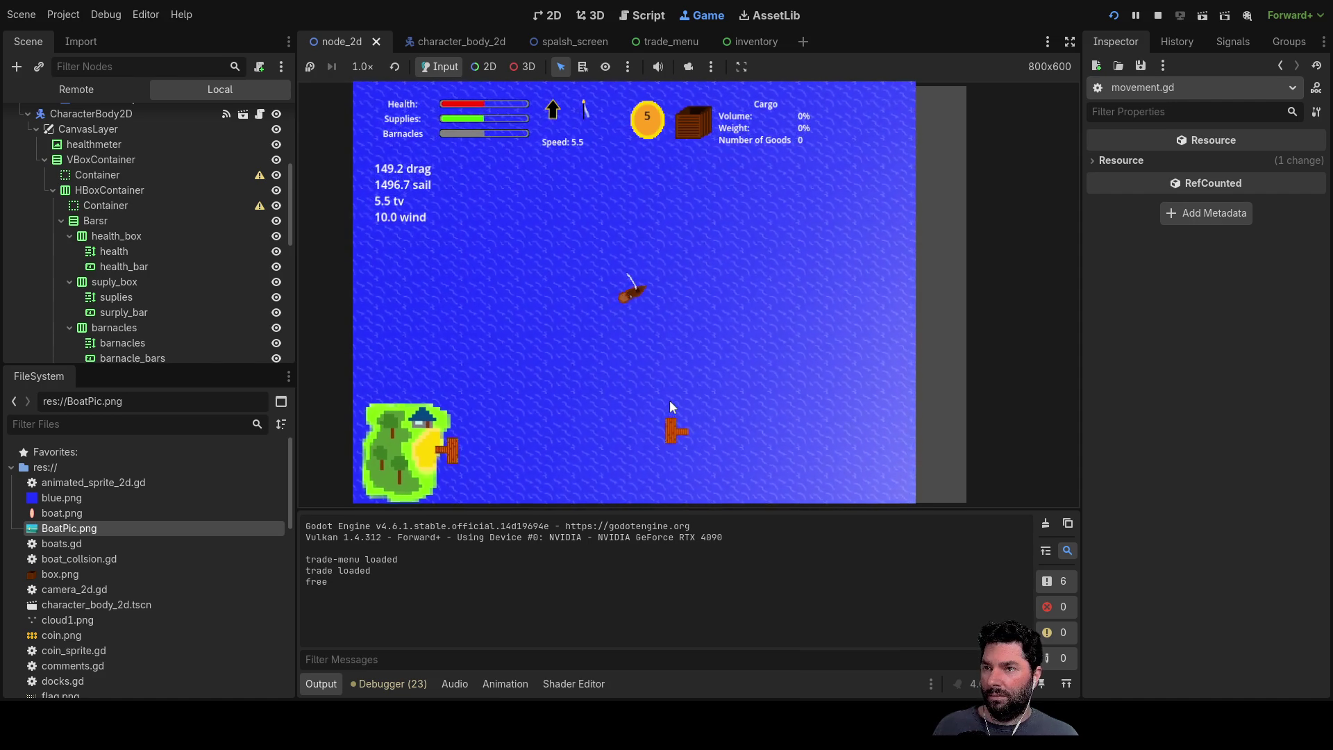
key("s")
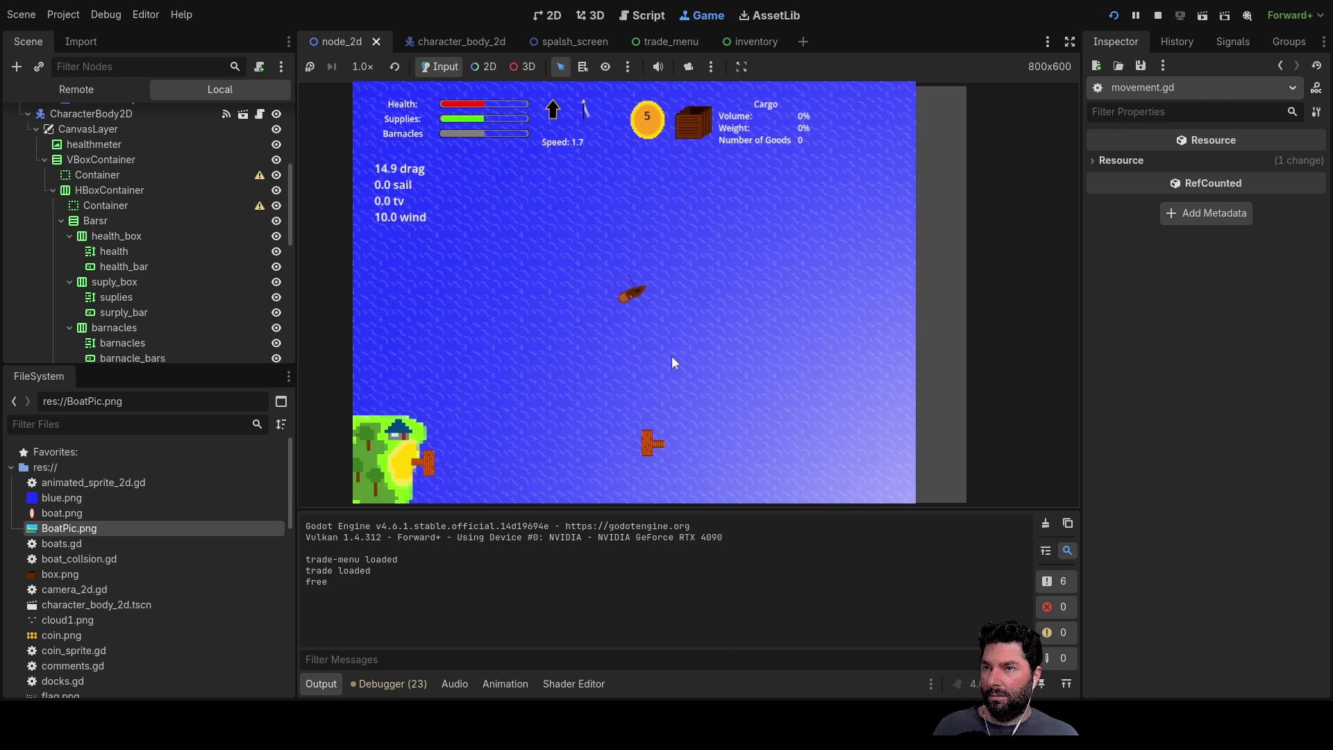
scroll(670, 322, "up", 3)
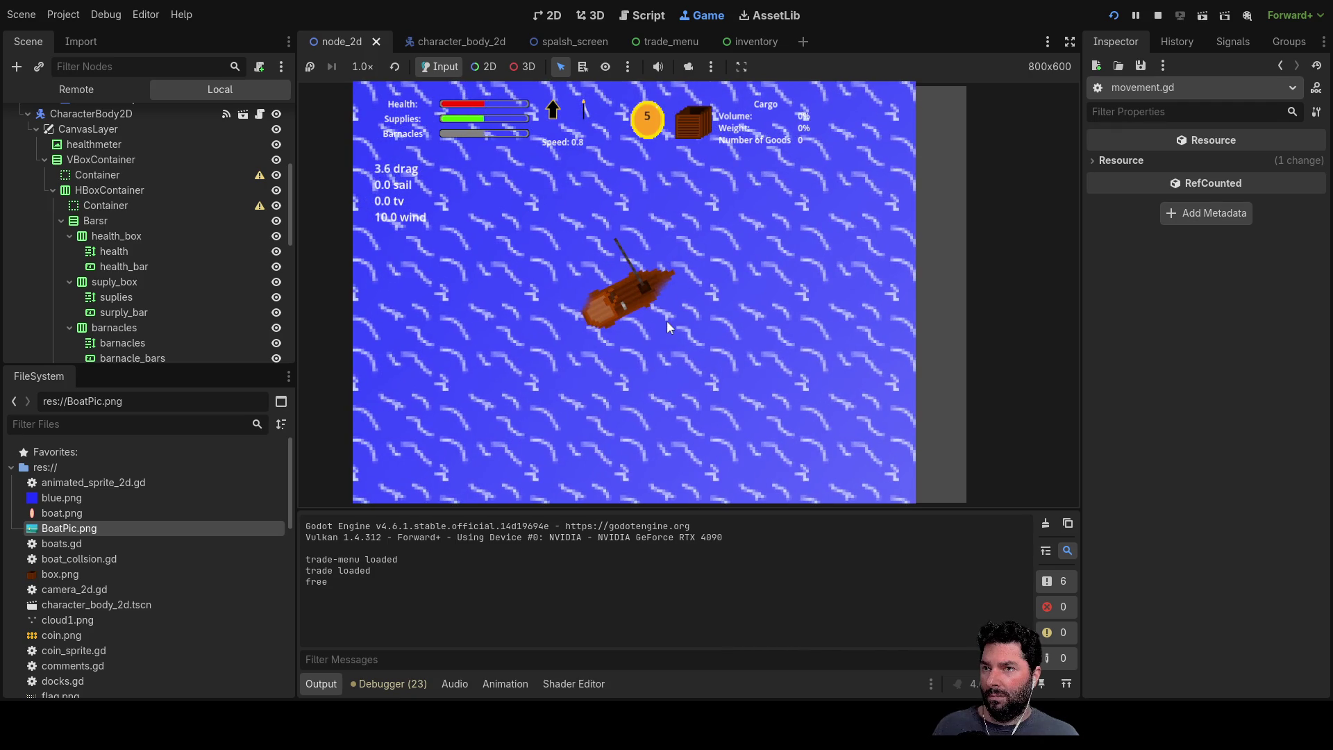
key("w")
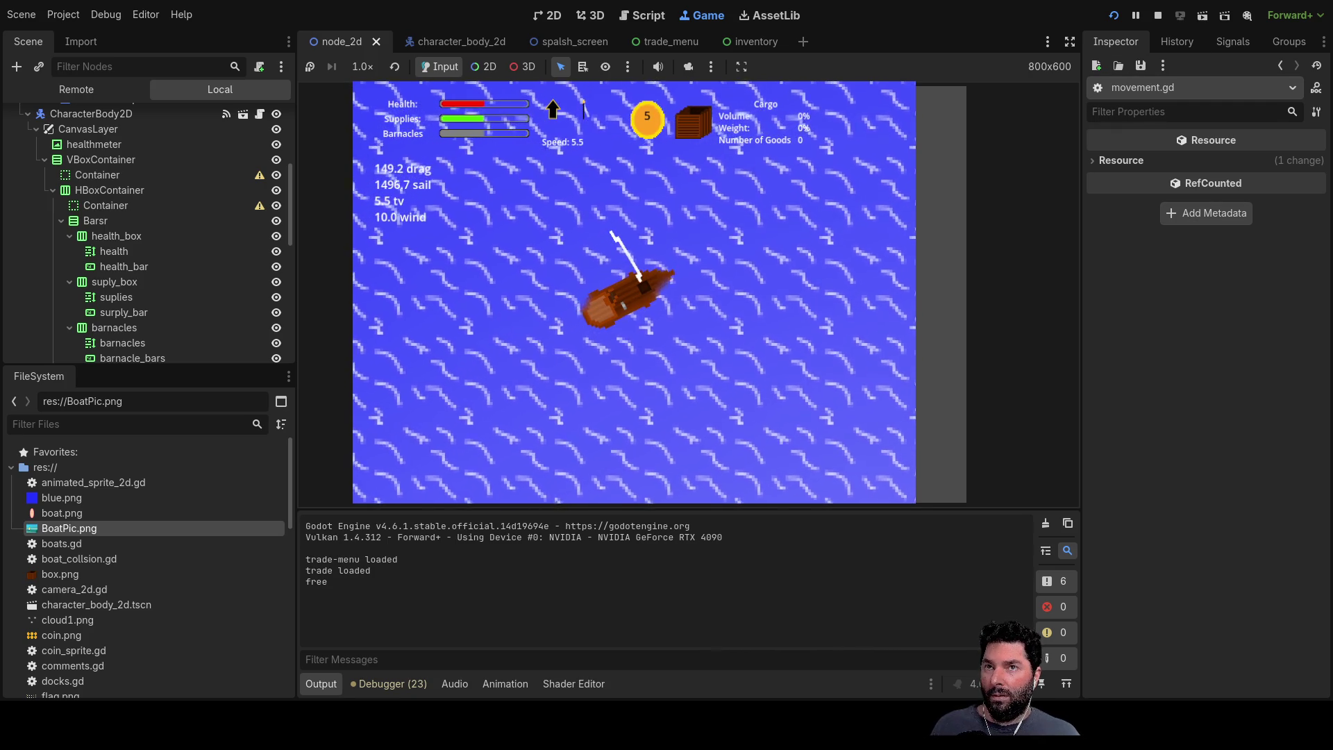
left_click(1157, 16)
scroll(476, 268, "up", 10)
scroll(573, 292, "up", 10)
scroll(665, 321, "up", 8)
scroll(667, 333, "up", 10)
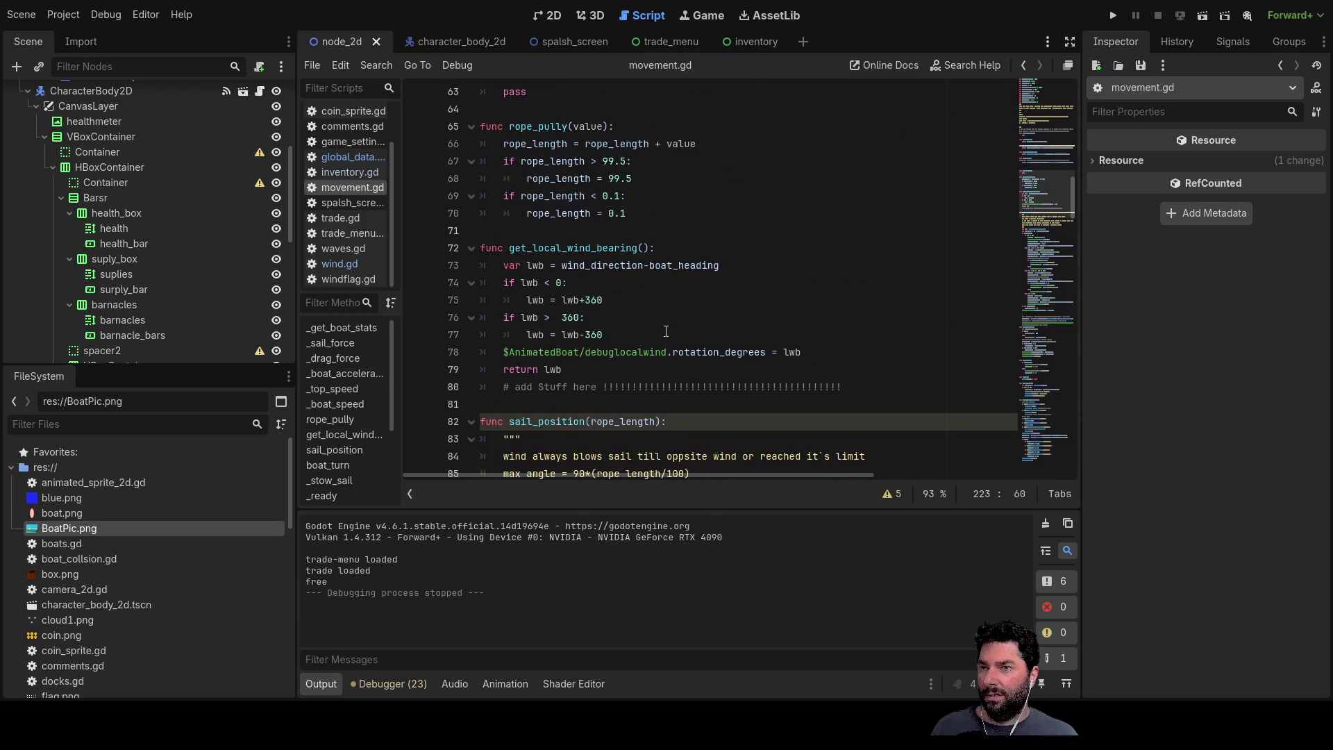
scroll(664, 332, "up", 4)
scroll(665, 331, "up", 4)
scroll(662, 332, "up", 6)
scroll(657, 334, "up", 3)
scroll(656, 334, "up", 4)
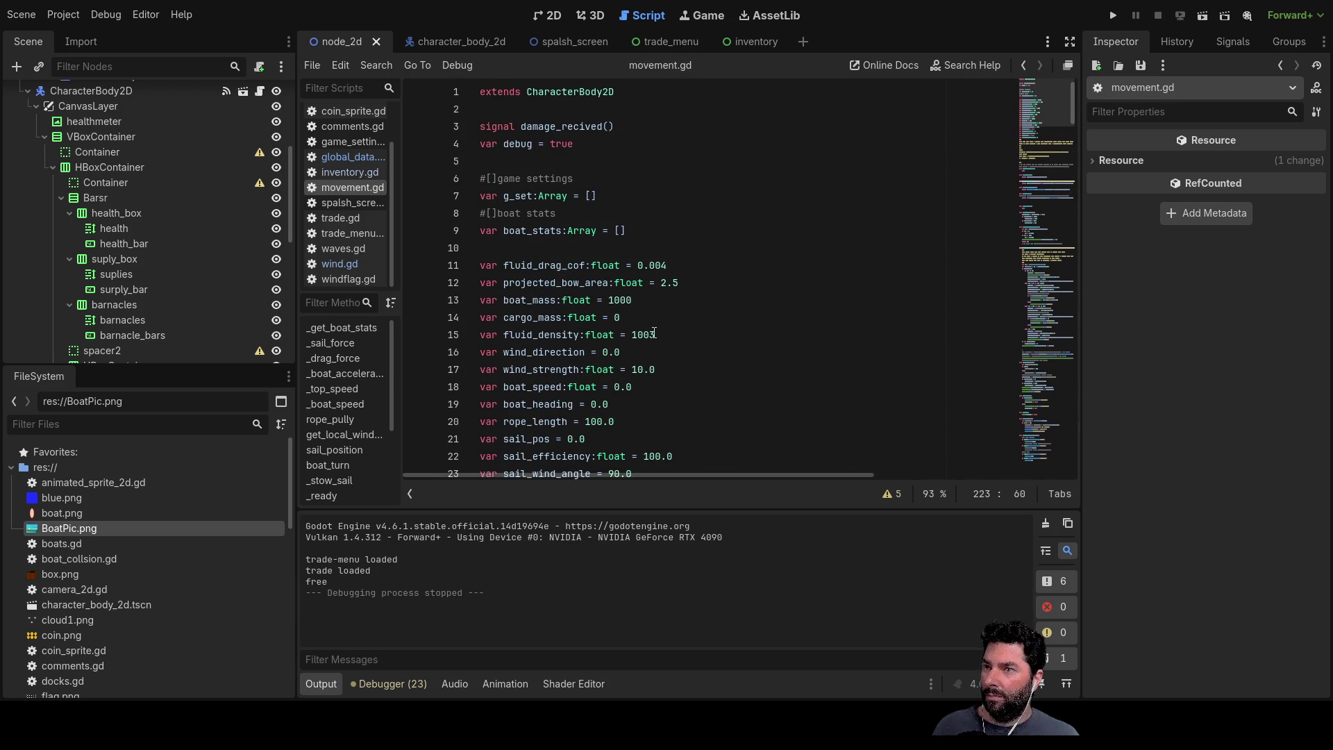
Step: Change boat_mass to 5000 and run the project with the heavier boat
left_click(613, 300)
type("5")
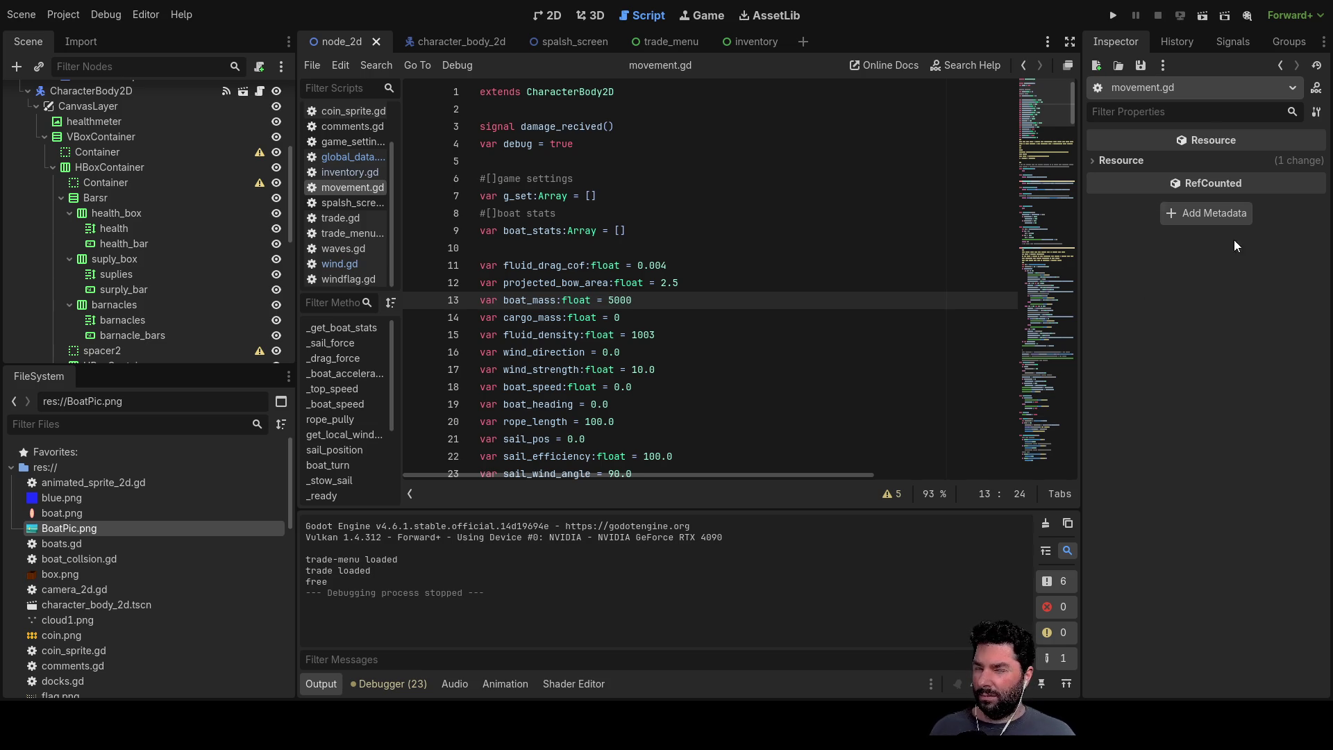
left_click(1114, 15)
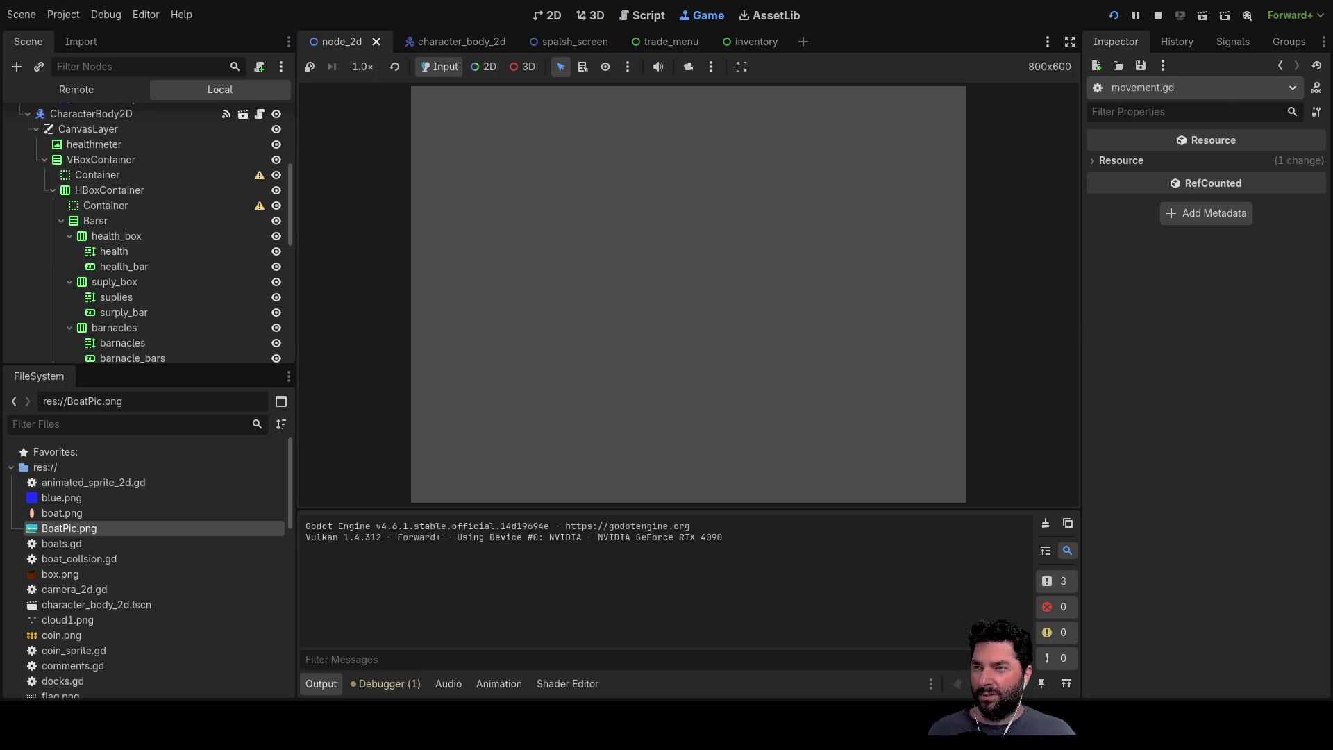
Step: Sail from the settings menu, stow the sail, then stop the game back to the script
left_click(500, 117)
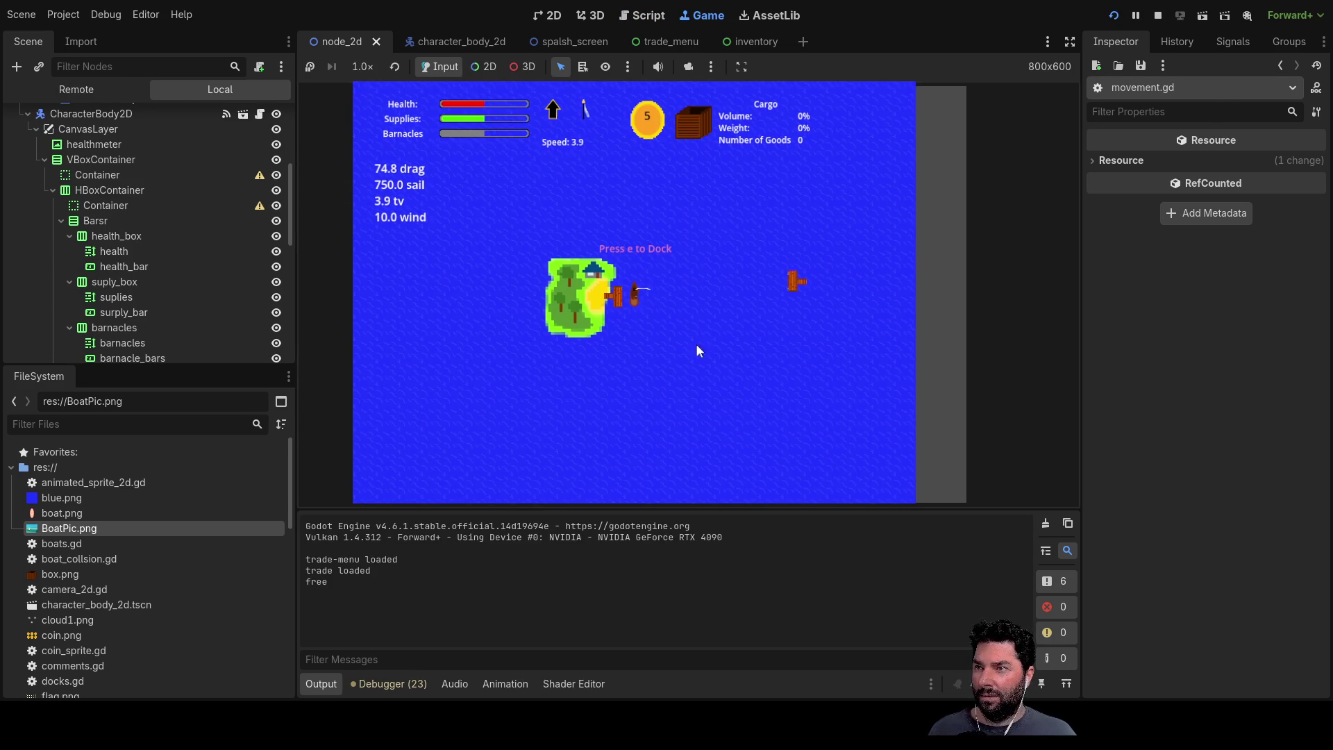
scroll(738, 338, "up", 3)
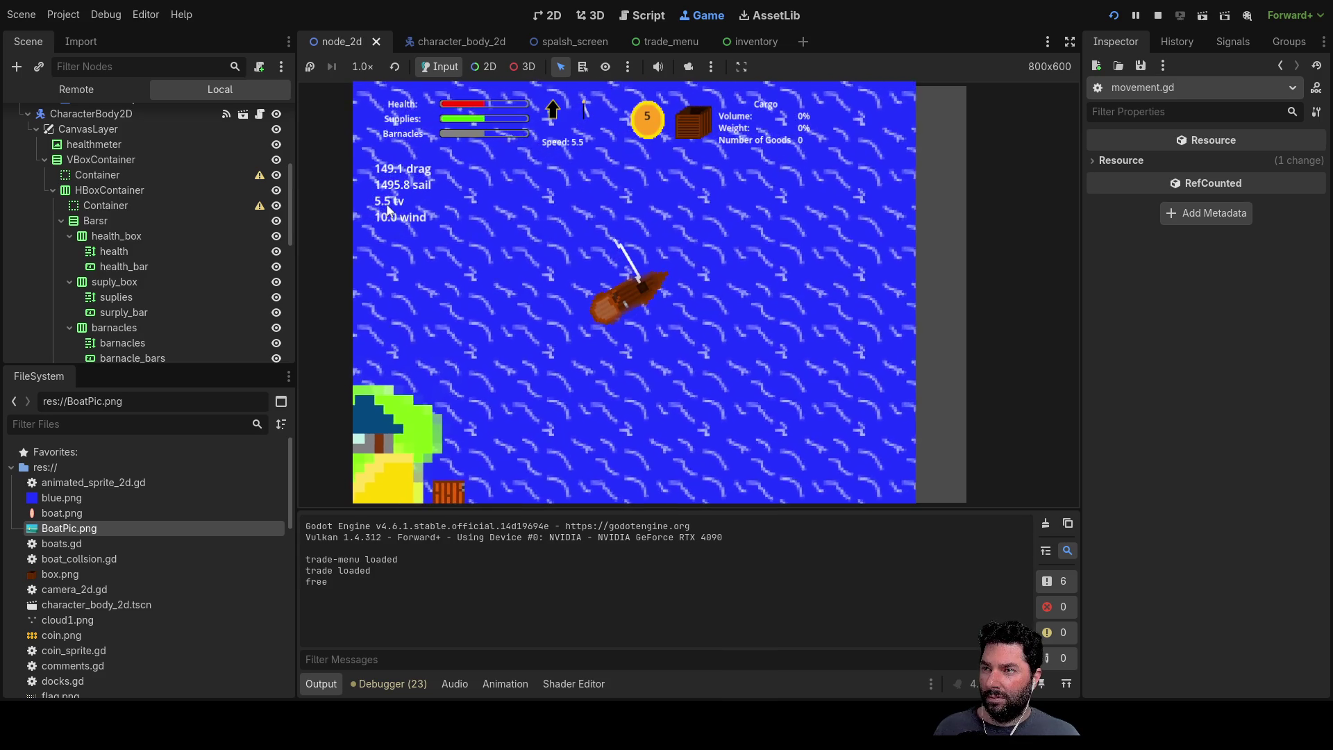
key("s")
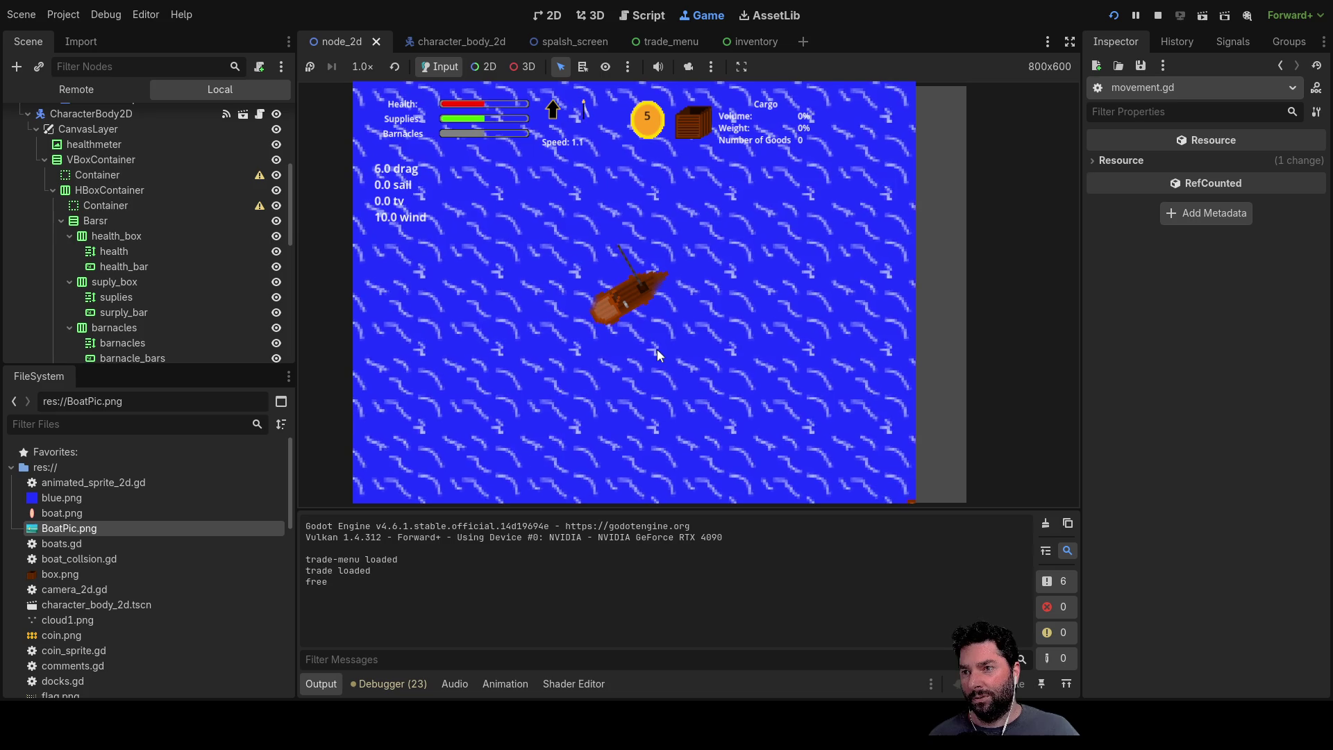
scroll(658, 349, "down", 3)
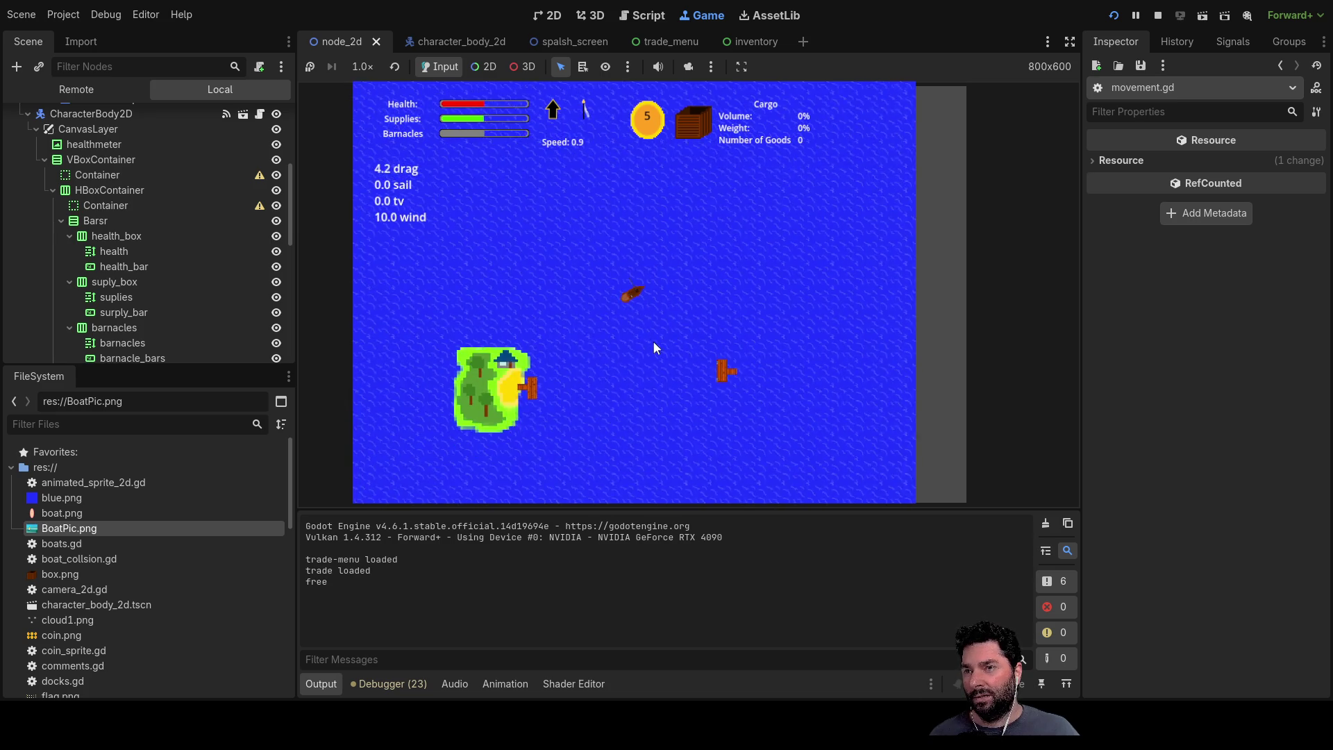
scroll(653, 342, "up", 1)
scroll(645, 328, "up", 1)
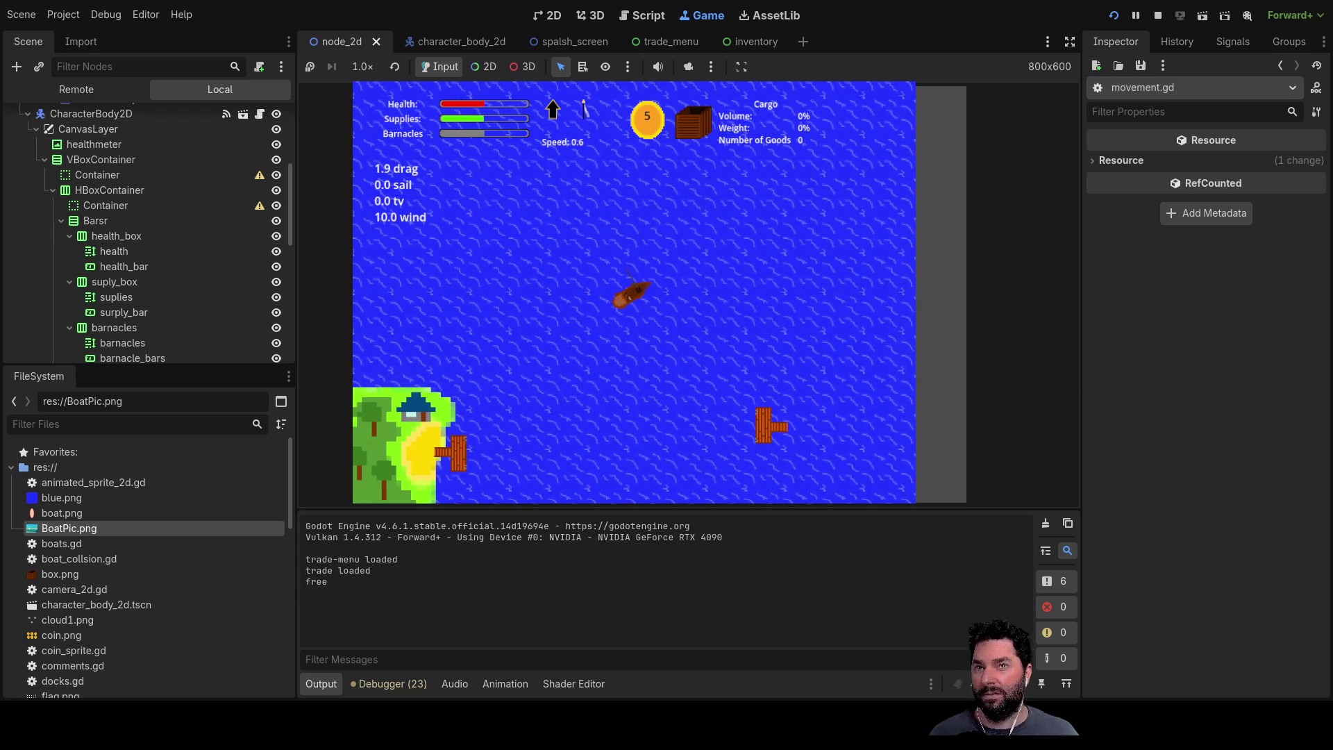
left_click(1157, 17)
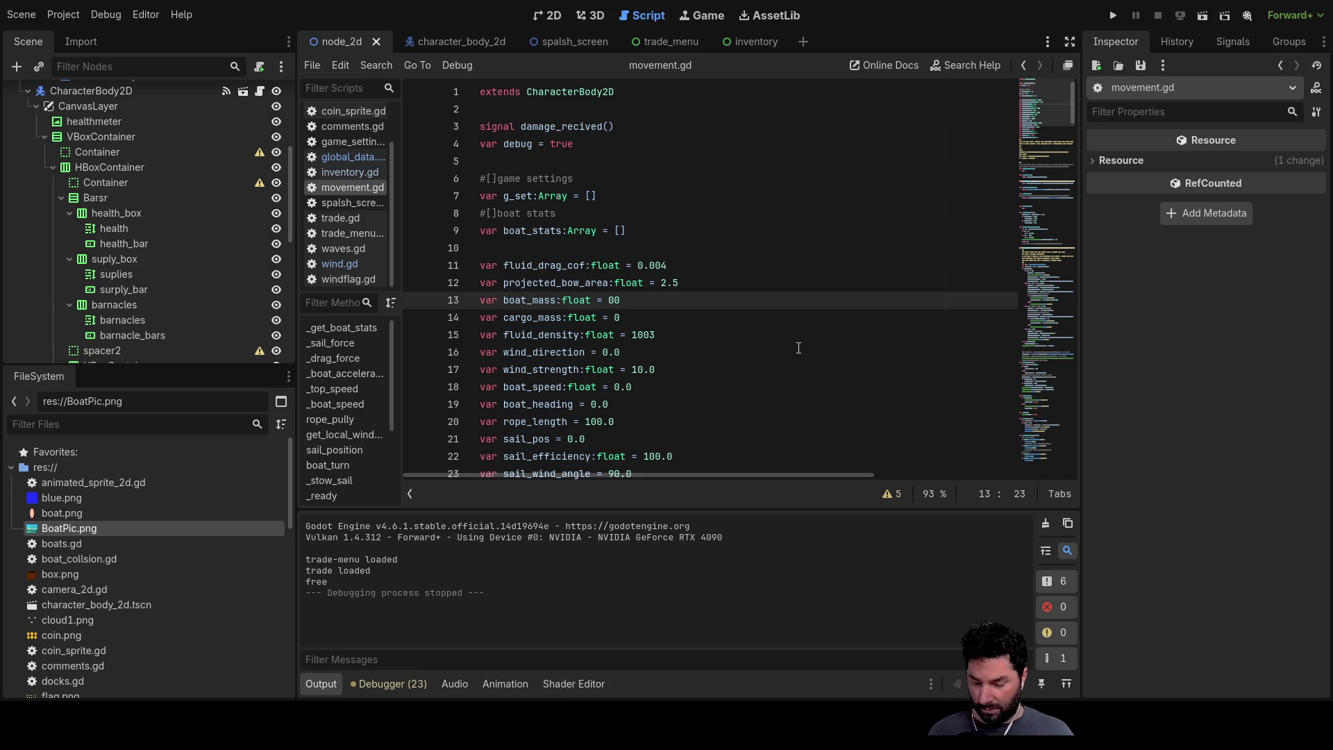
Step: Relaunch the game with the changed boat_mass to its settings menu
left_click(1114, 16)
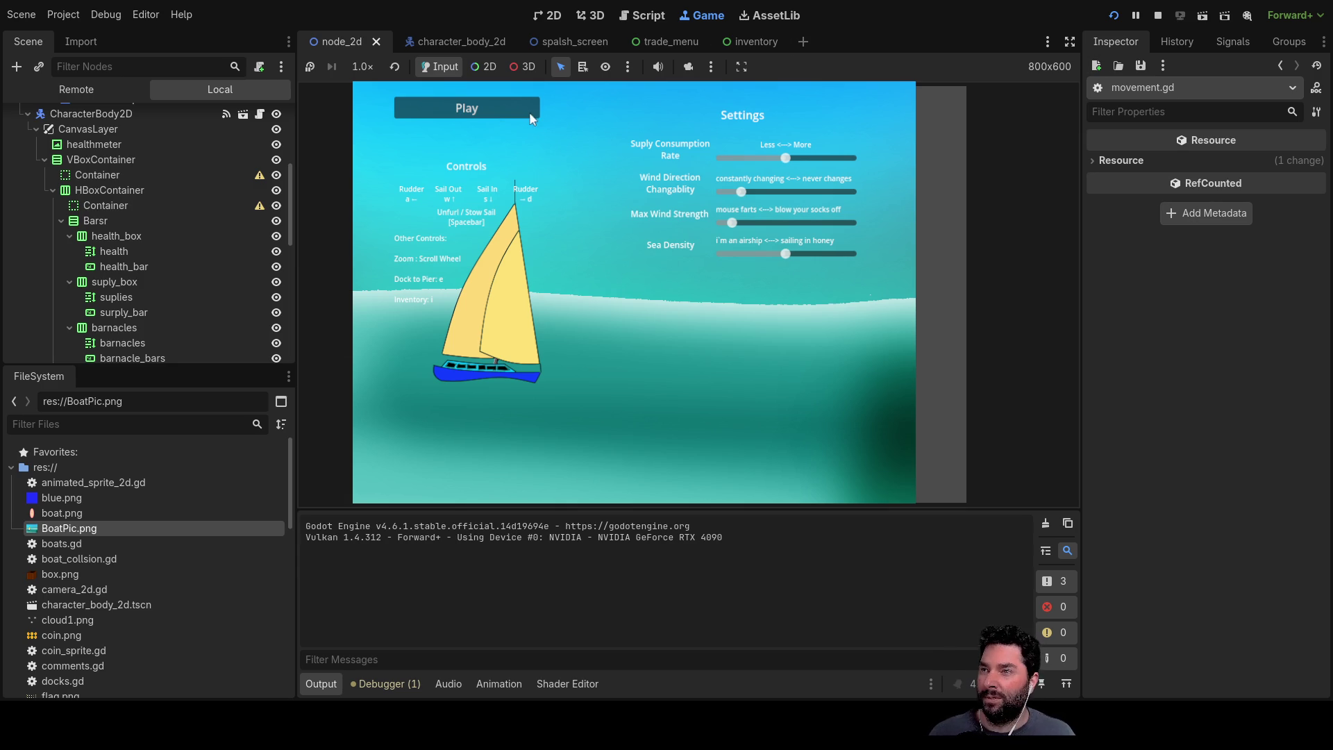
Step: Sail with the sail raised and stowed several times, then stop the game back to scripting
left_click(484, 109)
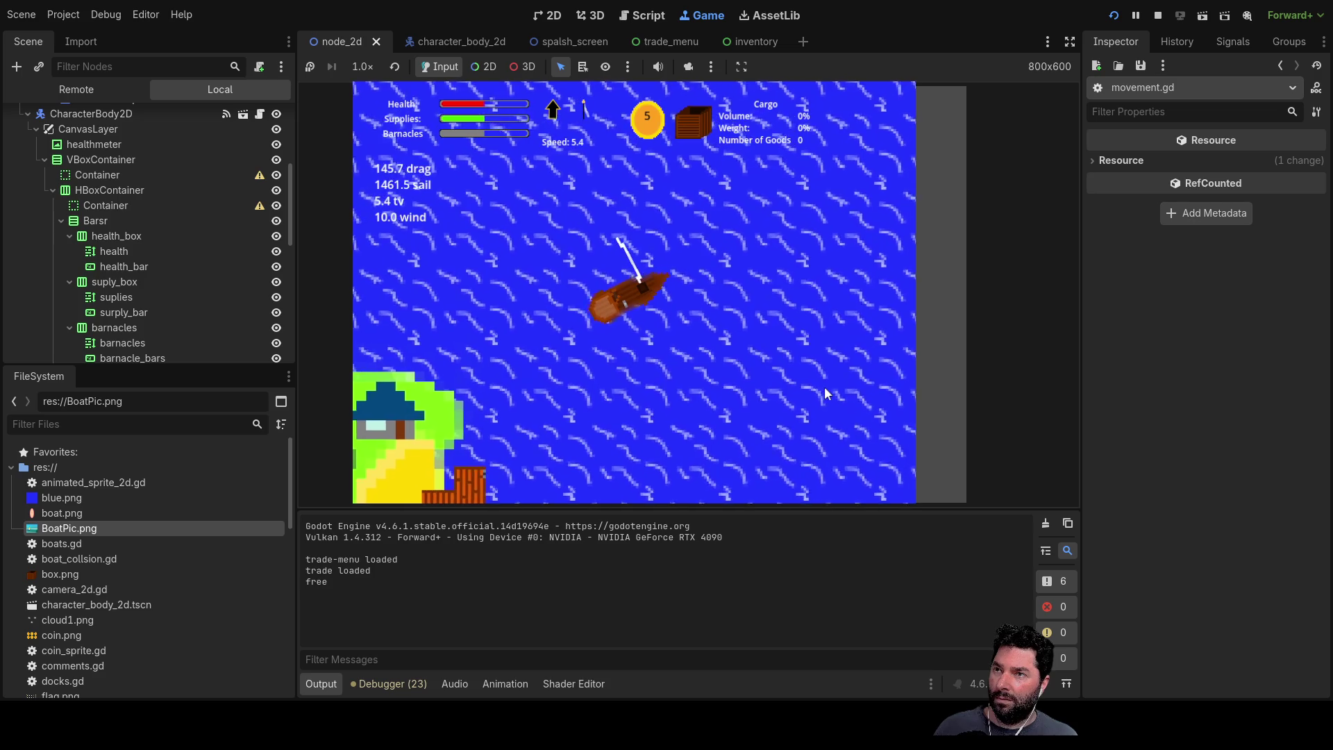
key("s")
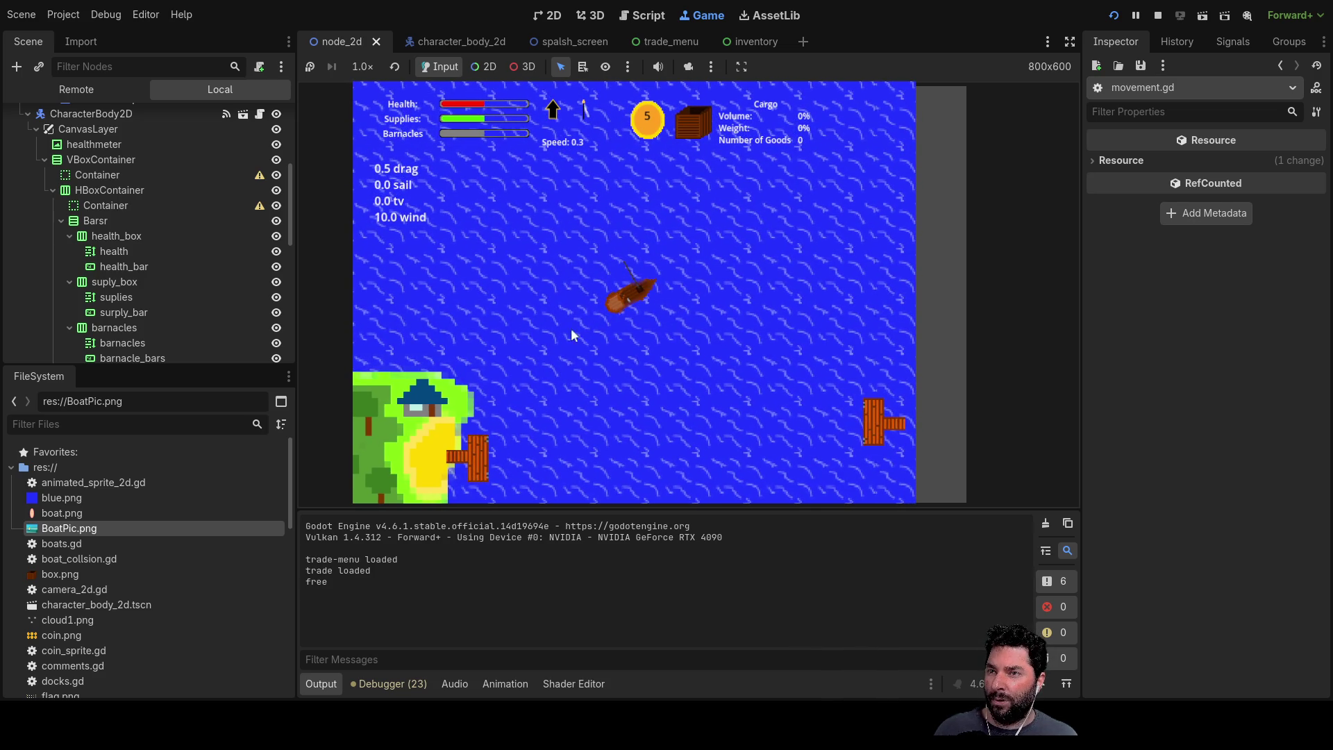
key("w")
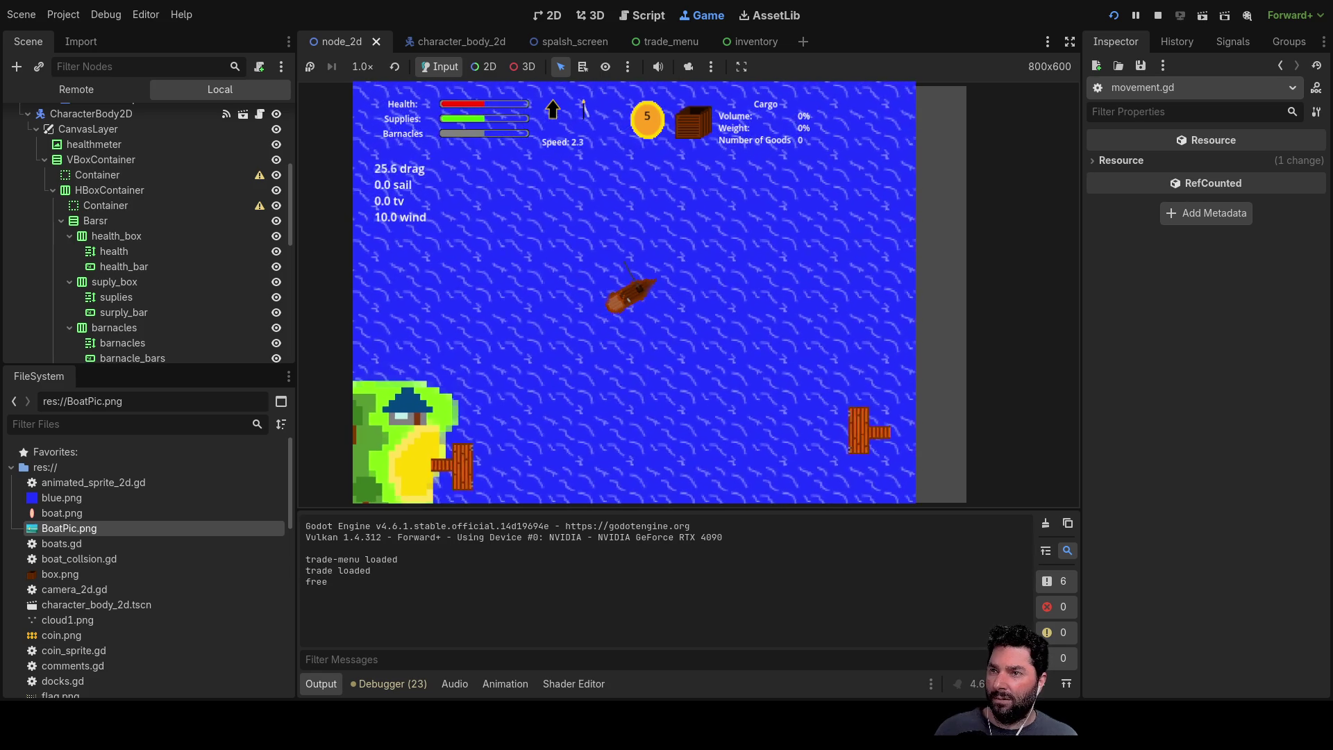
key("s")
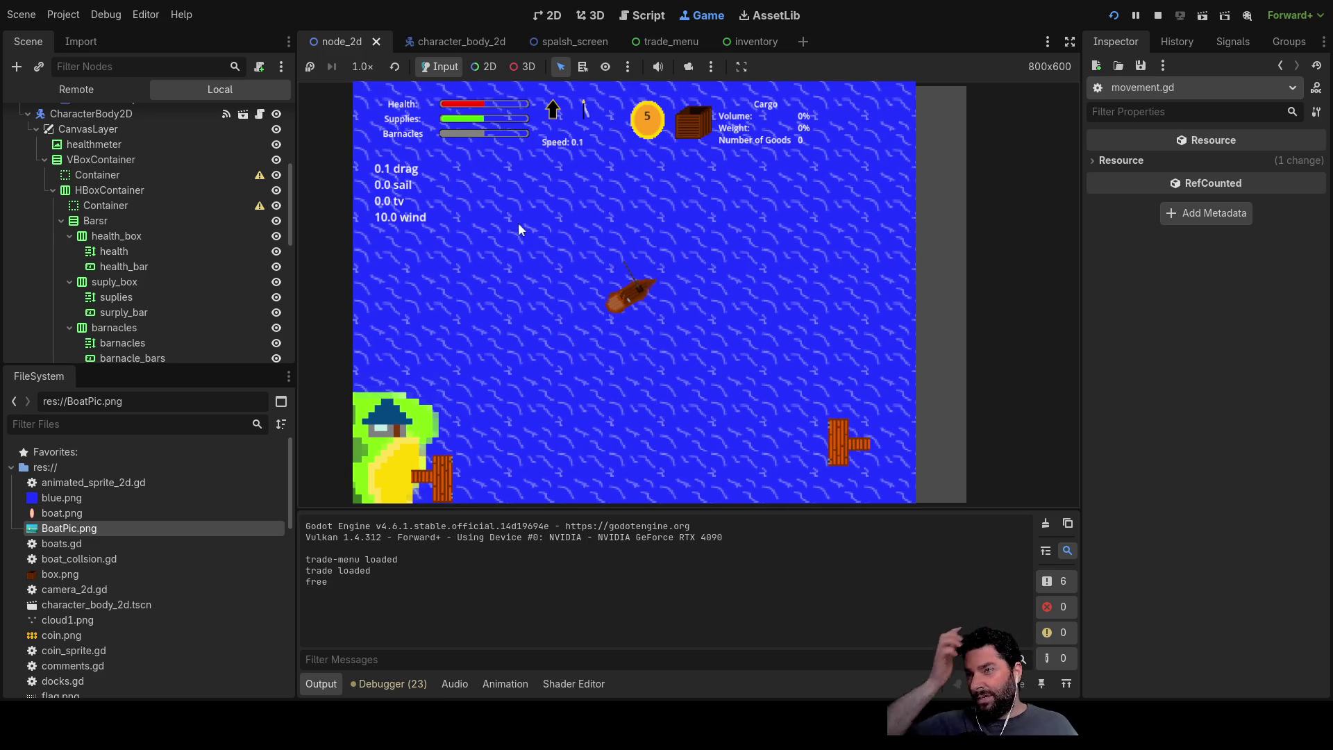
key("w")
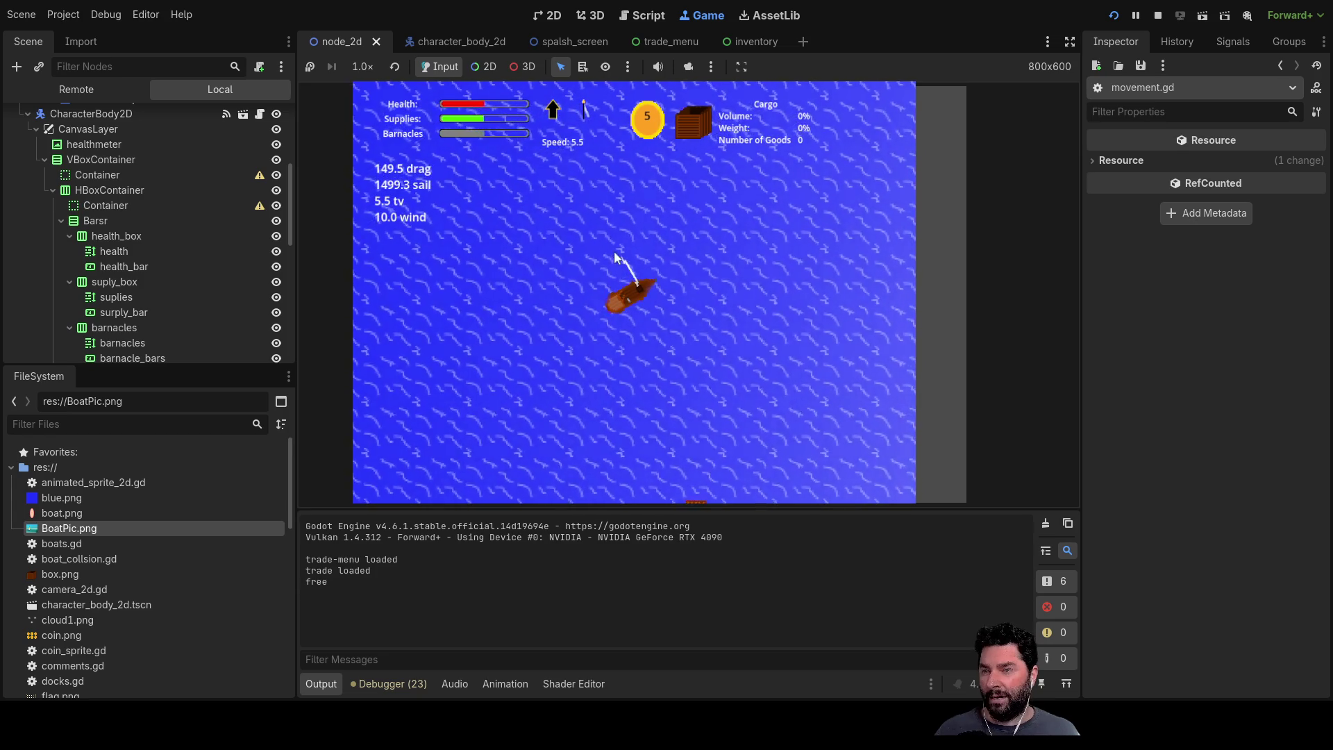
scroll(690, 332, "down", 2)
scroll(687, 313, "up", 2)
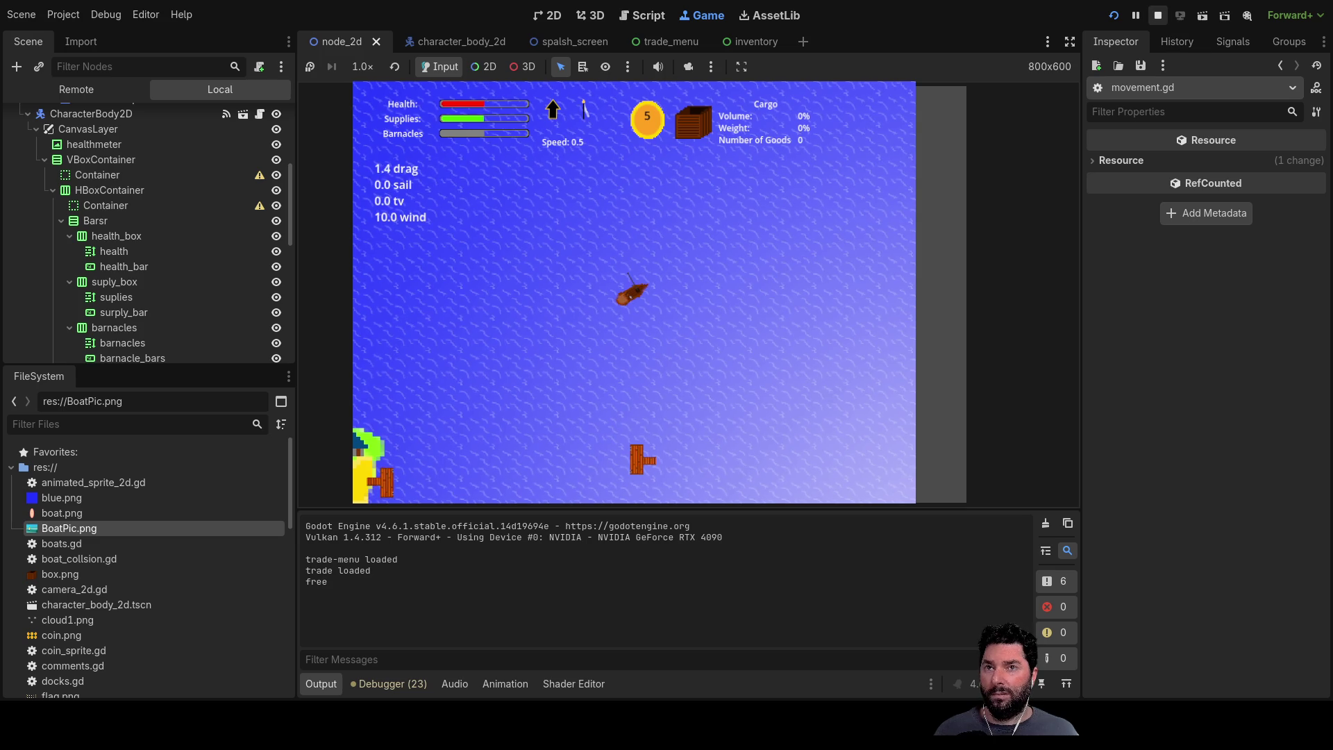
left_click(1158, 15)
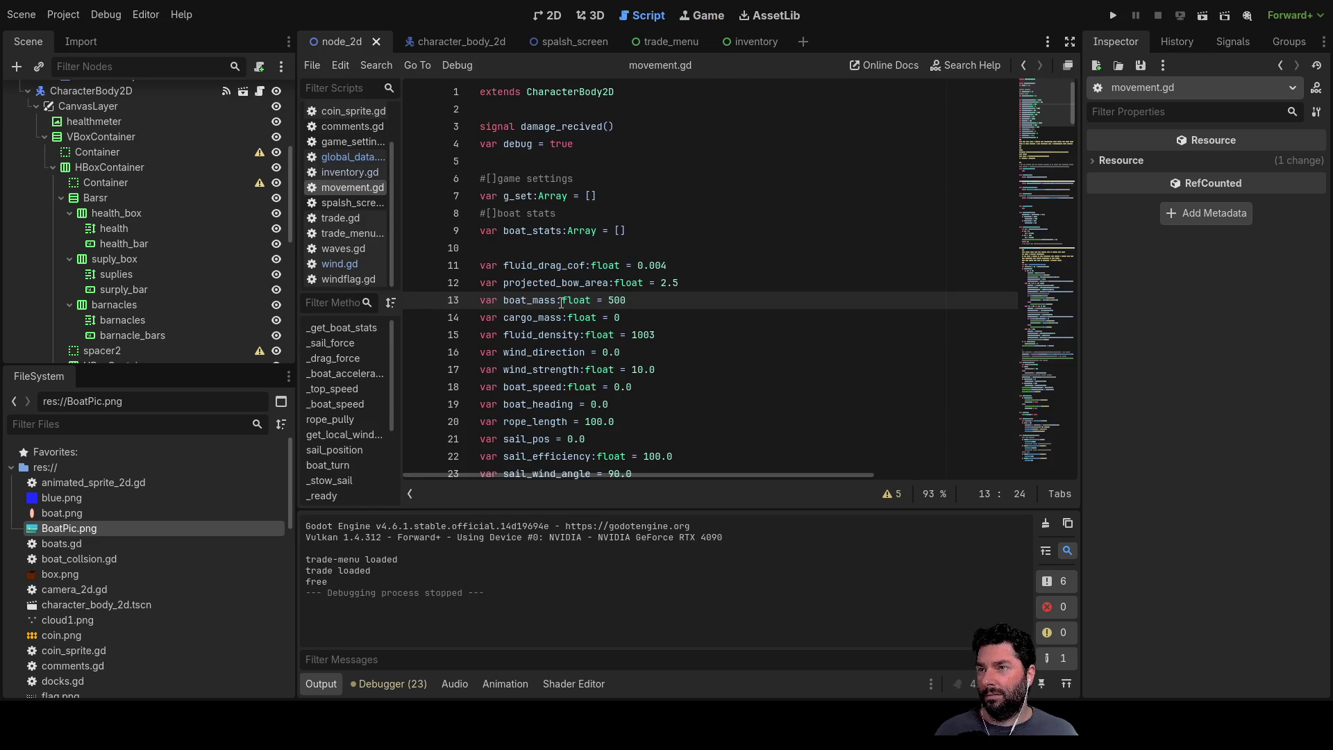
scroll(562, 302, "down", 2)
scroll(561, 302, "down", 3)
Step: In wind.gd, set the starting wind_strenght to 100
left_click(345, 264)
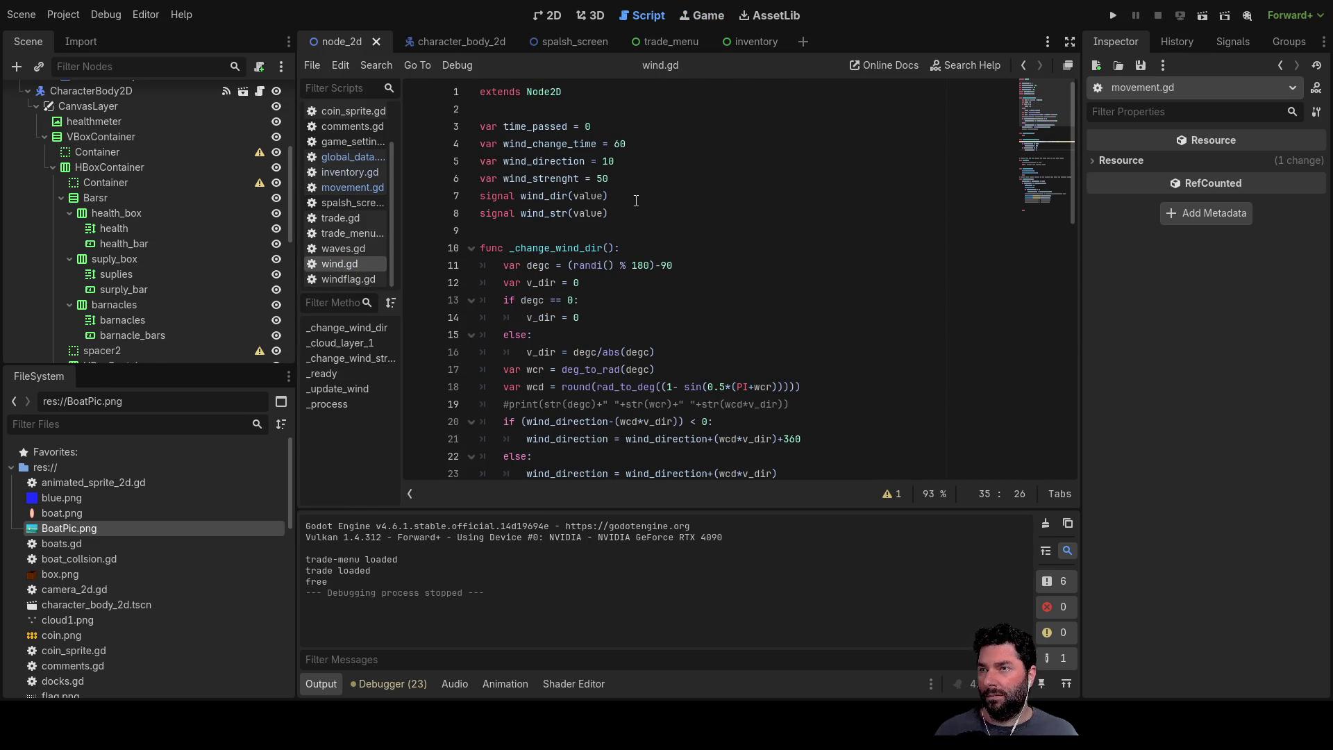
left_click(624, 159)
left_click(622, 183)
type("100")
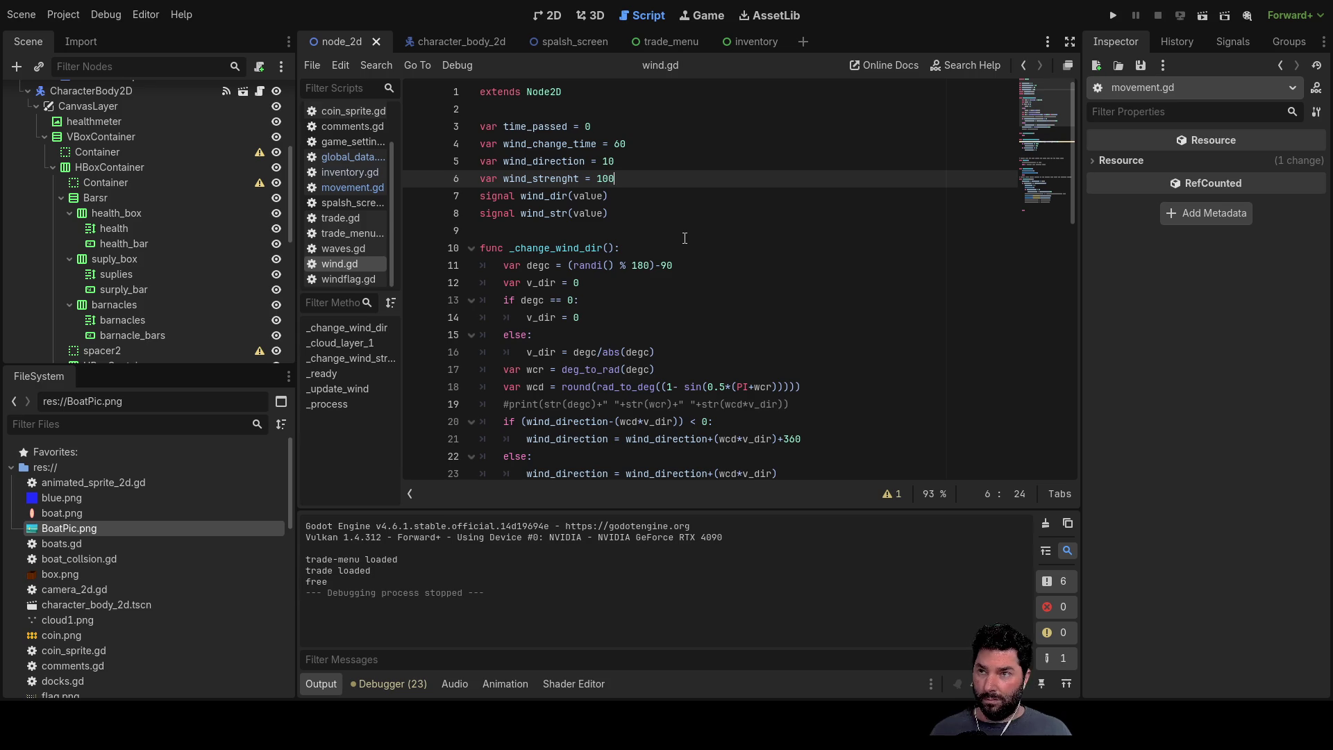
key("Down")
key("Down")
key("Down")
key("Down")
key("Down")
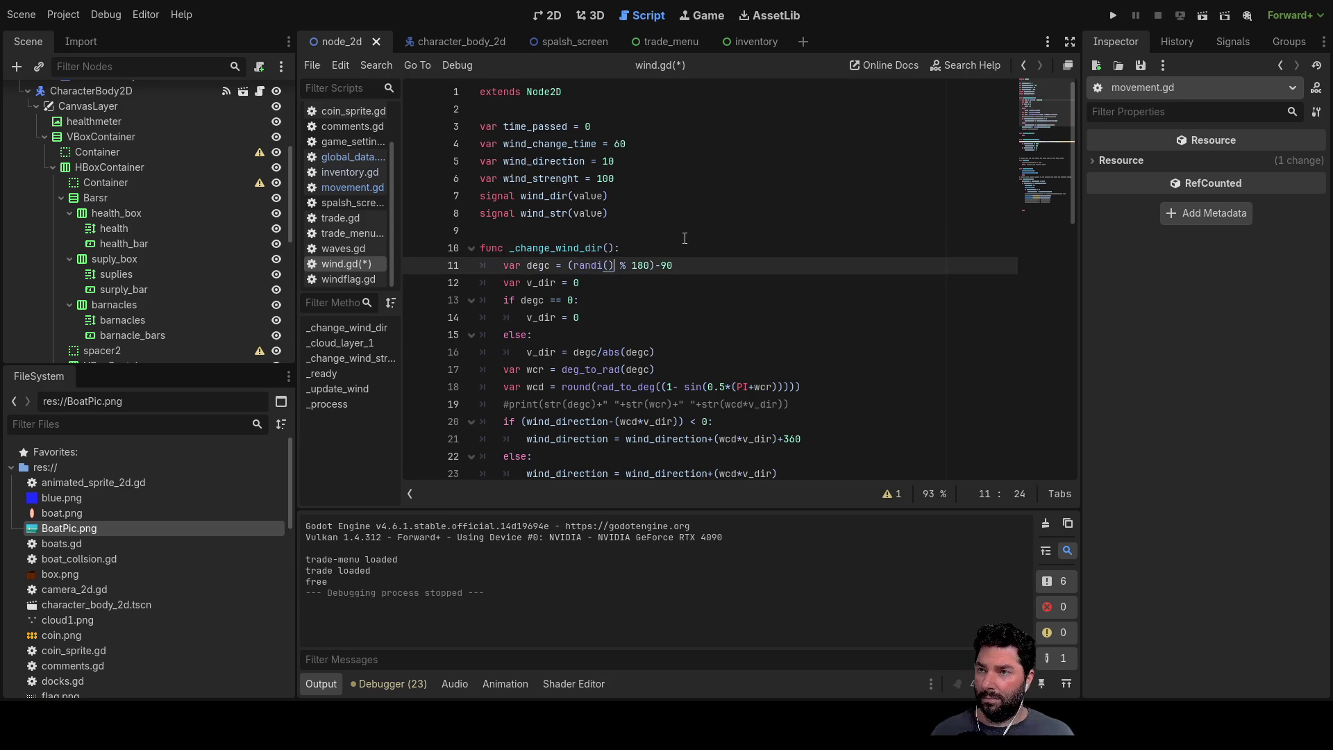
key("Down")
key("Down")
key("Down")
key("Down")
scroll(687, 244, "down", 6)
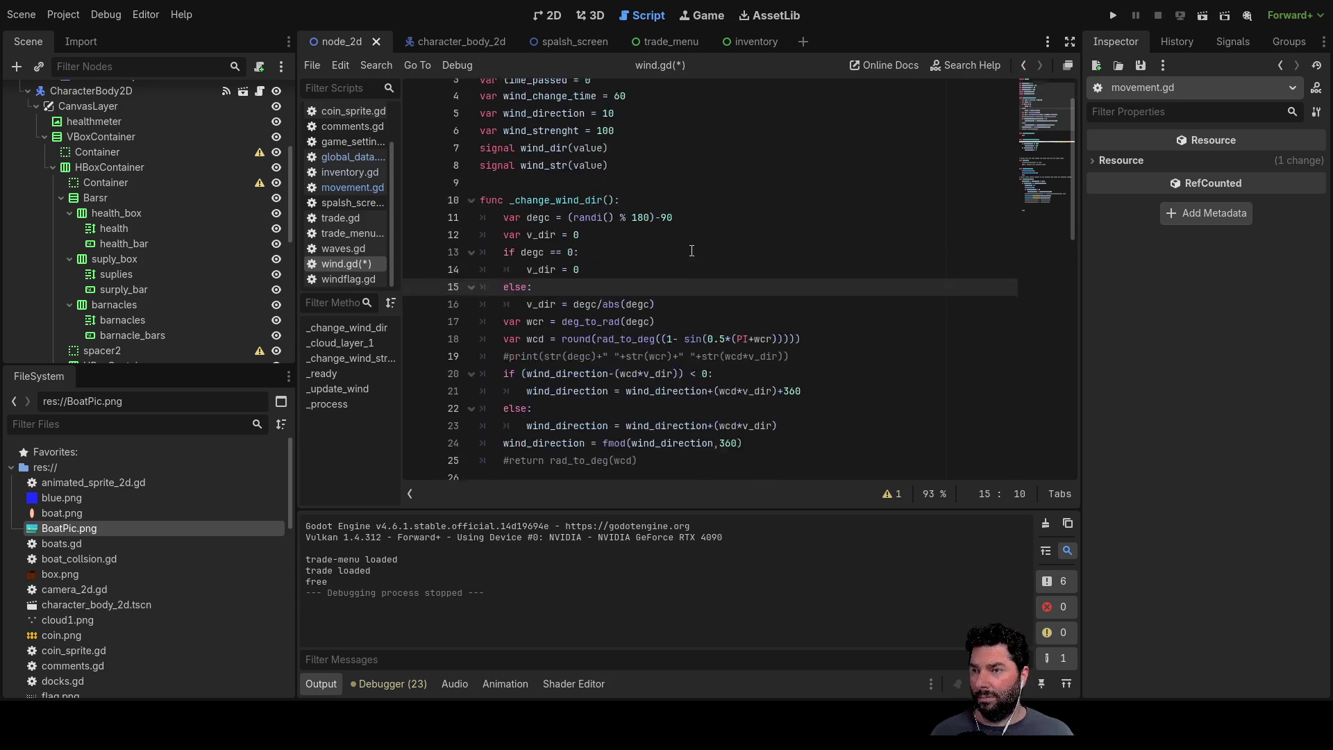
Step: Change the wind strength step to ((randi() % 40)-20) and run the project with F5
left_click(765, 300)
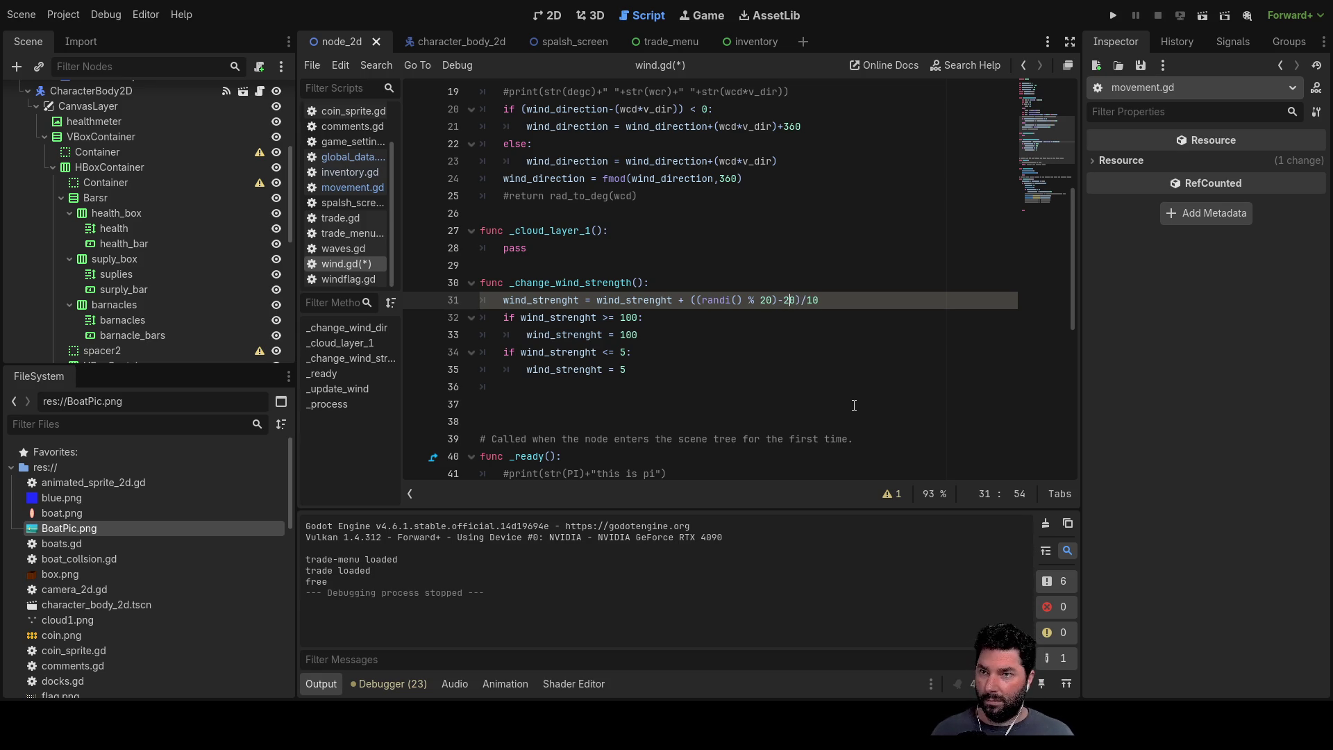
key("BackSpace")
key("BackSpace")
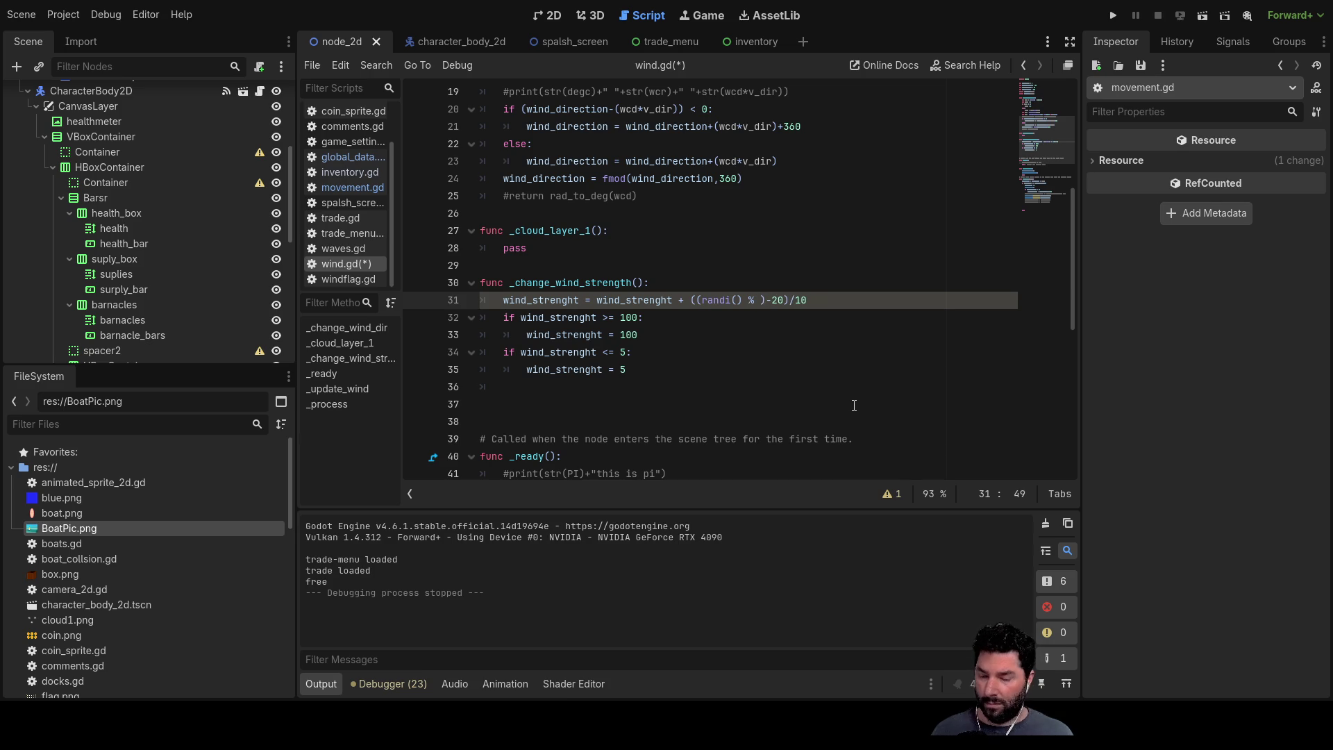
type("40")
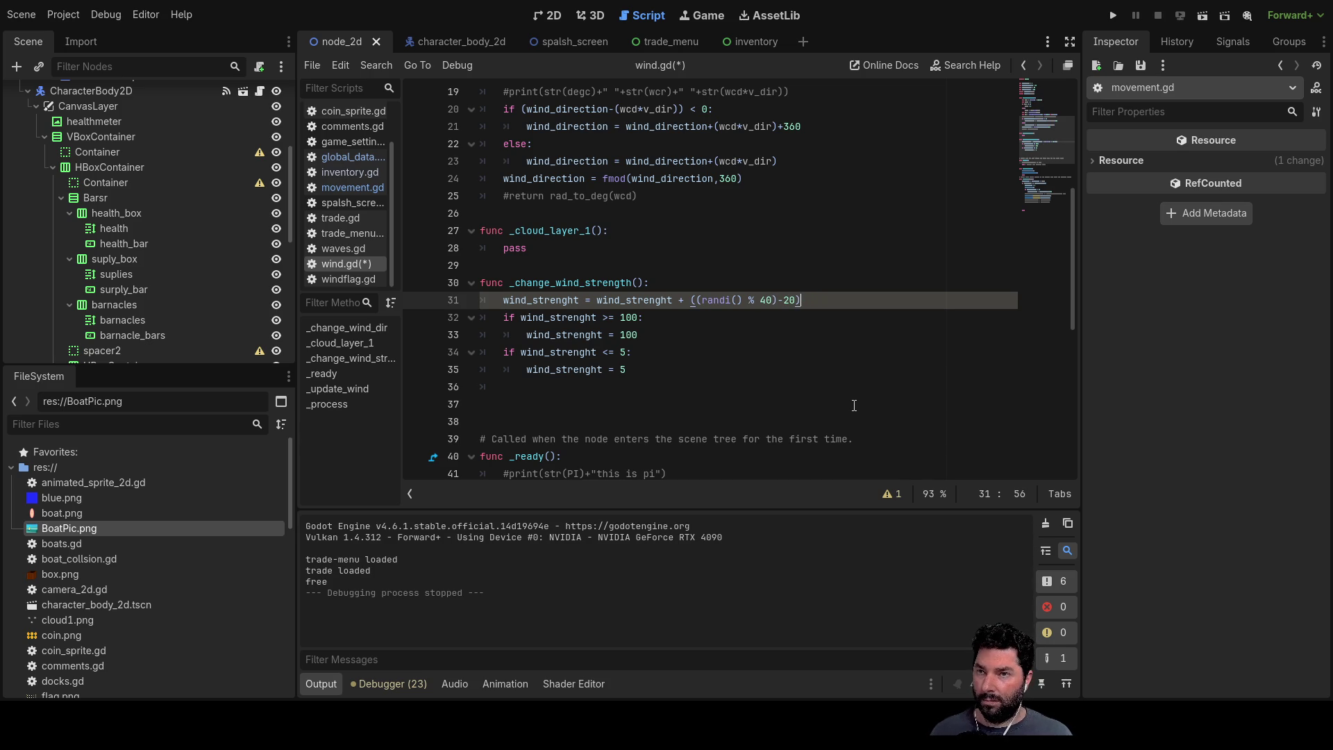
key("Left")
key("Left")
key("Left")
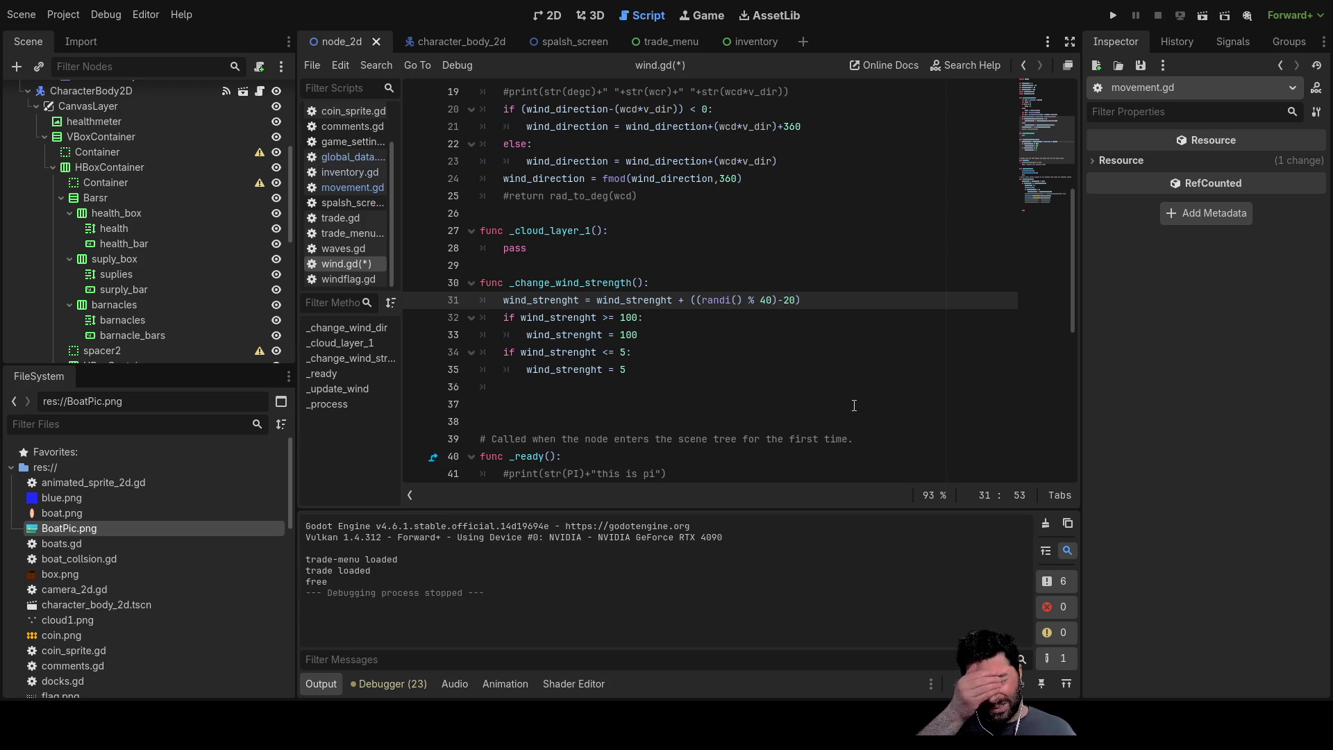
key("F5")
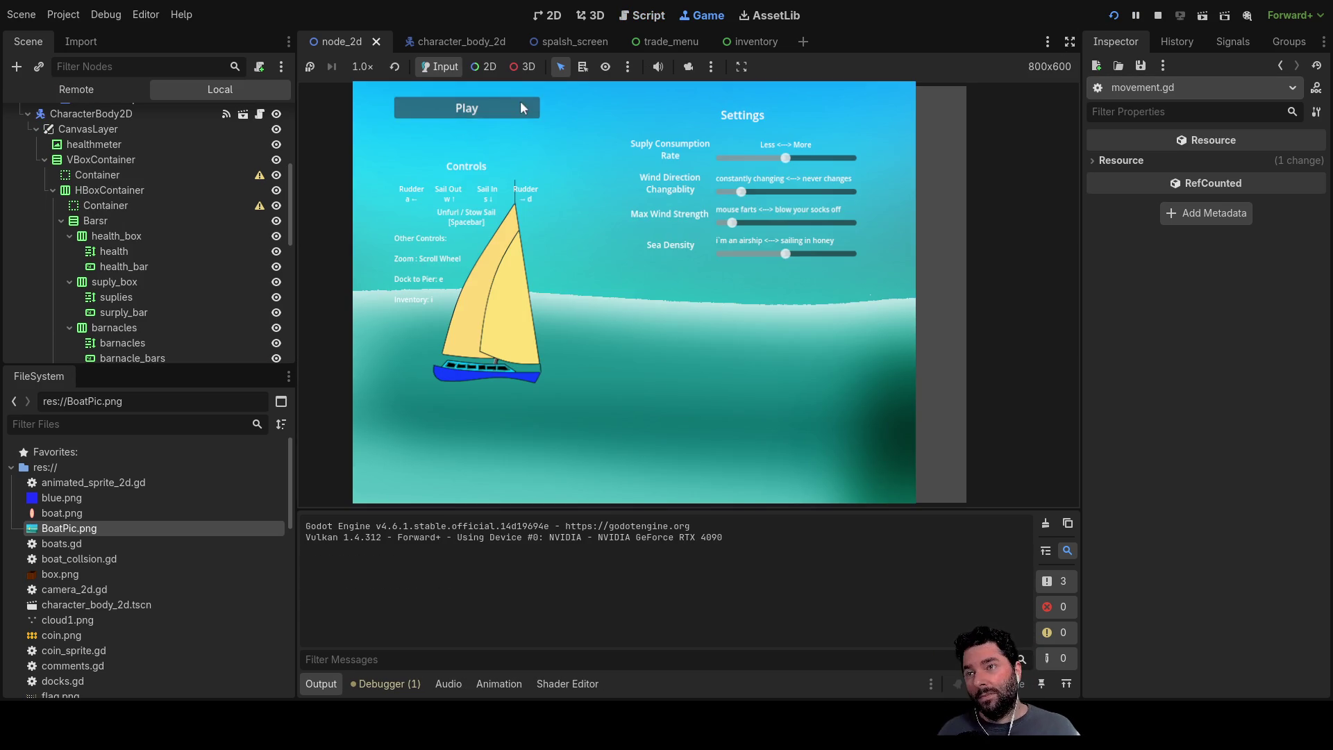
scroll(671, 298, "up", 3)
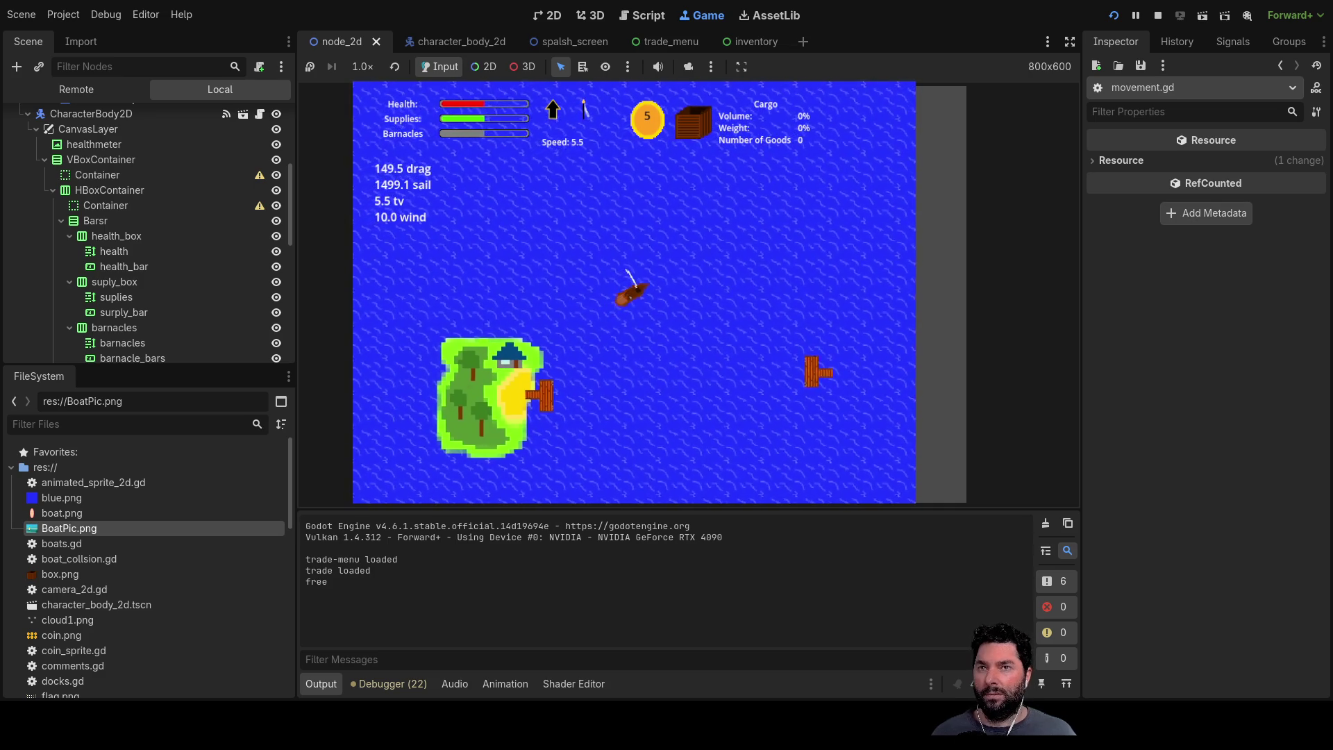
Step: Stop the test run with F8 and return to wind.gd
key("F8")
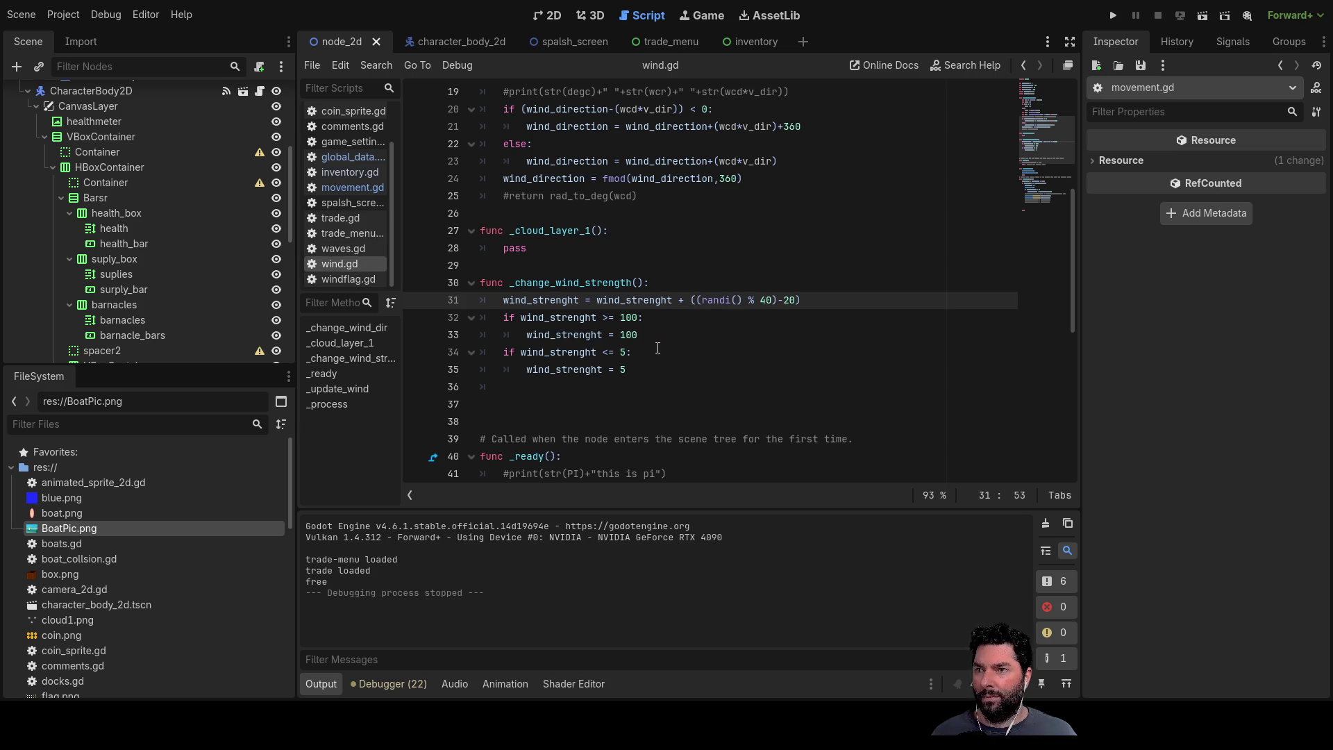
scroll(649, 322, "up", 3)
scroll(649, 316, "up", 4)
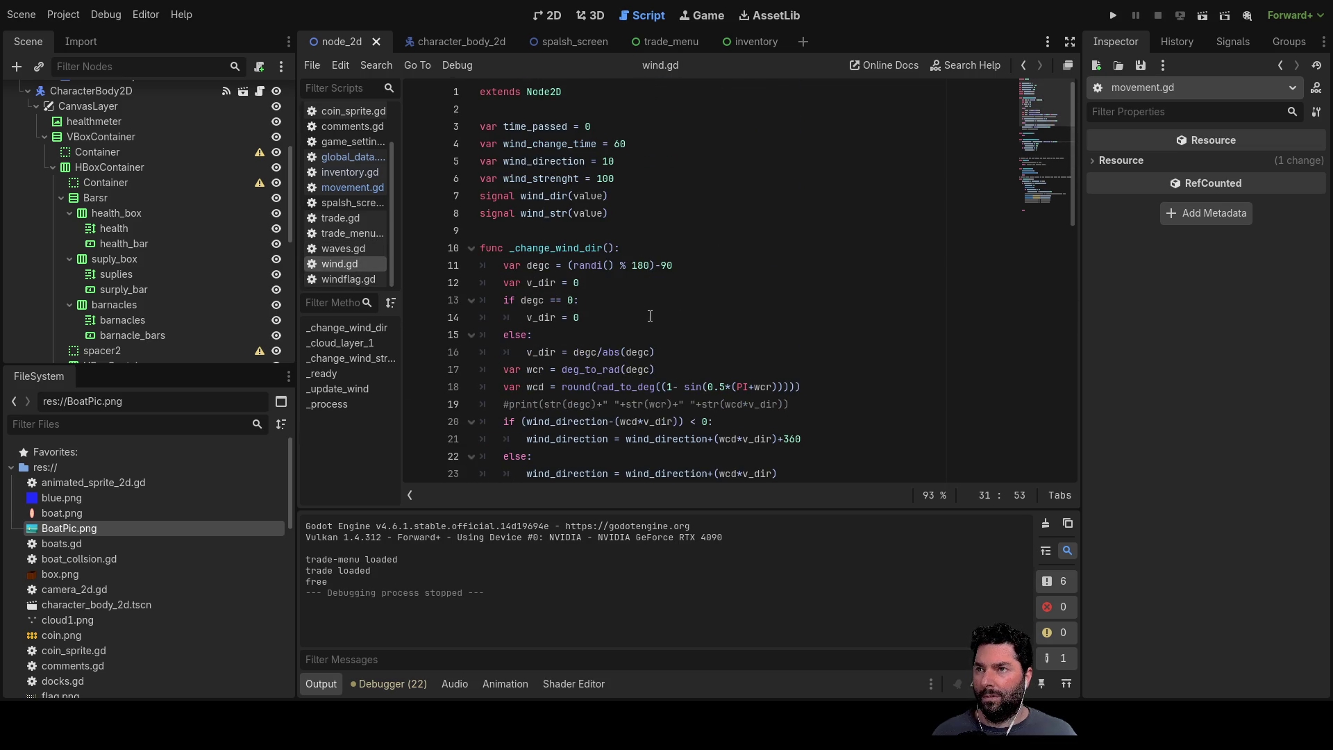
Step: Review wind.gd, then set movement.gd's wind_strength to 100.0 and run the game
double_click(611, 181)
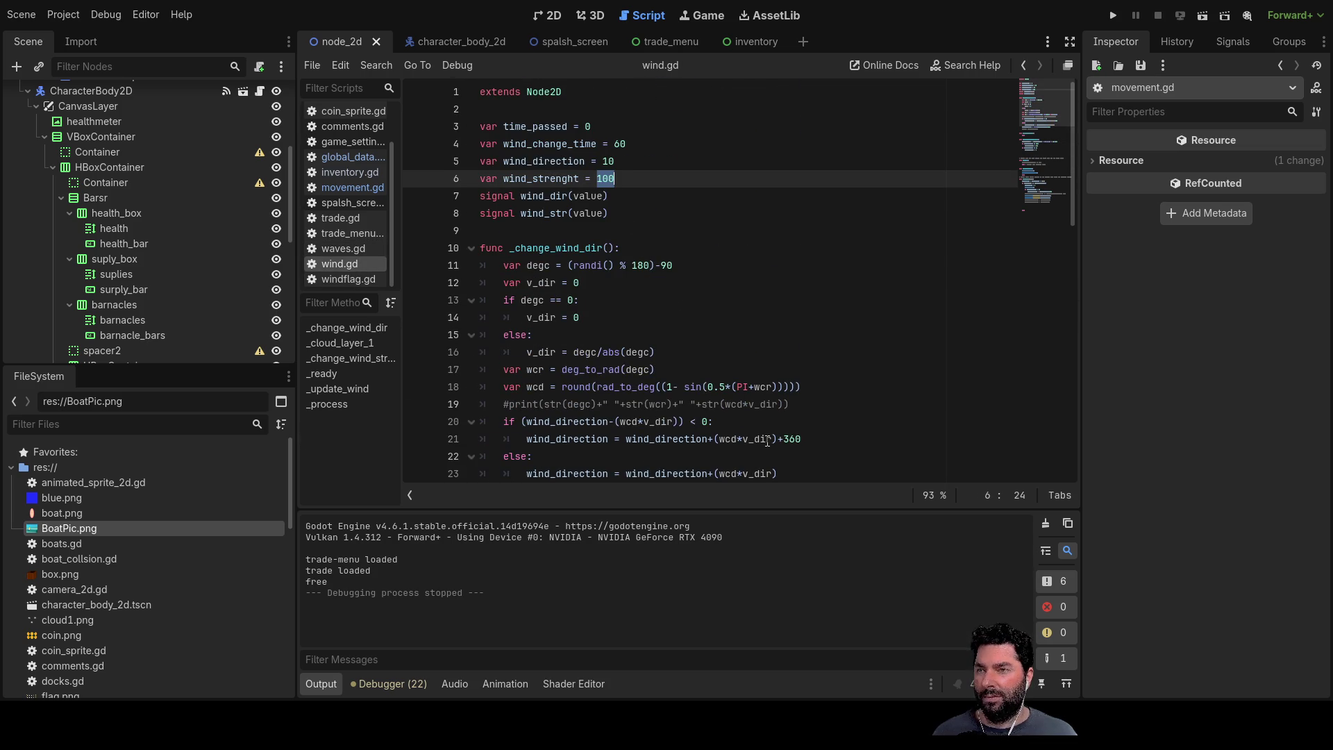
scroll(782, 343, "down", 2)
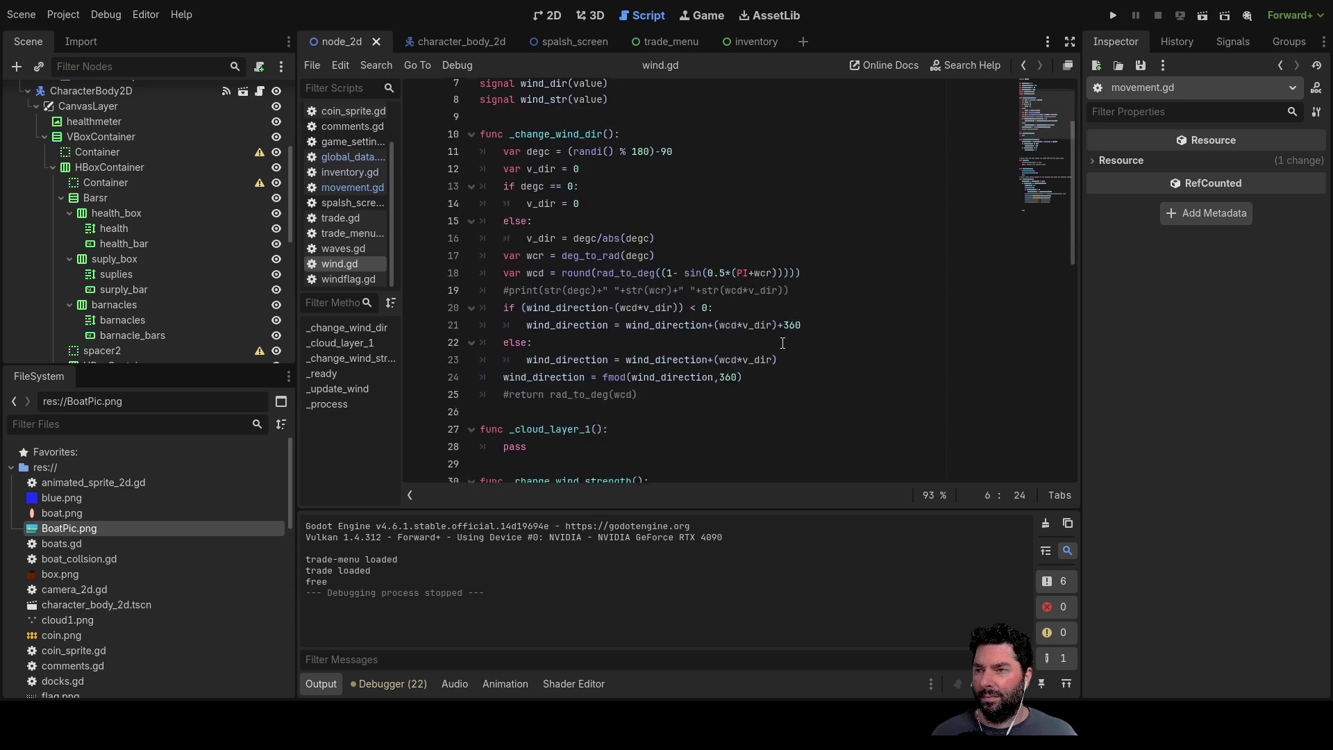
scroll(779, 352, "down", 2)
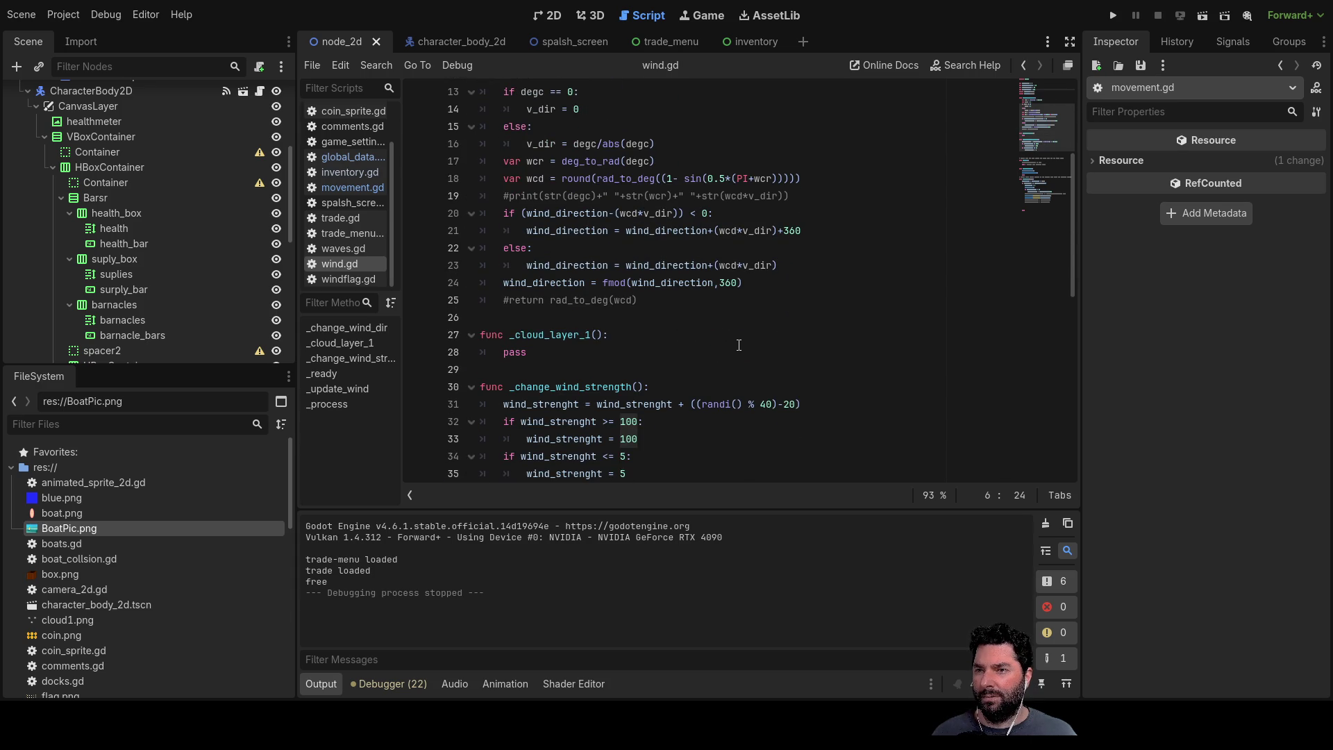
scroll(738, 345, "down", 3)
scroll(719, 348, "down", 3)
scroll(700, 353, "down", 2)
scroll(701, 353, "down", 1)
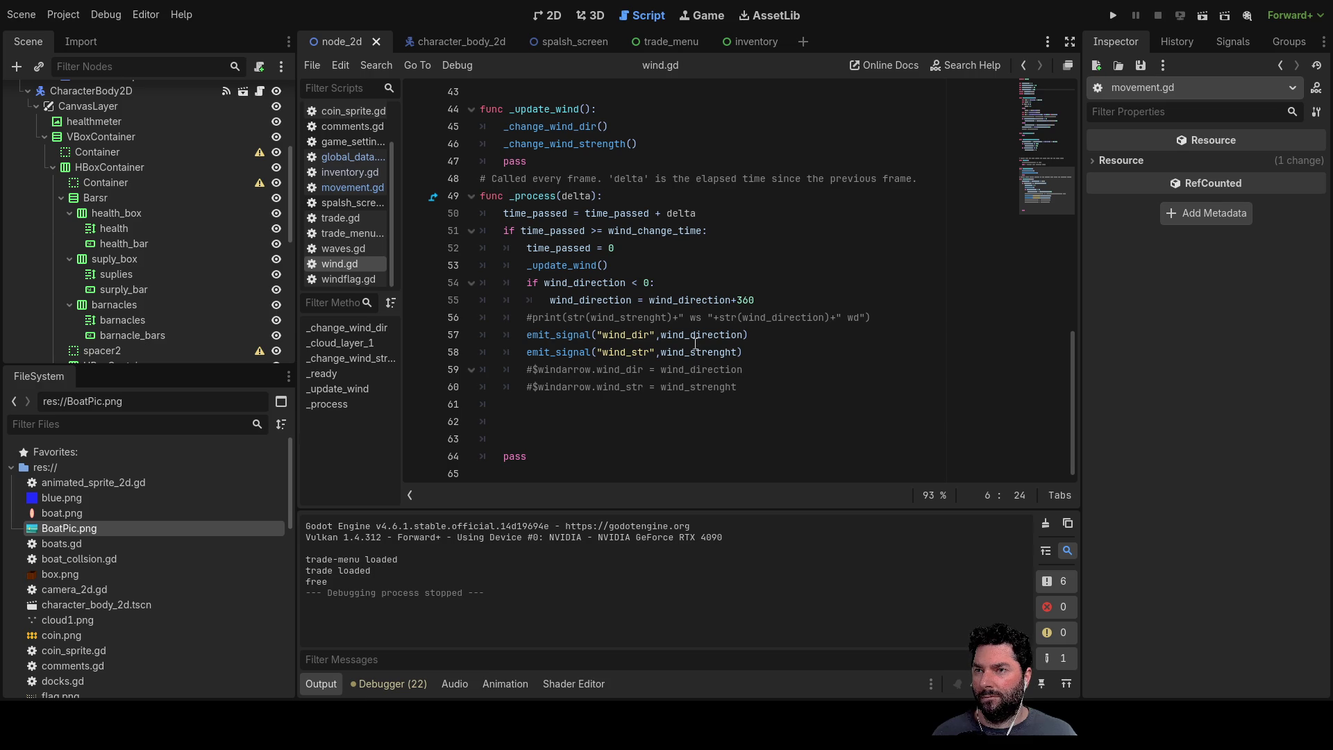
left_click(703, 352)
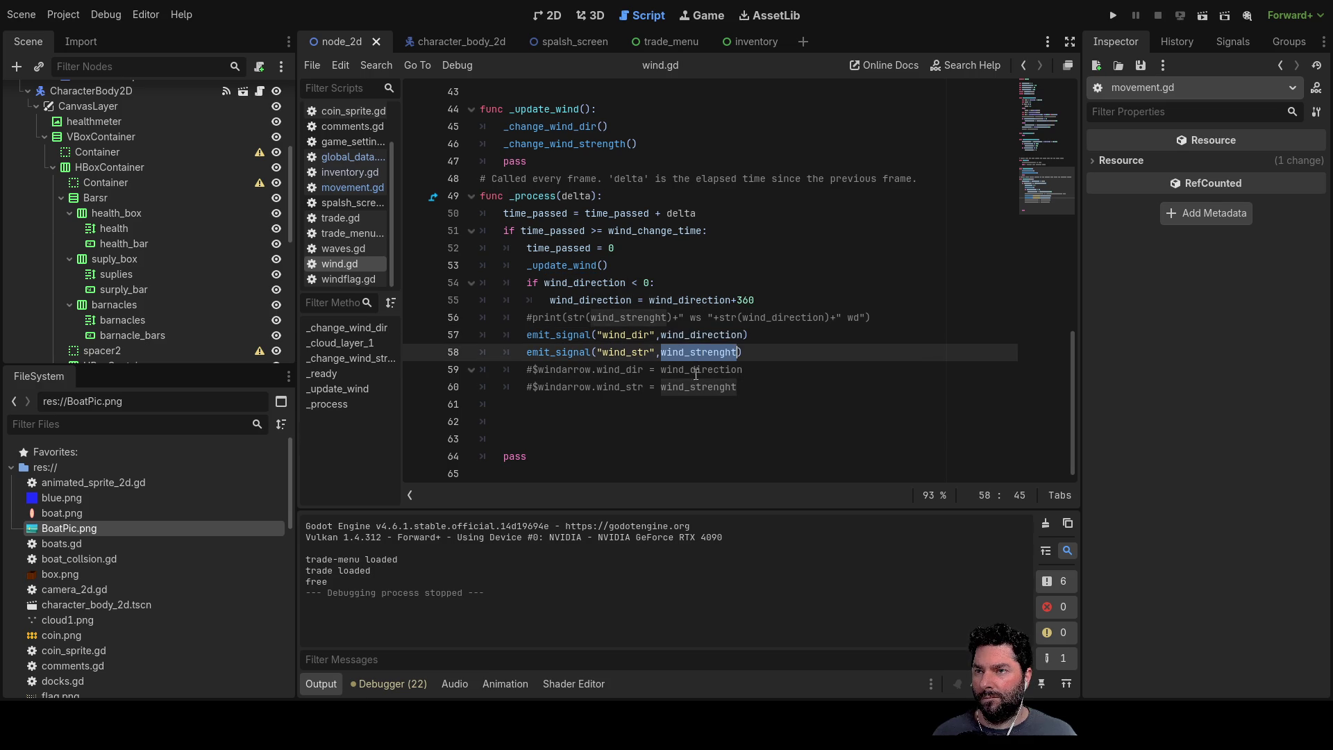
scroll(703, 349, "up", 4)
scroll(704, 344, "up", 4)
scroll(704, 339, "up", 6)
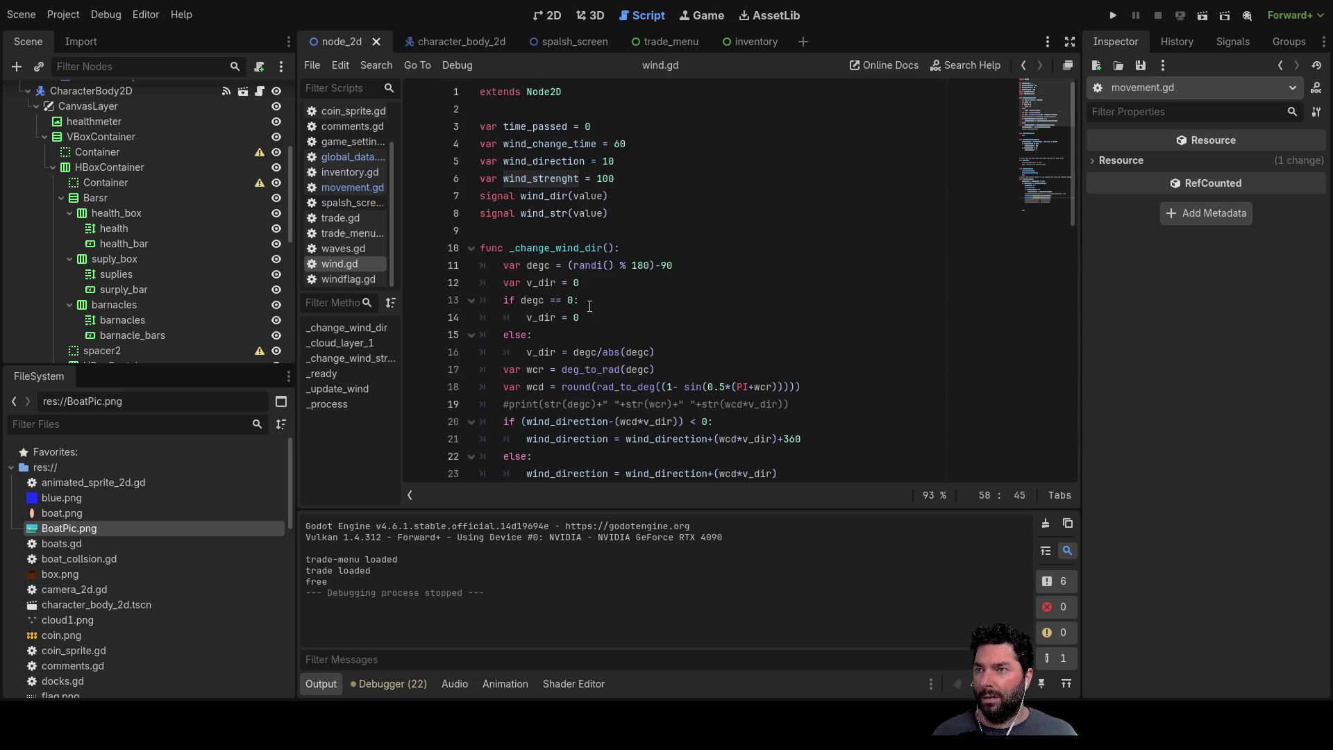
left_click(349, 188)
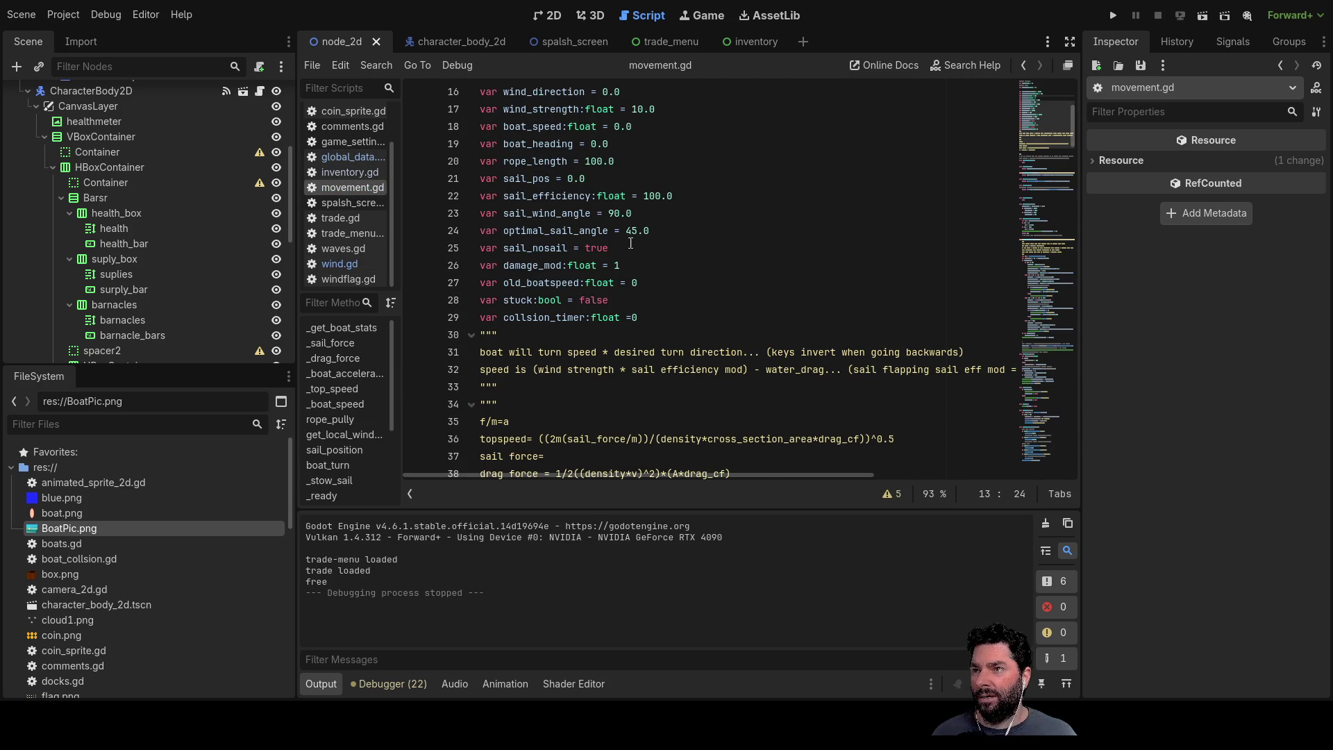
scroll(572, 145, "up", 1)
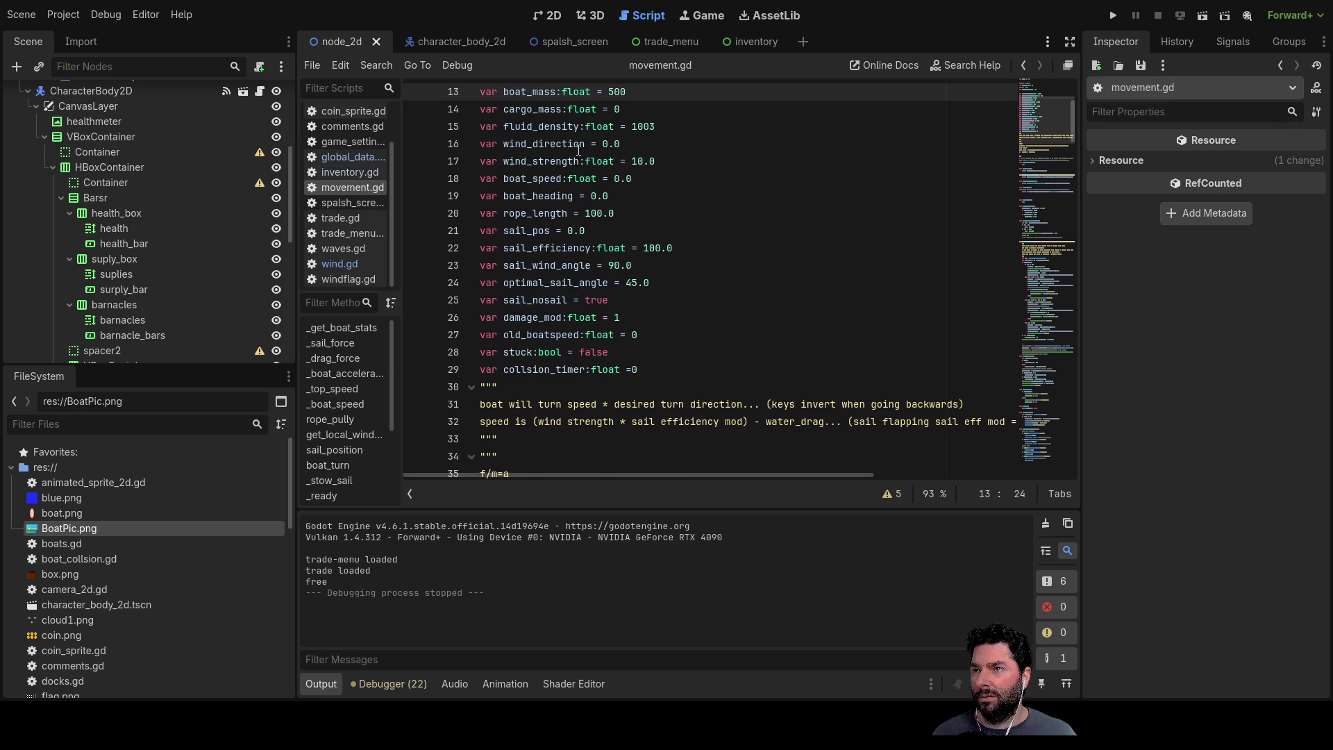
double_click(639, 160)
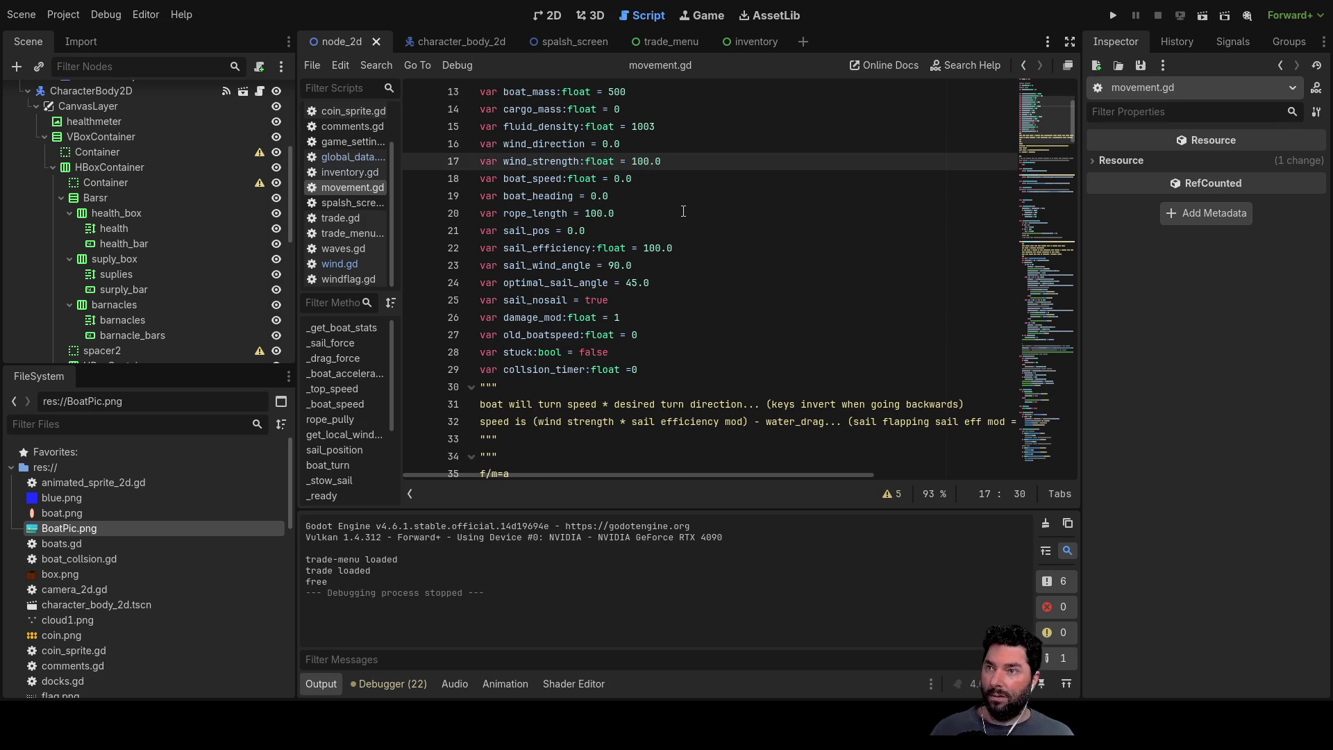
left_click(1113, 17)
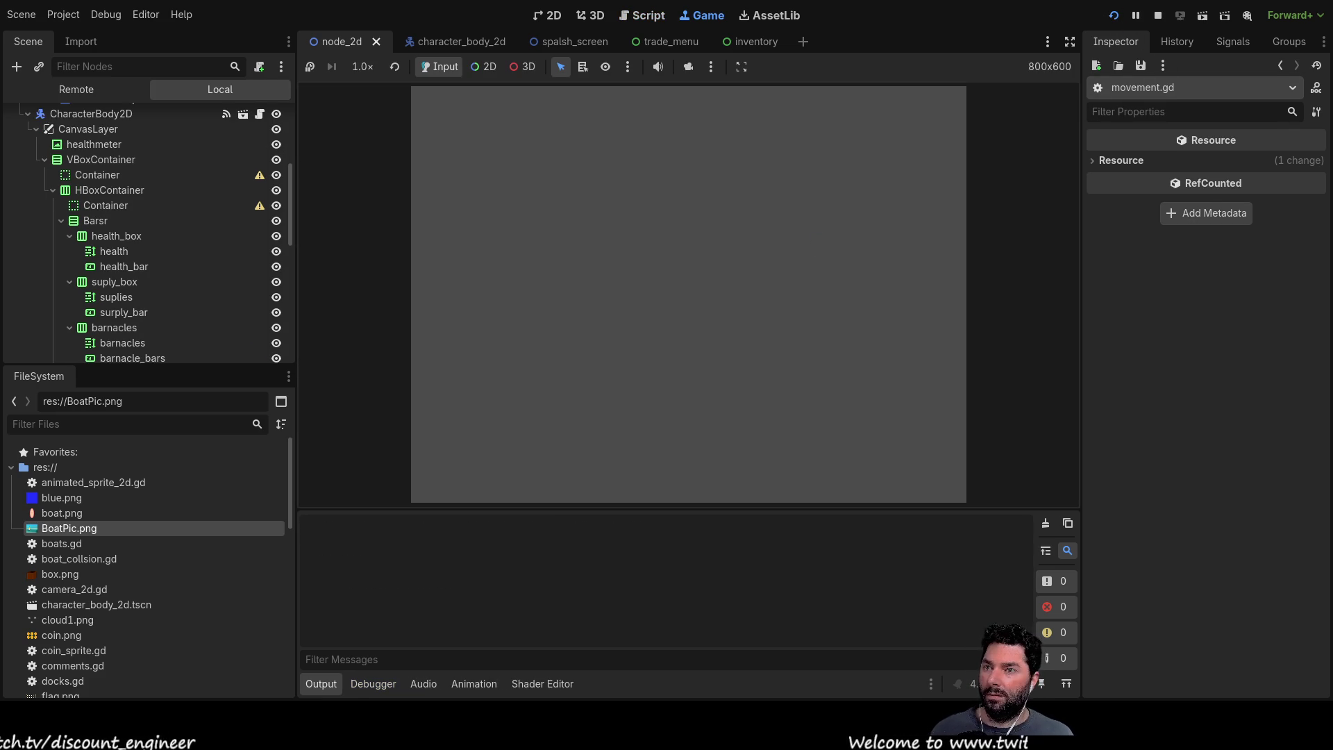
Step: Start playing and steer the boat with D, A and Right so tv climbs toward 17
left_click(511, 118)
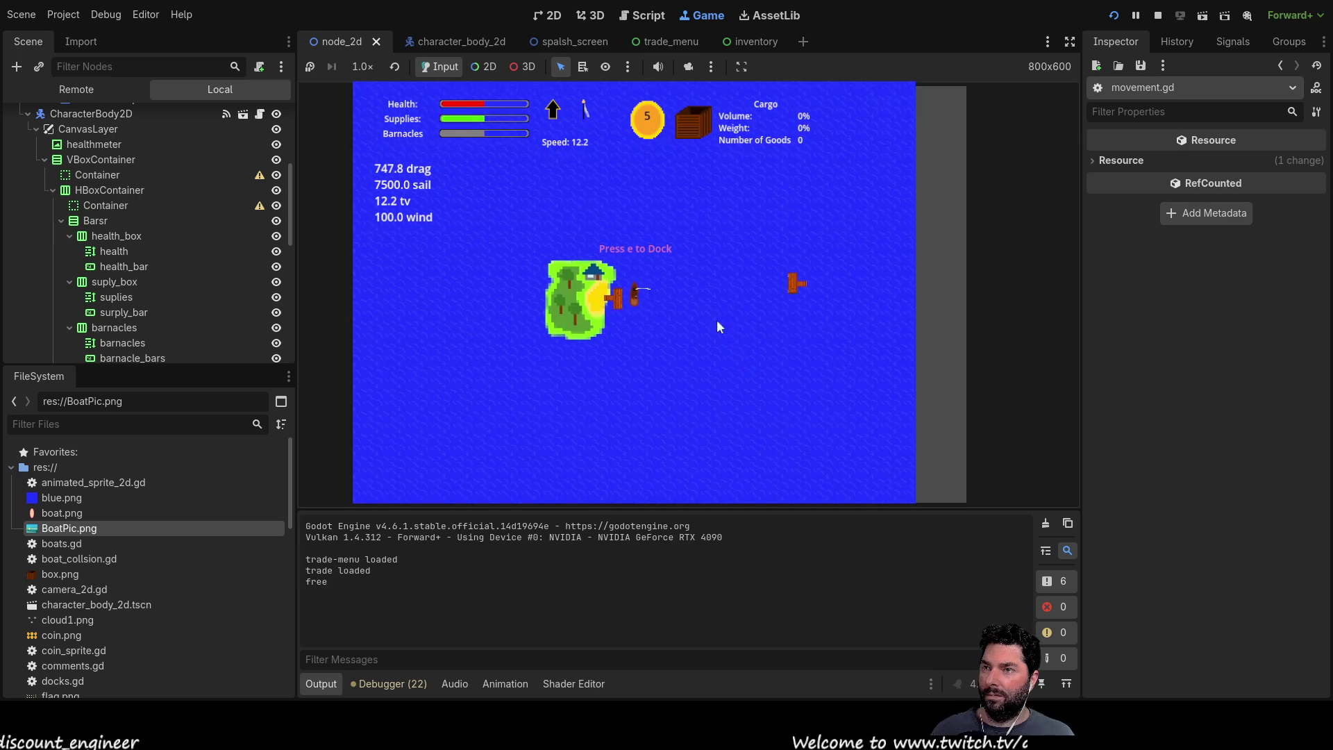
key("d")
key("d")
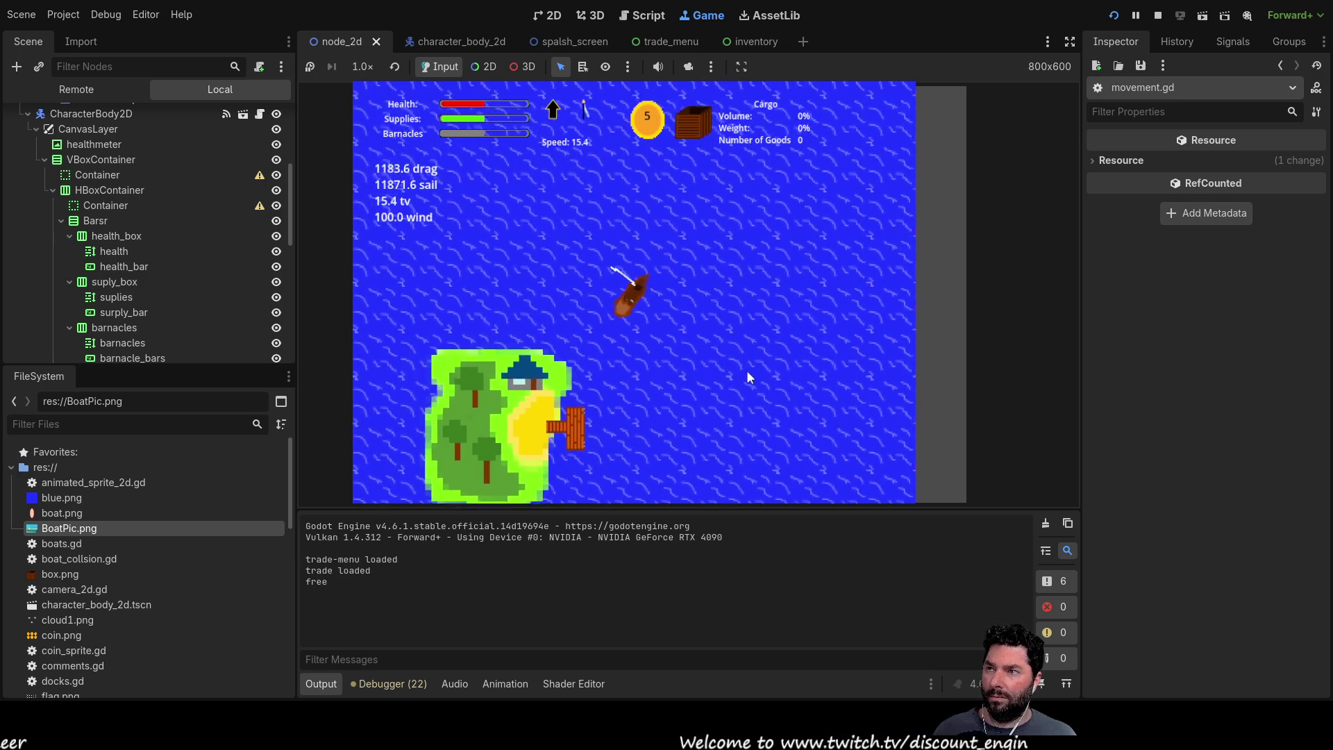
key("d")
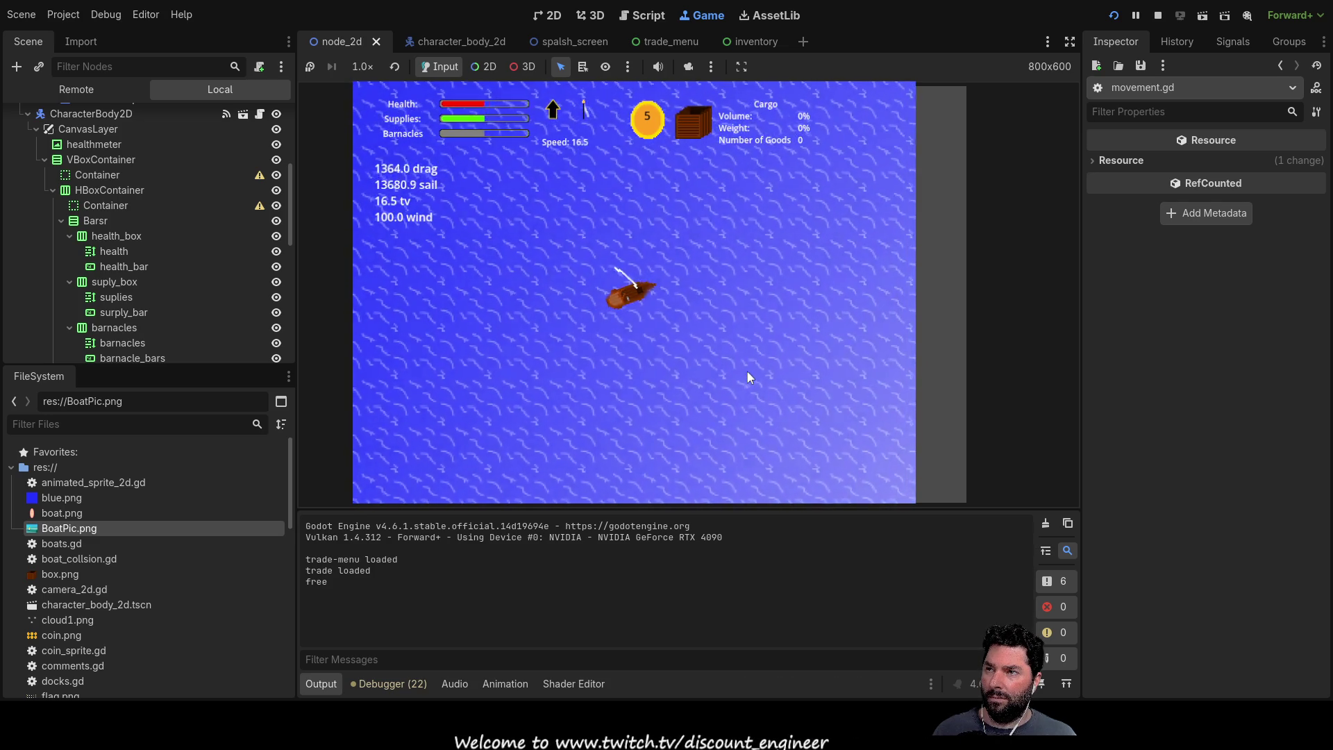
scroll(746, 369, "down", 3)
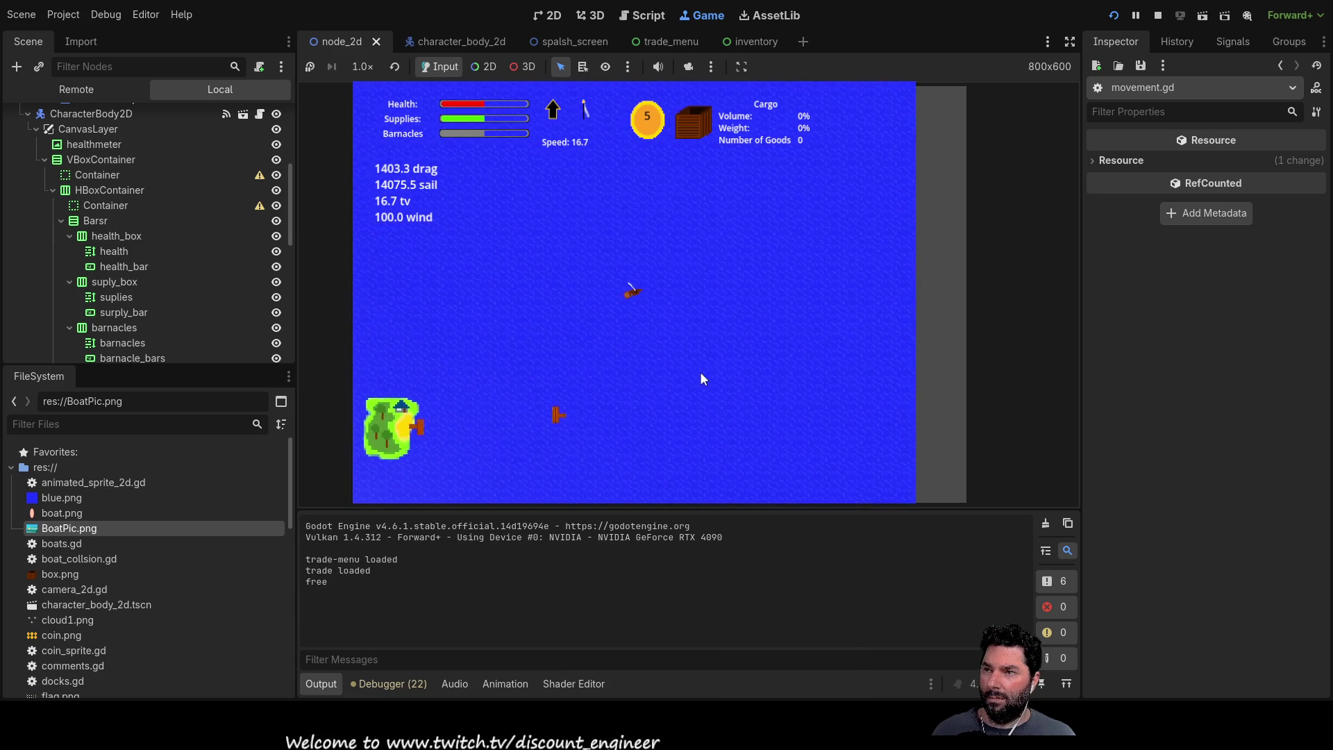
scroll(702, 373, "up", 3)
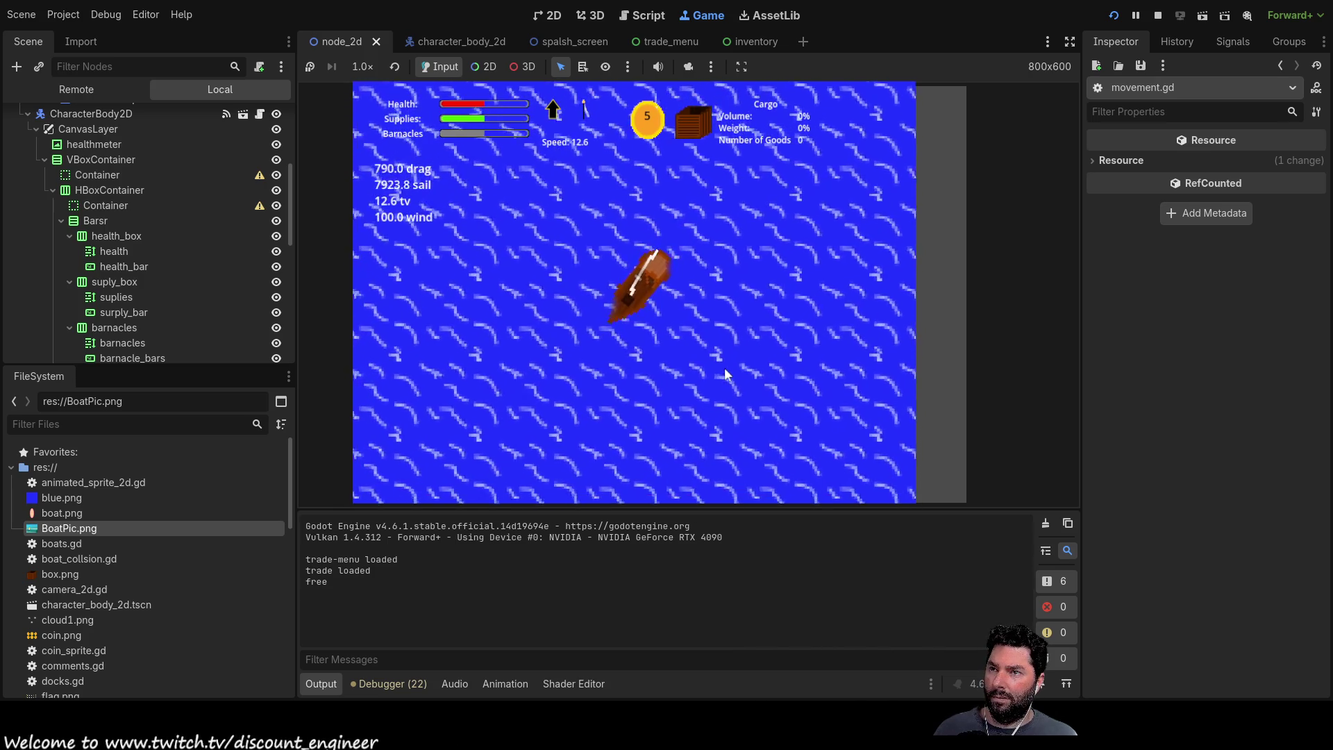
scroll(683, 334, "down", 3)
scroll(684, 328, "up", 3)
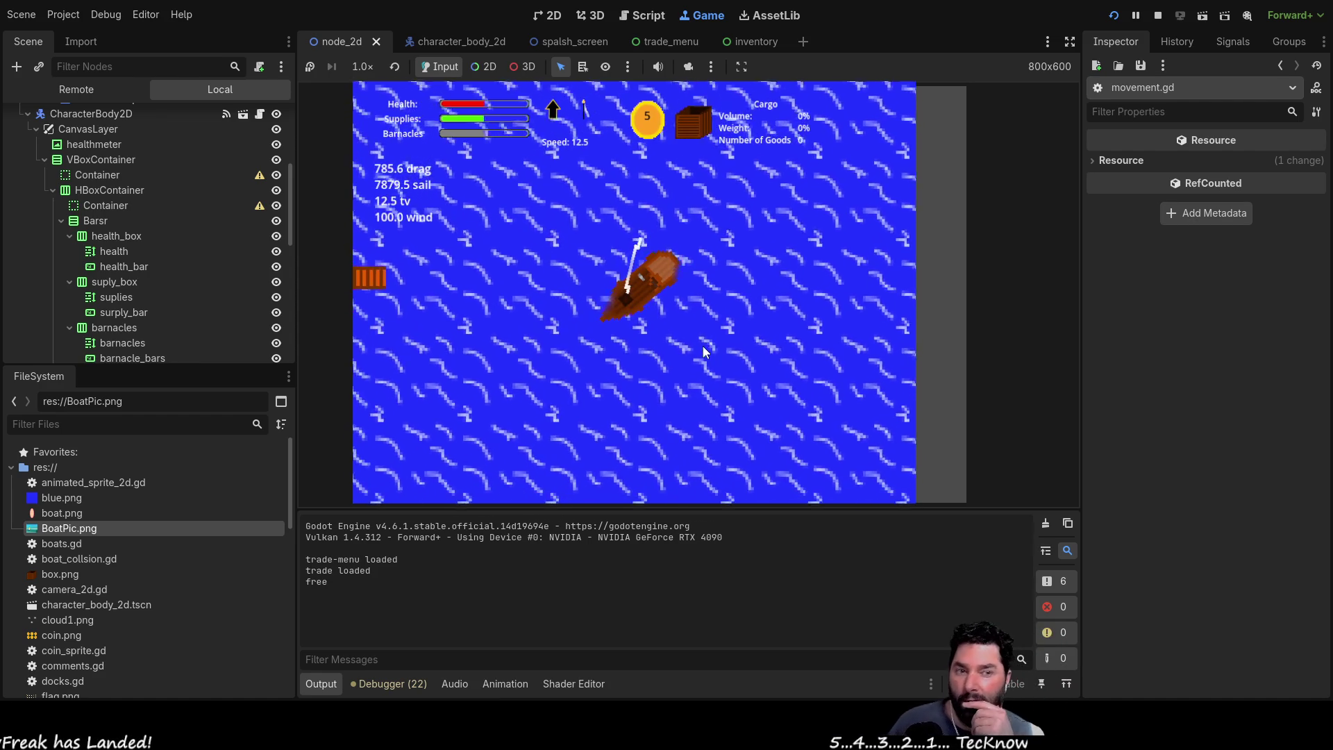
key("a")
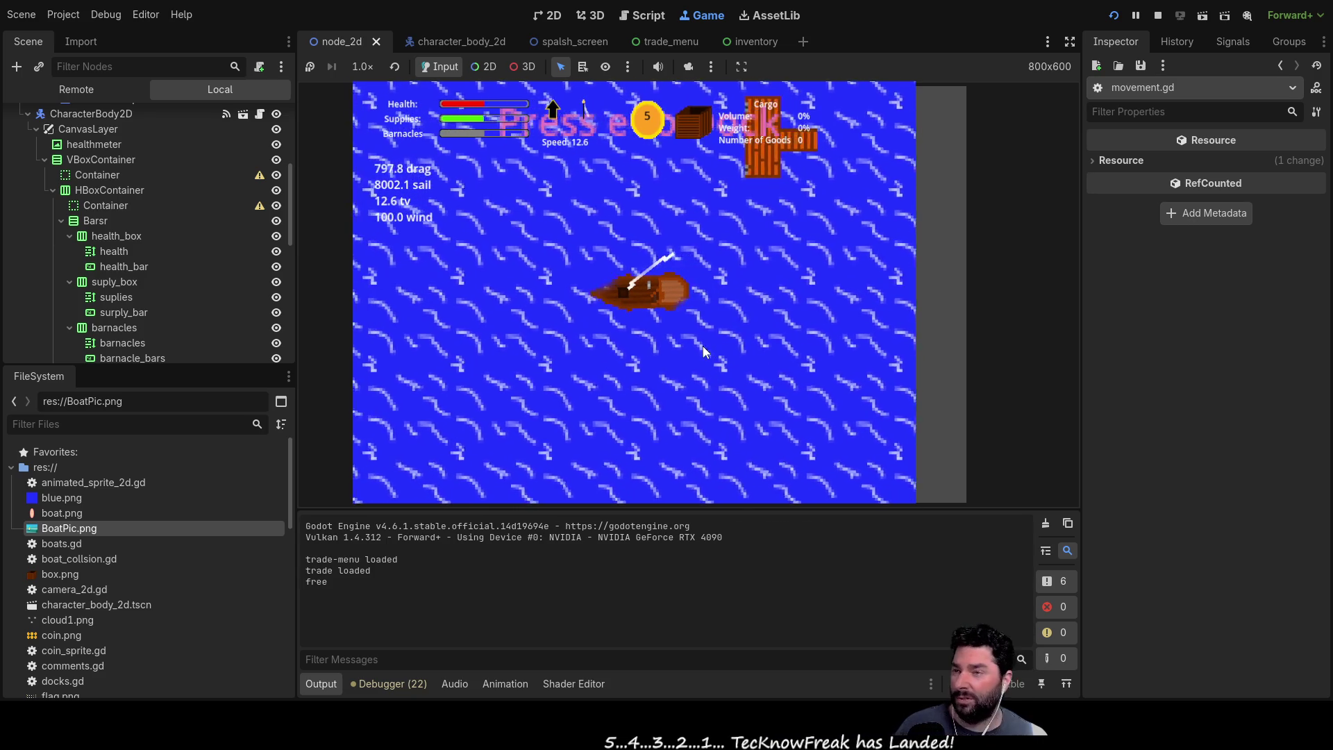
scroll(703, 346, "down", 2)
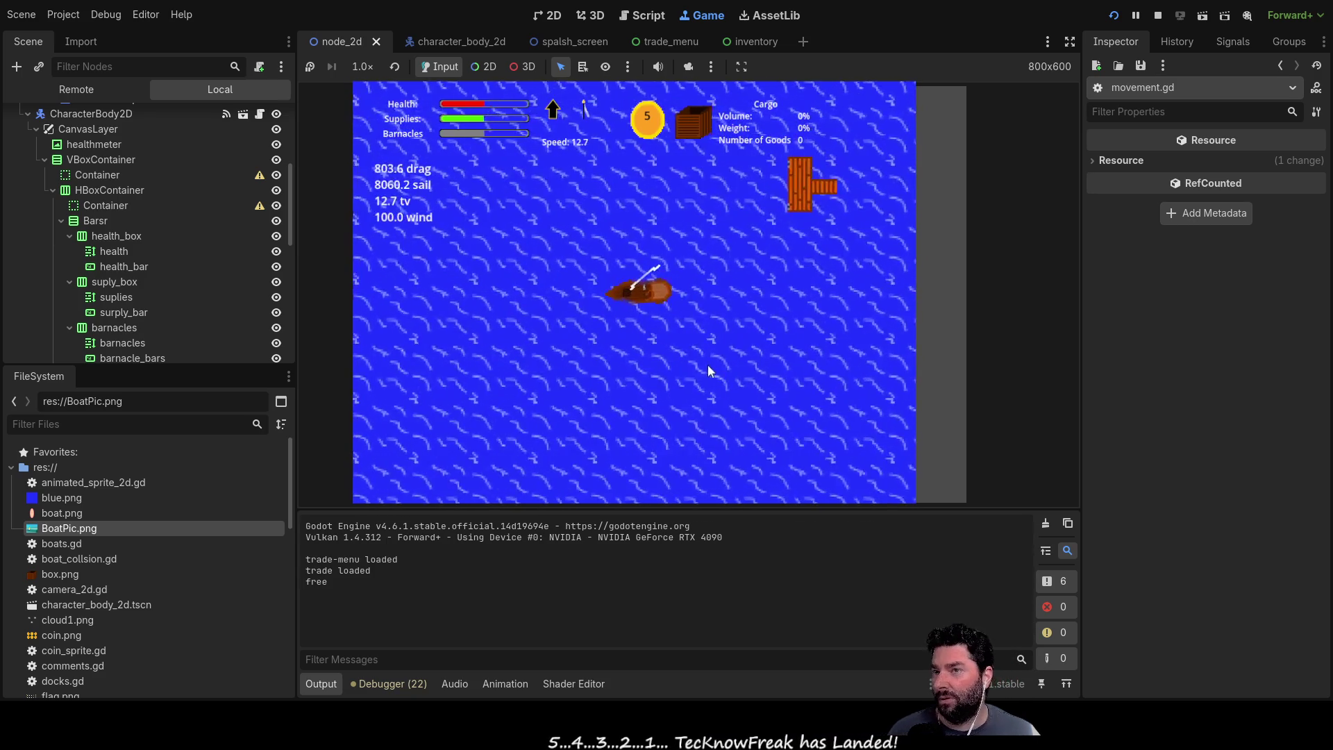
scroll(701, 360, "up", 2)
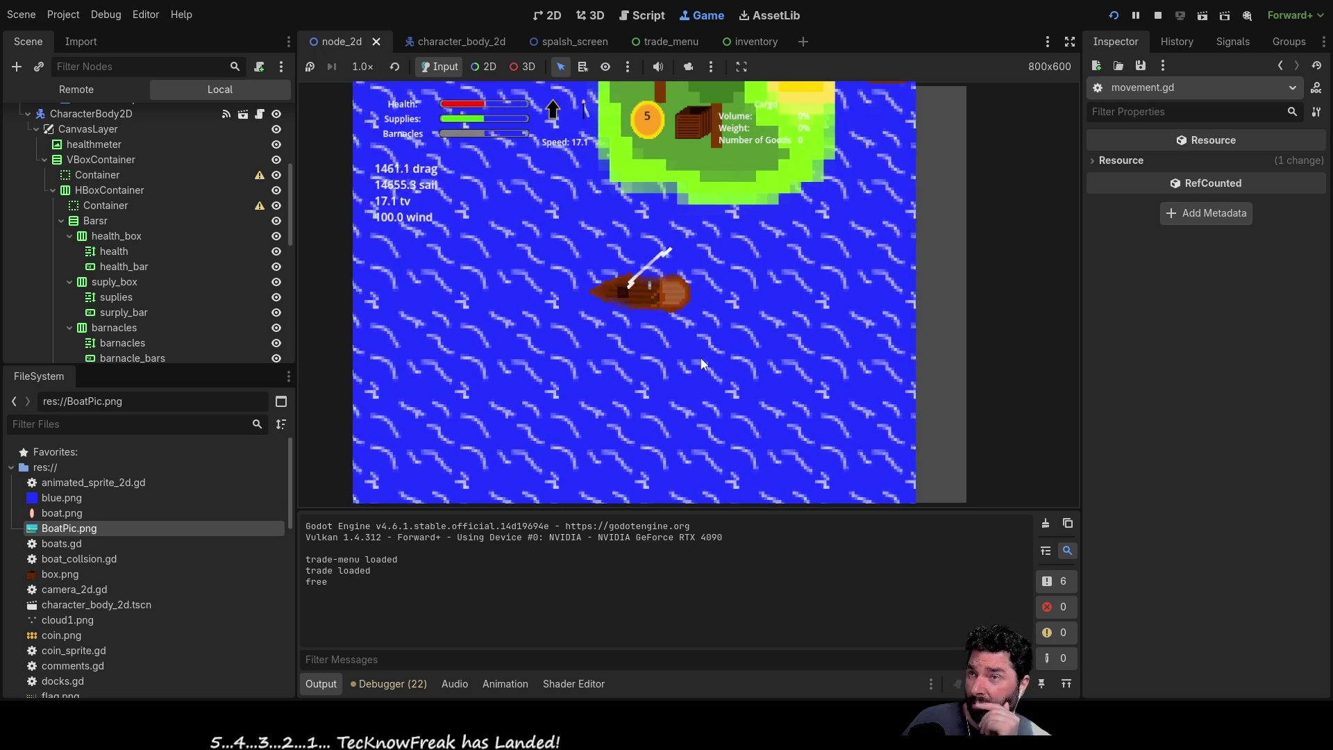
key("Right")
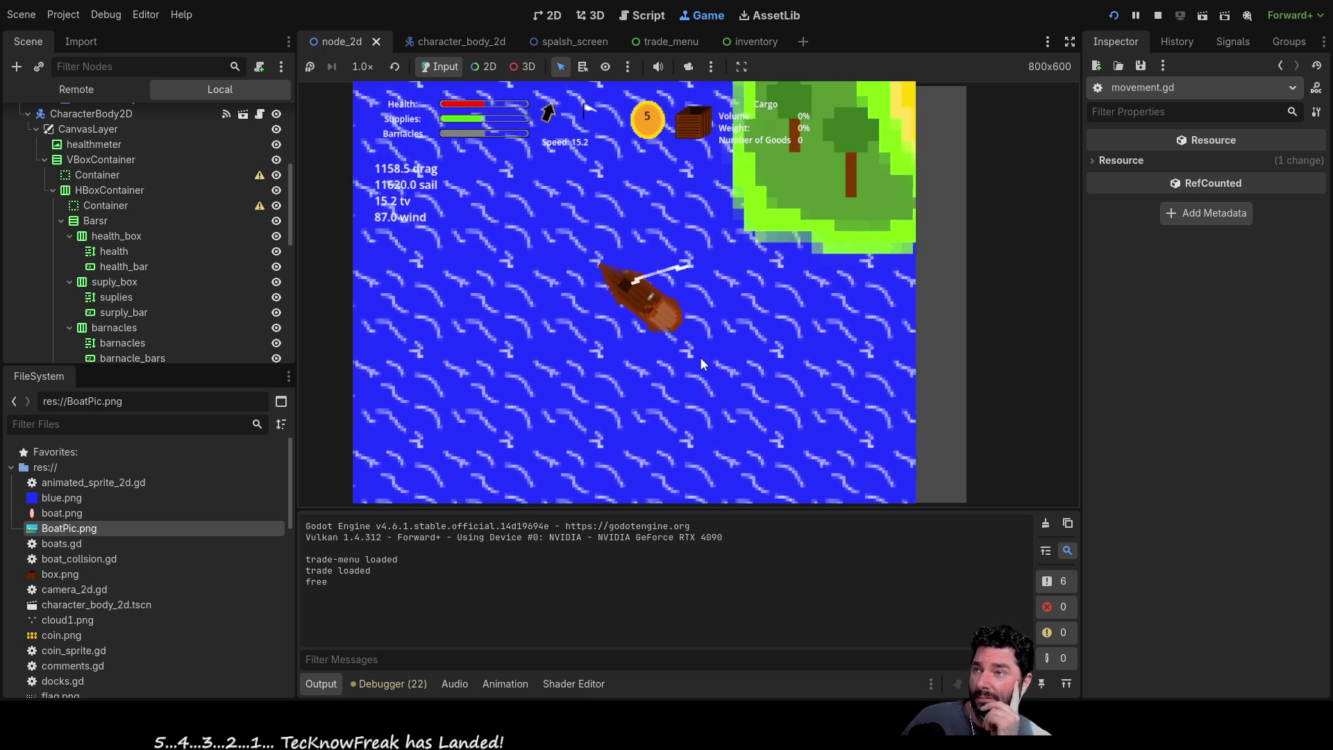
Step: Steer the boat up-right then northwest, then stop the game with F8
key("Right")
key("Right")
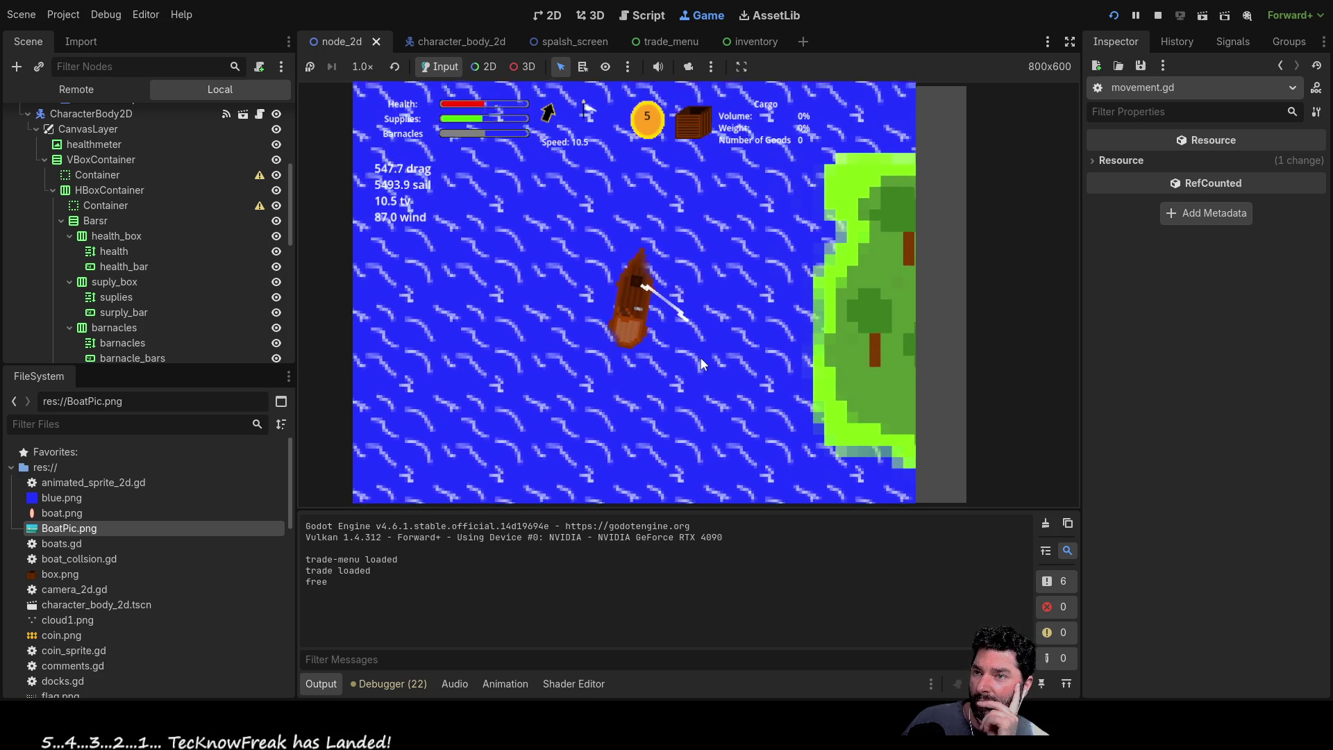
key("Right")
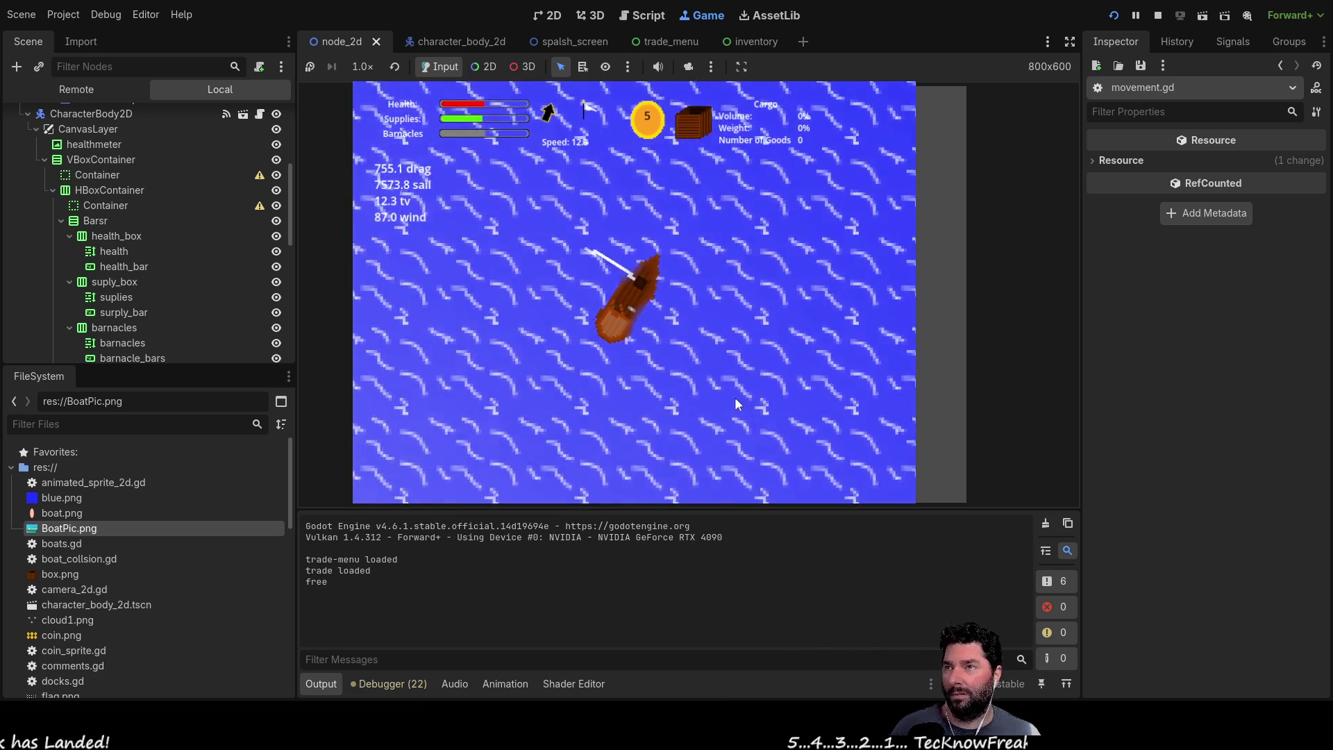
key("a")
key("a")
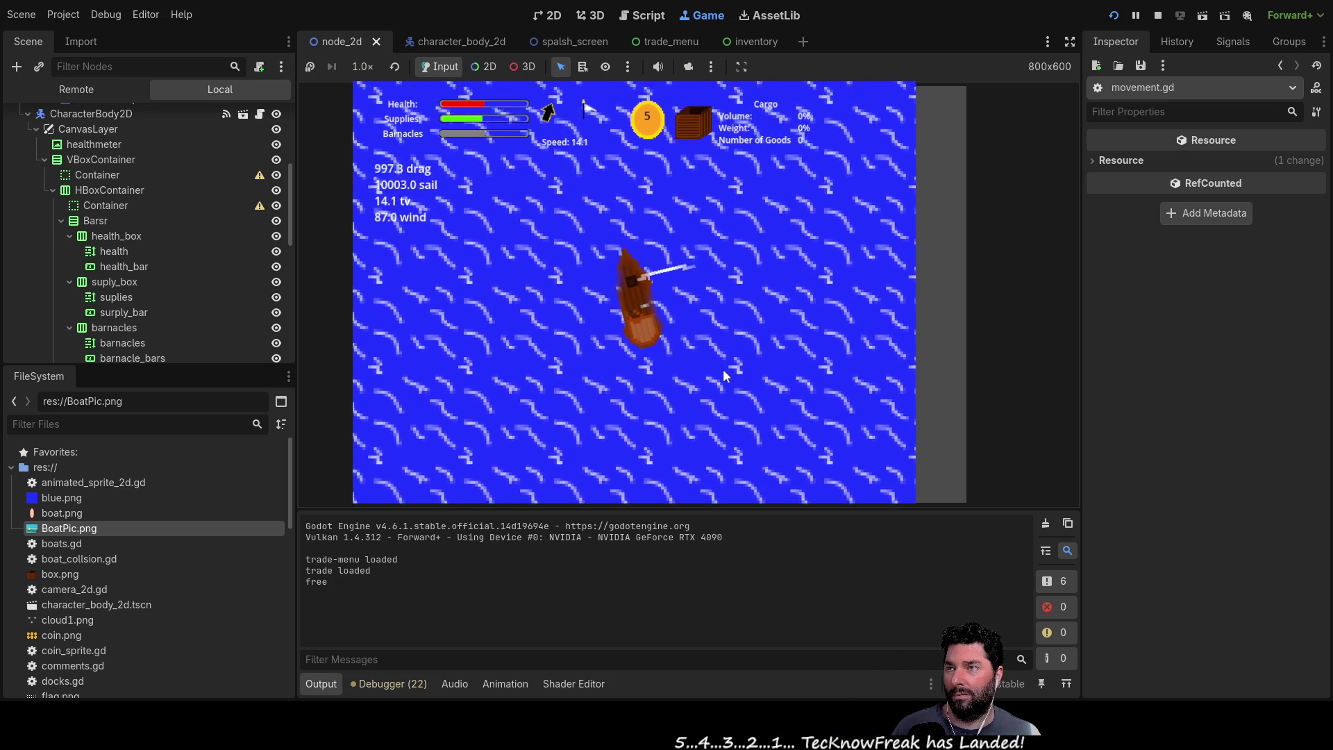
key("a")
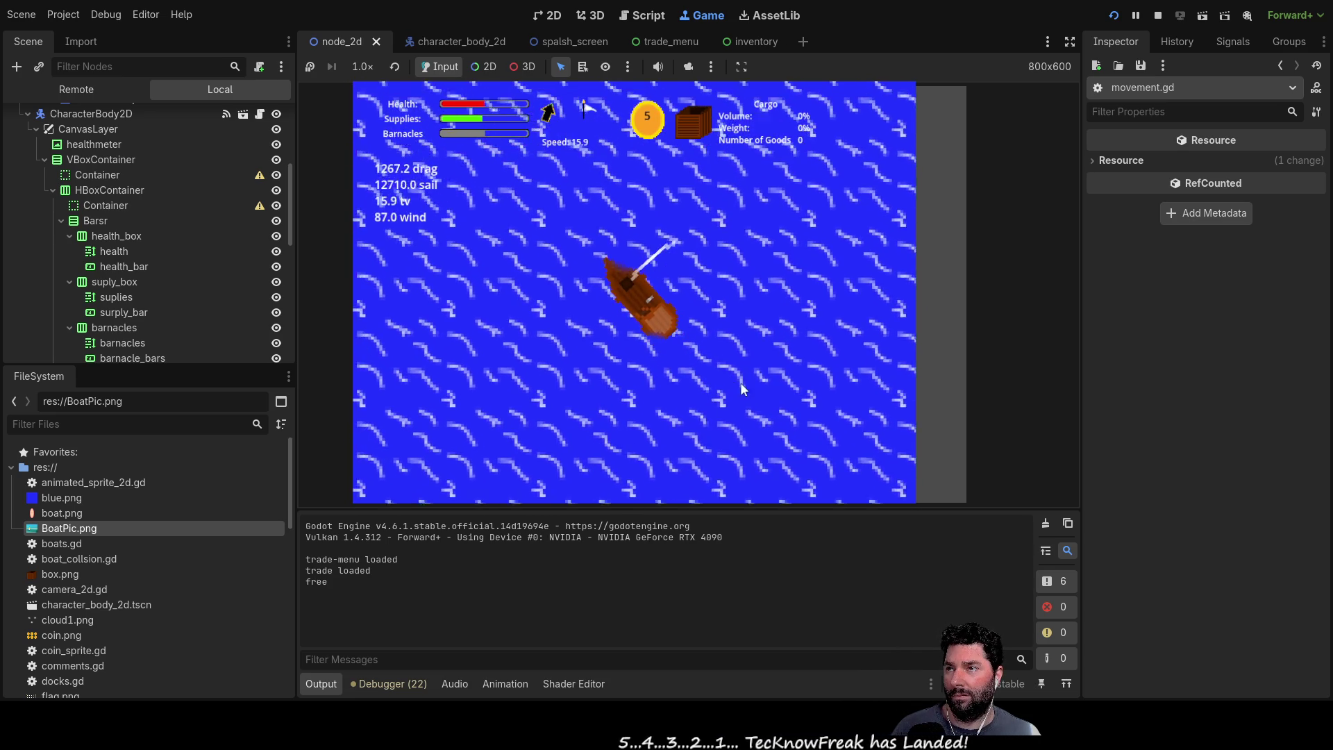
scroll(741, 401, "down", 2)
scroll(740, 402, "down", 2)
scroll(738, 393, "down", 1)
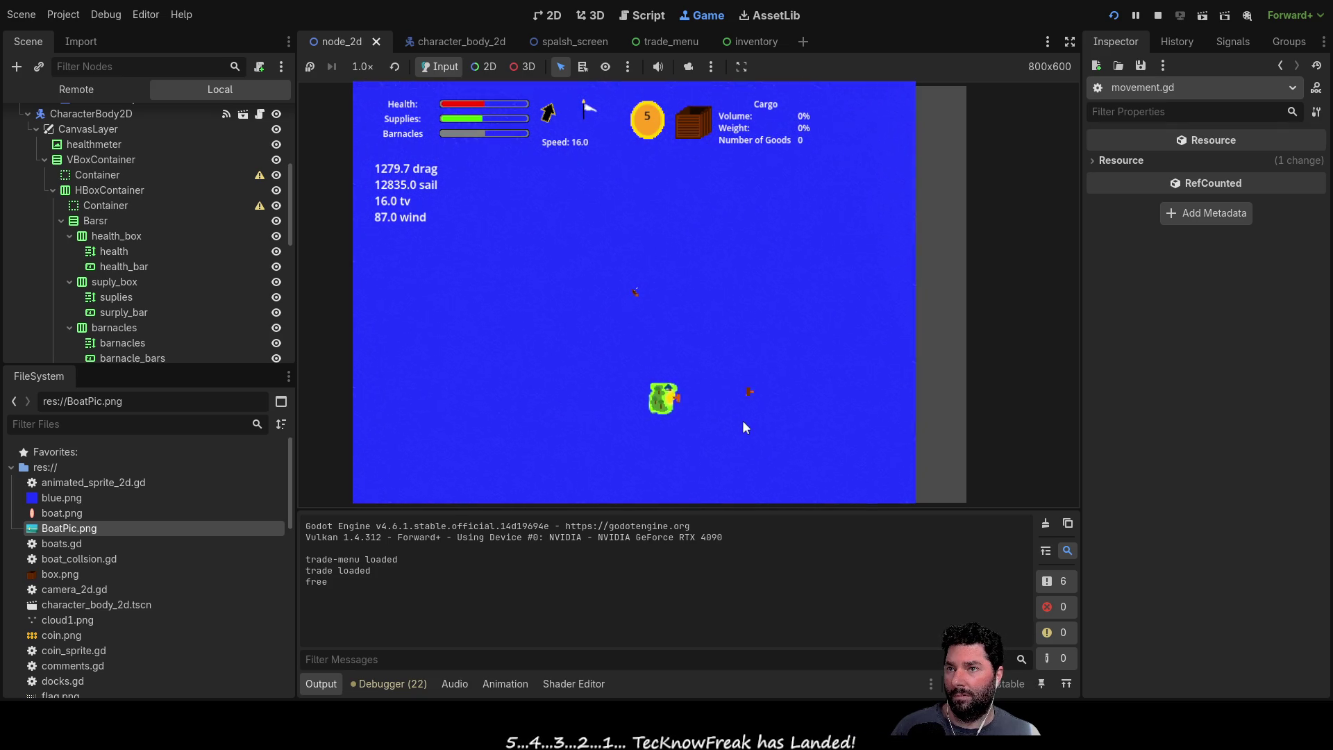
scroll(708, 396, "up", 2)
scroll(684, 364, "up", 2)
scroll(689, 352, "up", 2)
scroll(684, 355, "up", 1)
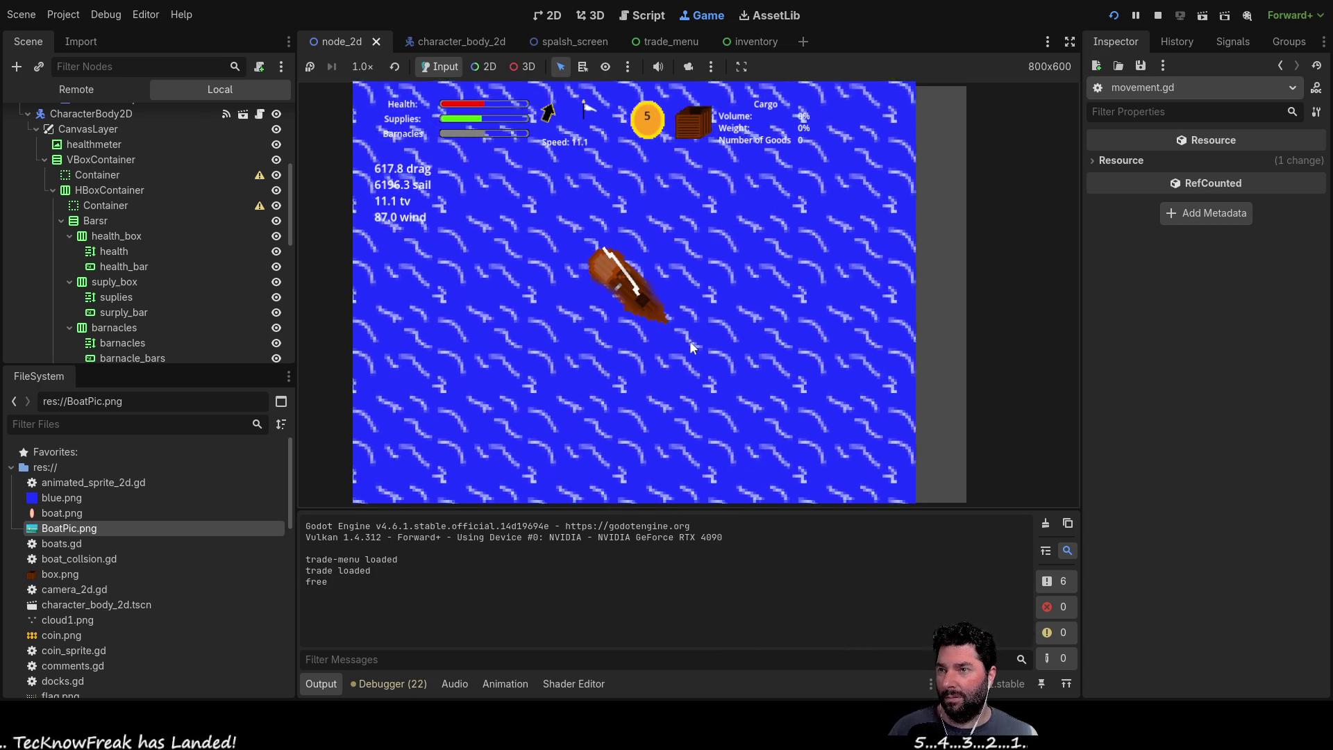
scroll(729, 364, "down", 3)
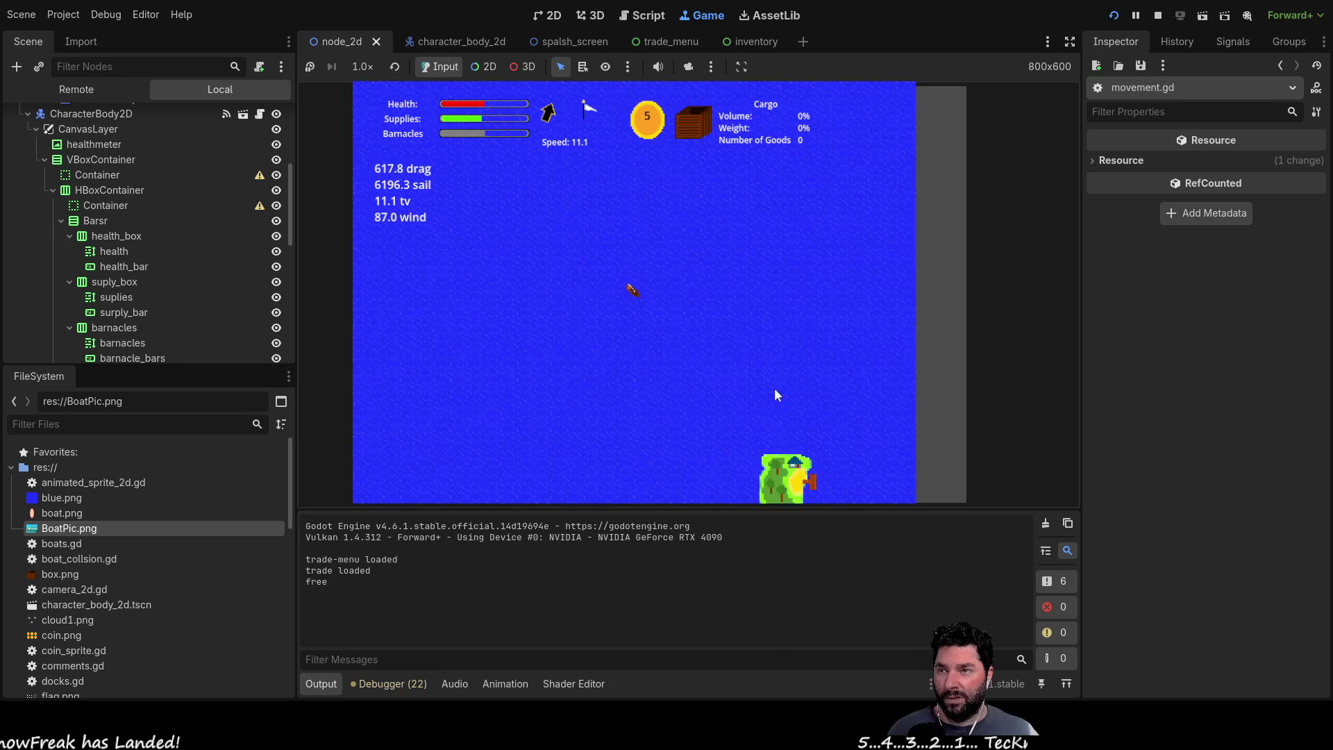
scroll(781, 399, "up", 3)
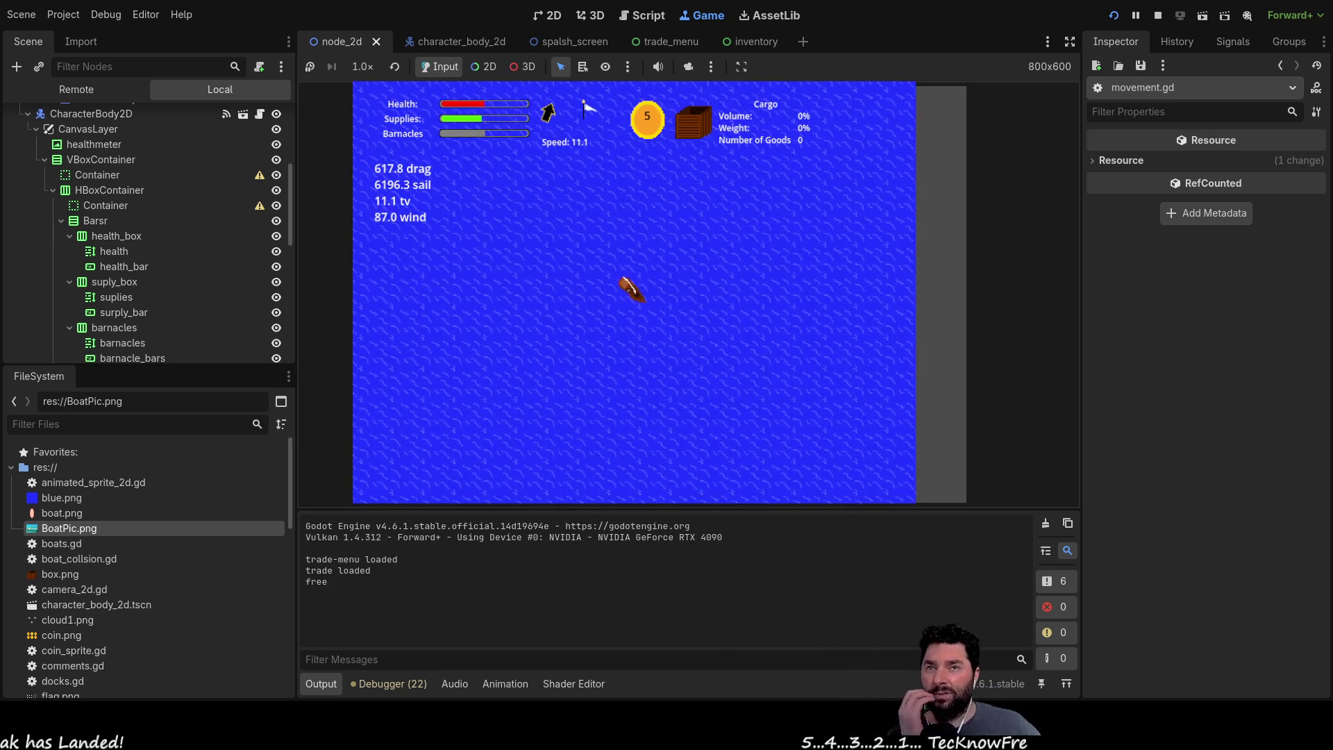
key("F8")
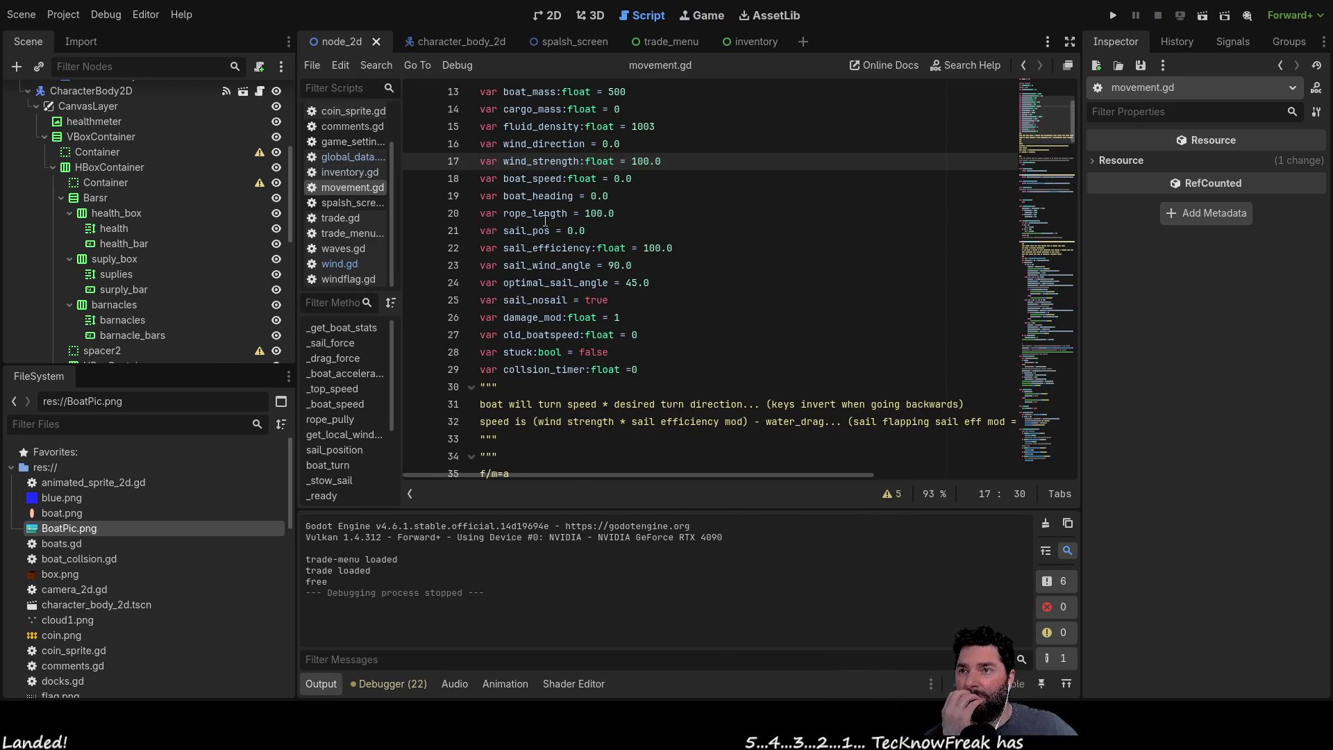
scroll(524, 219, "up", 4)
Step: Set projected_bow_area to 2.0 and launch the project to test it
double_click(664, 284)
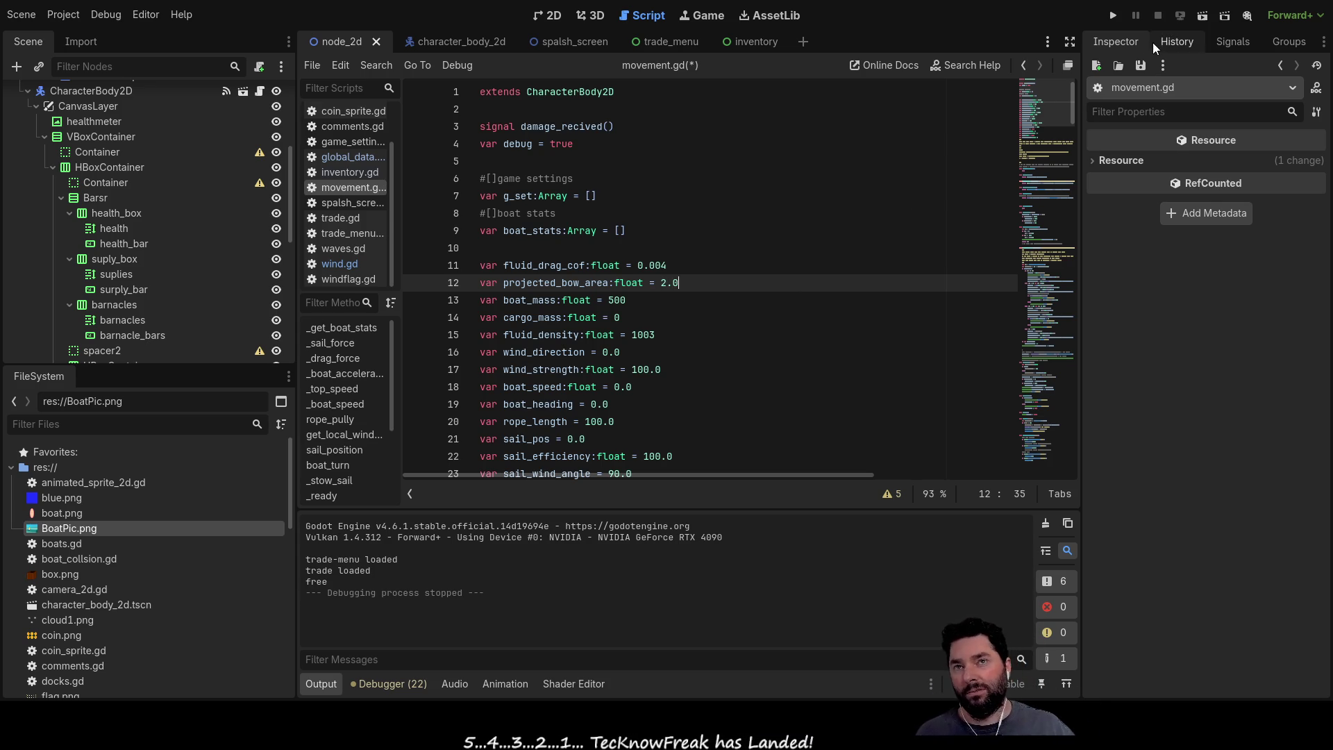
left_click(1113, 15)
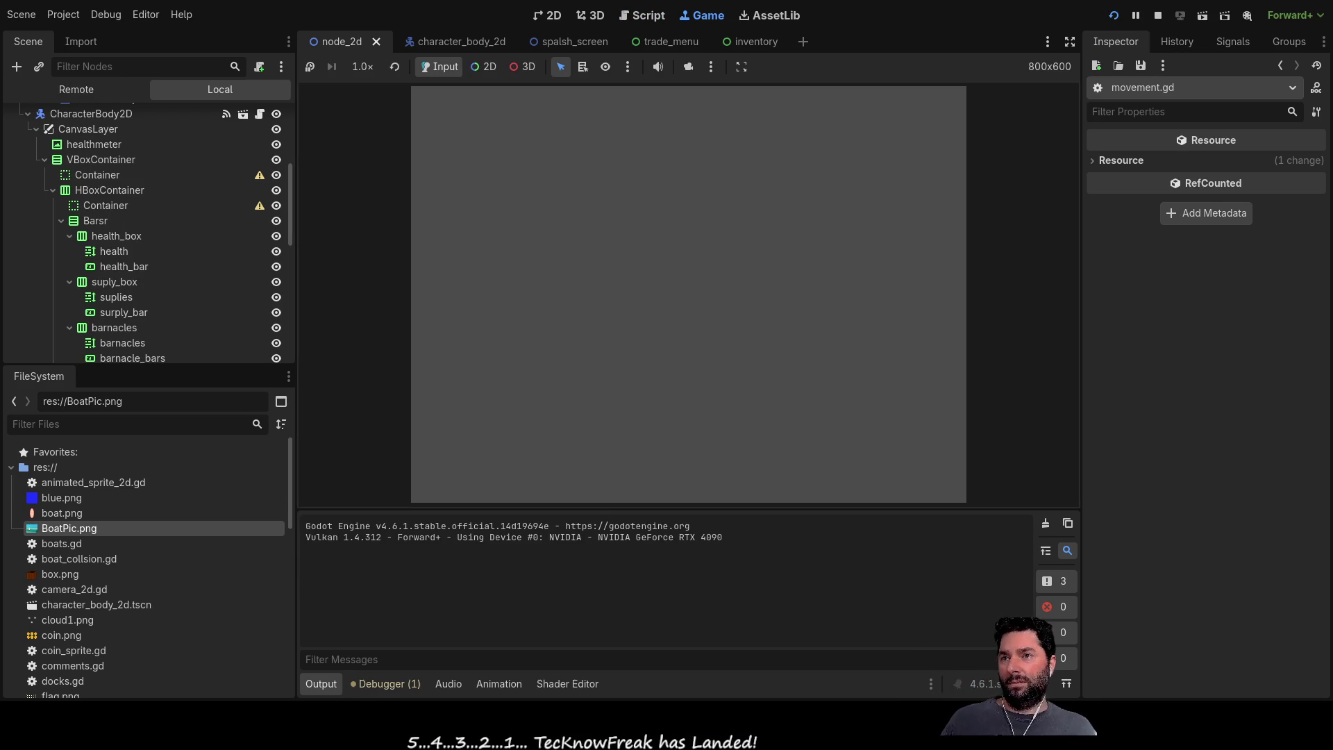
Step: Leave the start menu and steer the boat away from the dock
left_click(498, 115)
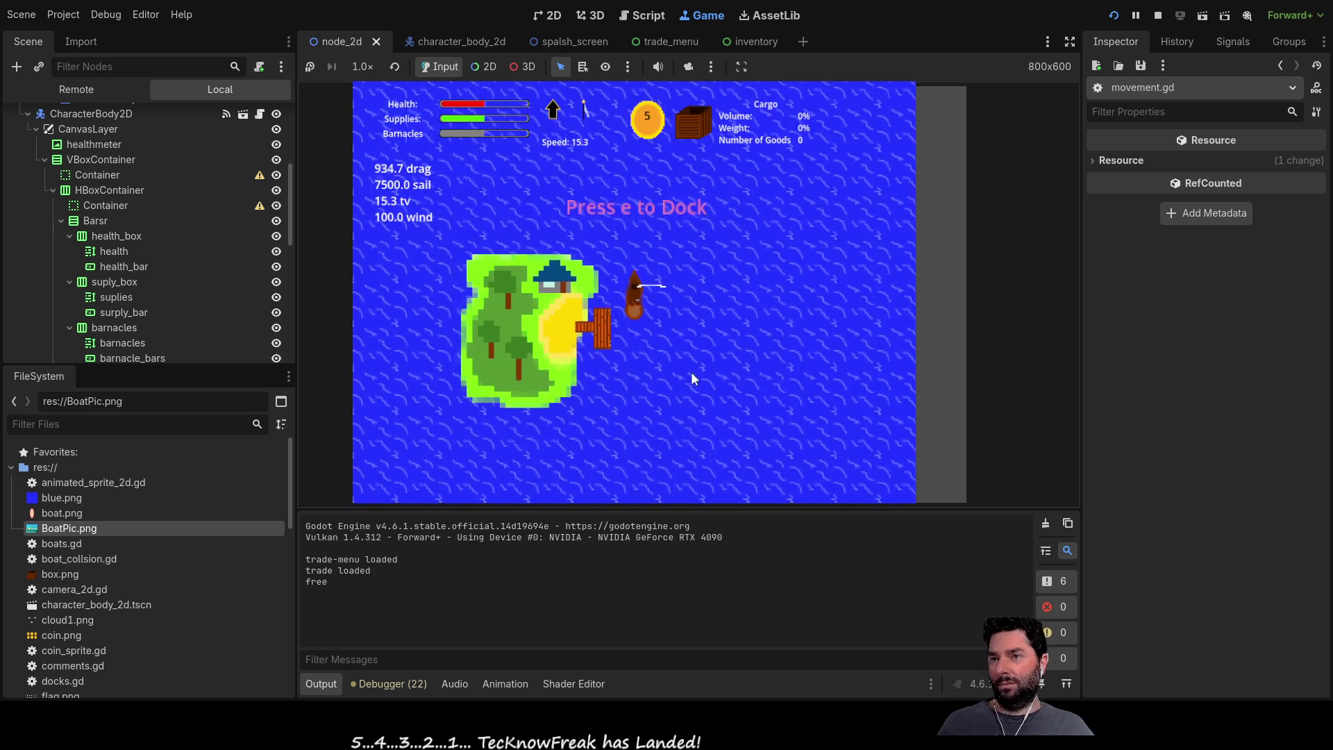
key("d")
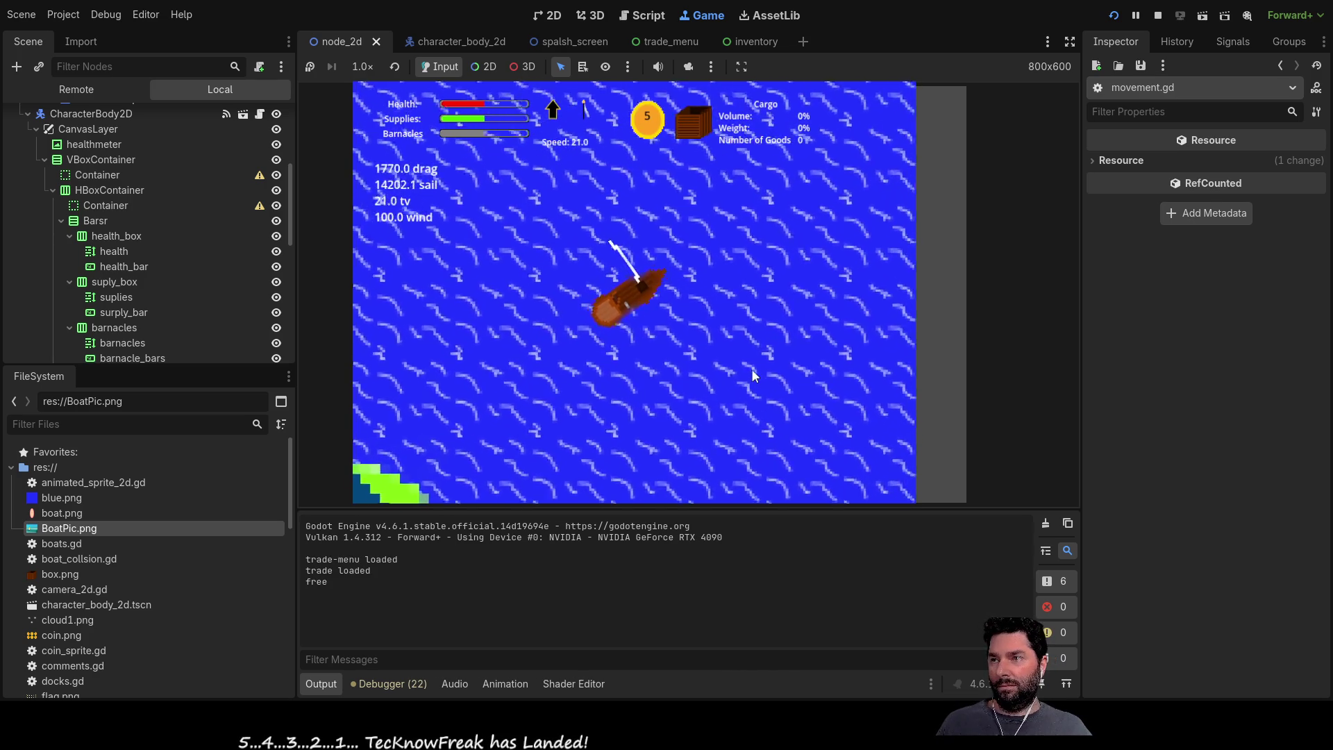
scroll(750, 369, "down", 3)
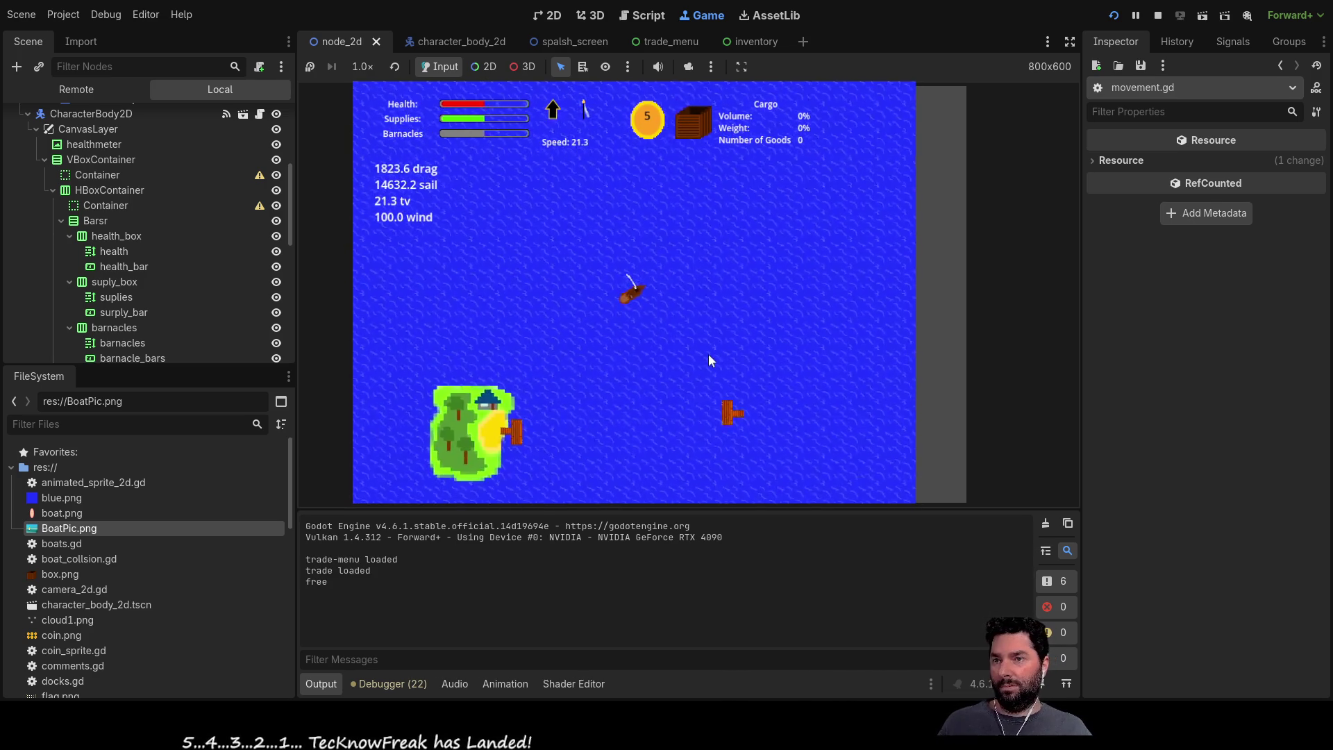
scroll(695, 361, "up", 3)
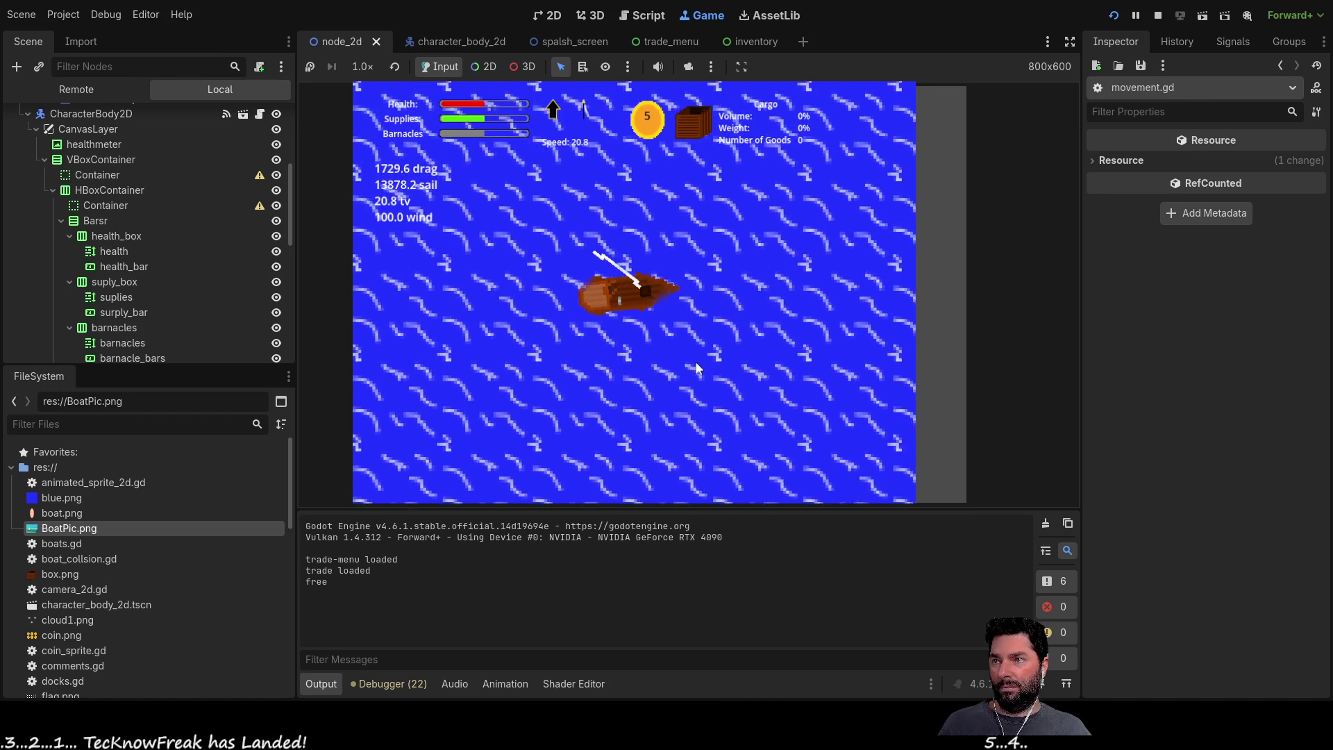
scroll(694, 362, "down", 5)
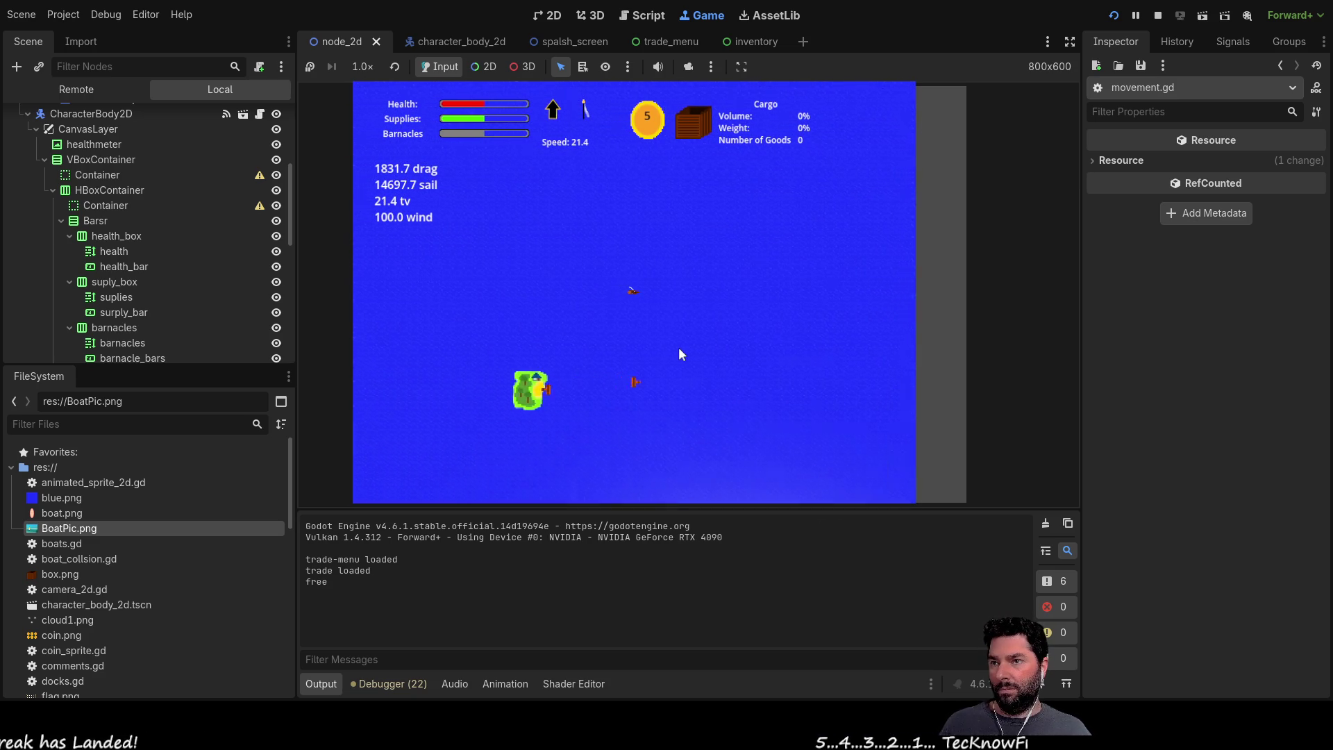
scroll(656, 281, "up", 5)
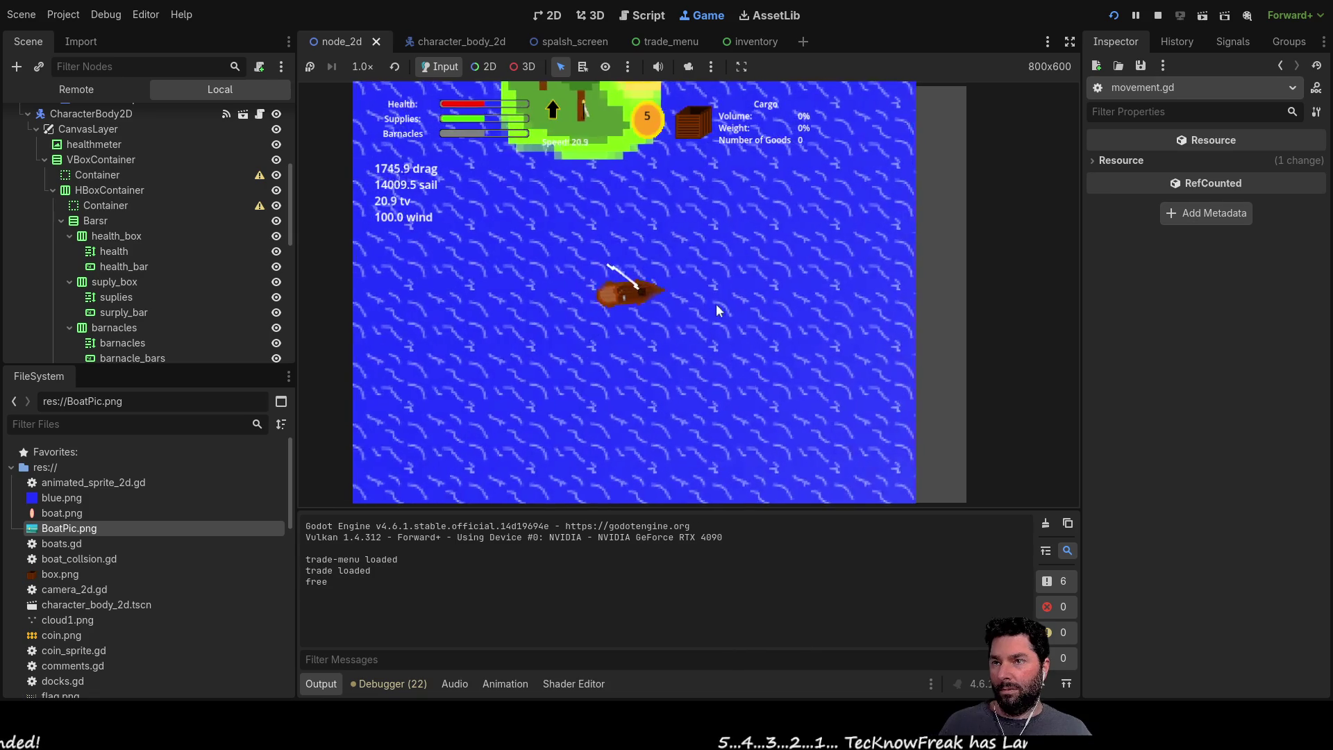
Step: Circle the boat counter-clockwise near the island until the top speed readout shows nan
key("a")
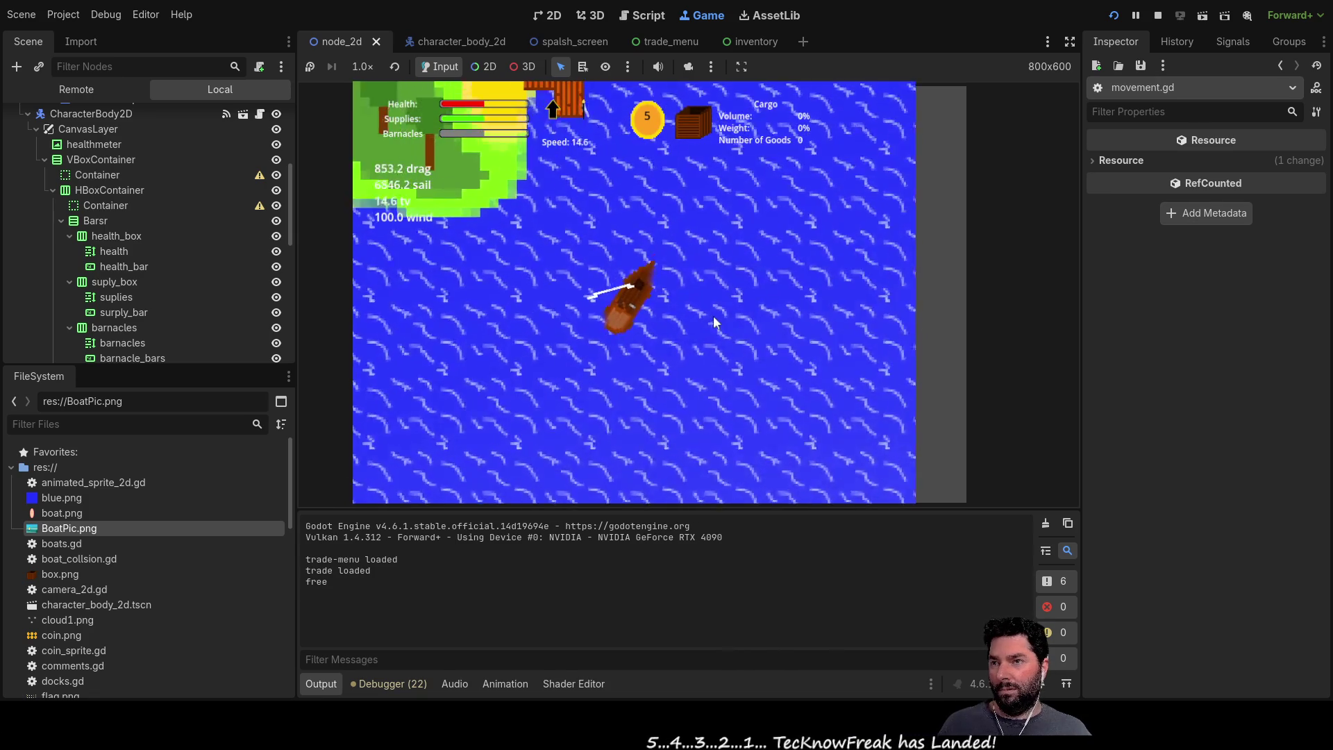
key("a")
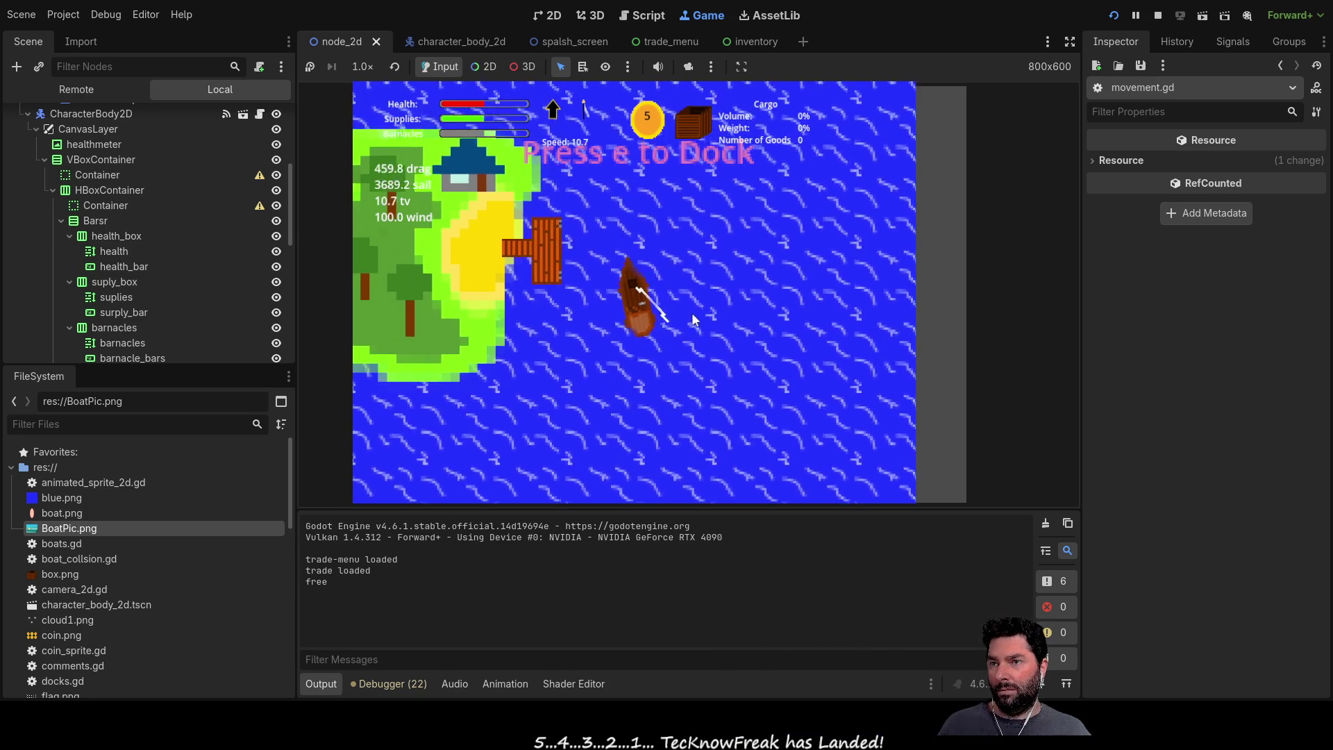
key("a")
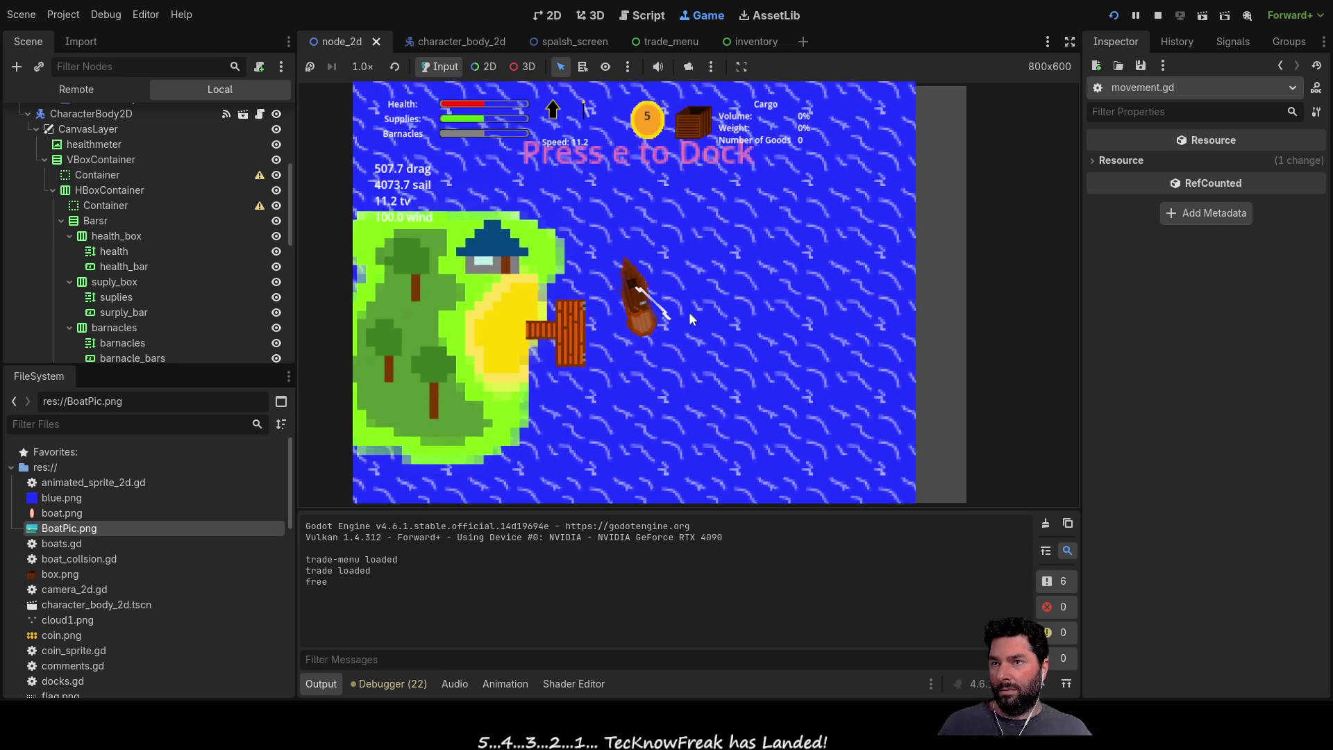
key("a")
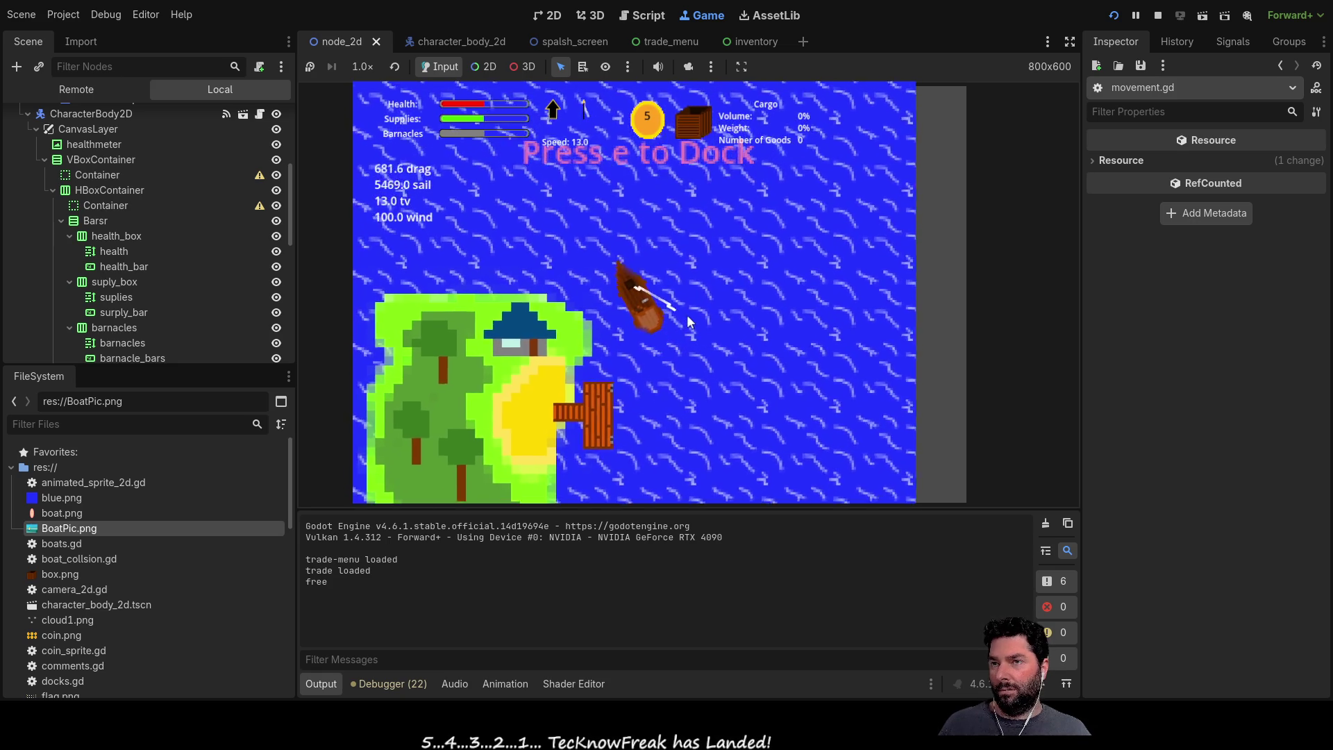
key("a")
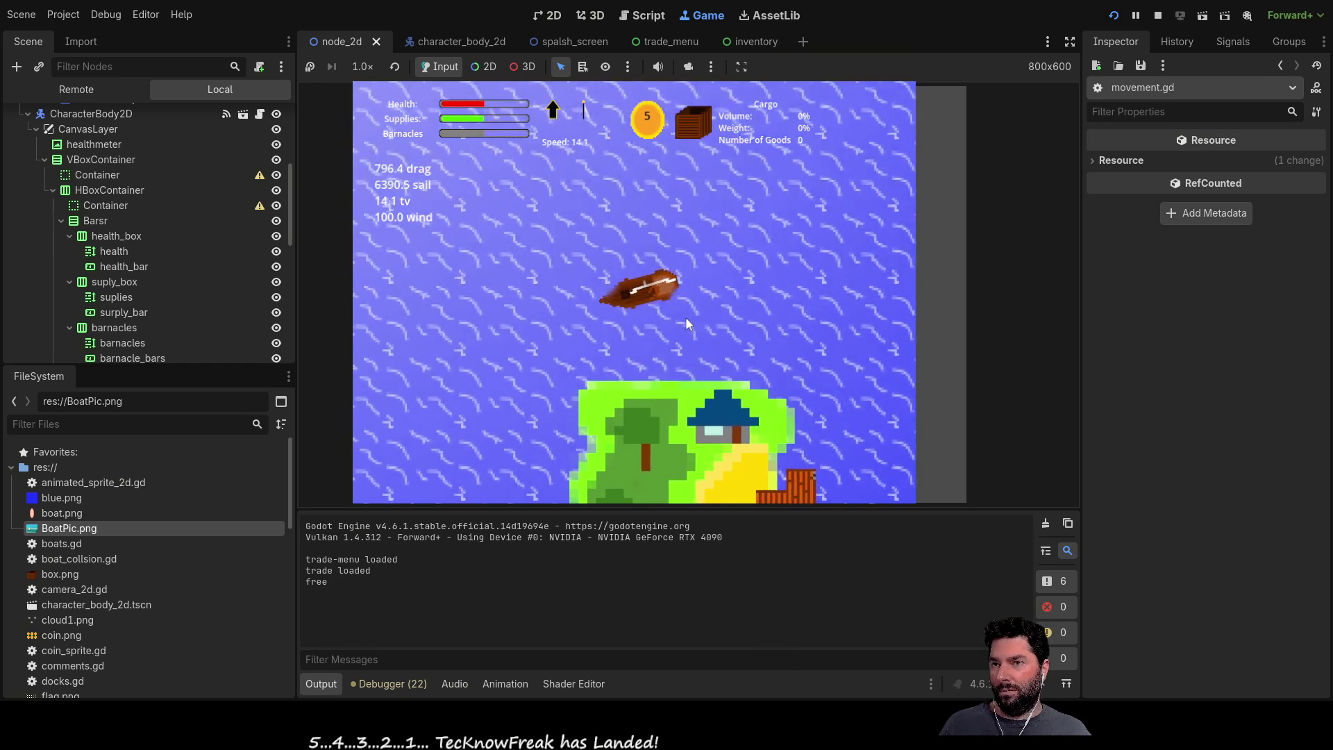
key("a")
key("a")
key("a")
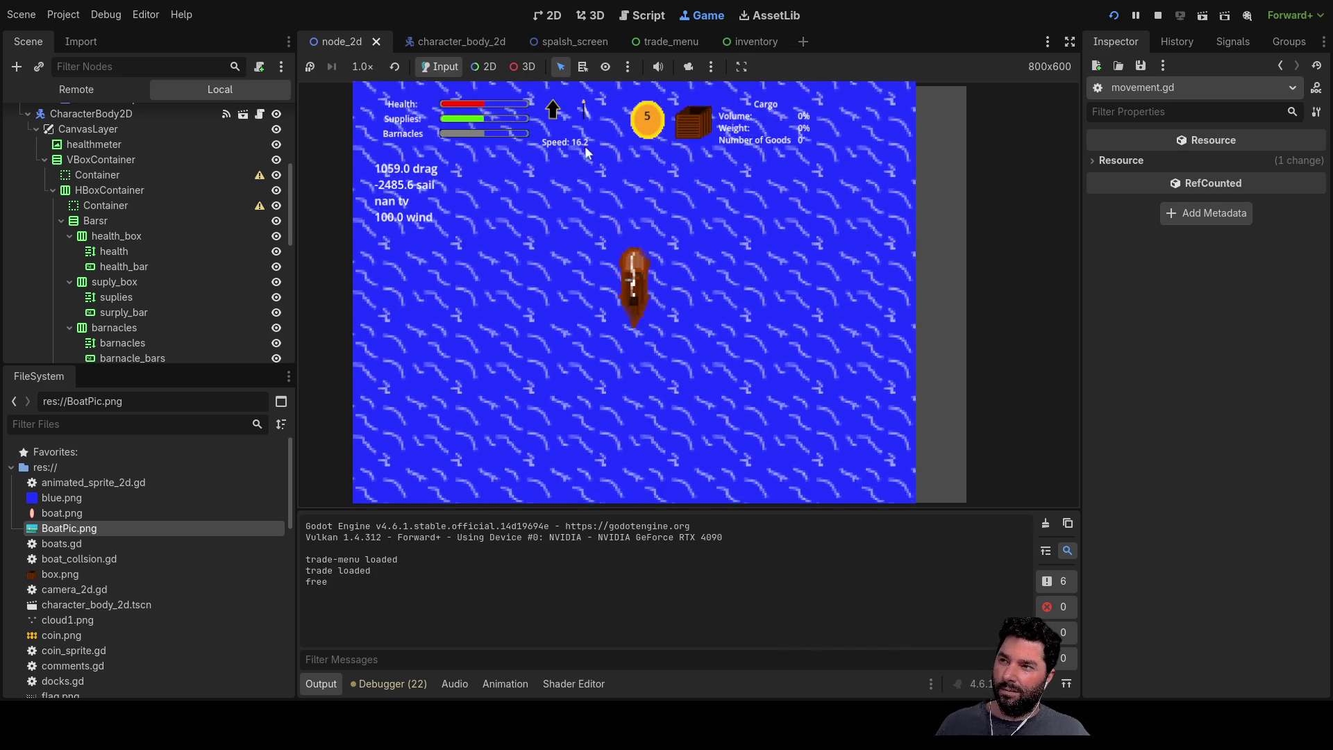
Step: Swing the boat left, then back clockwise until it faces up while tv stays nan
key("a")
key("a")
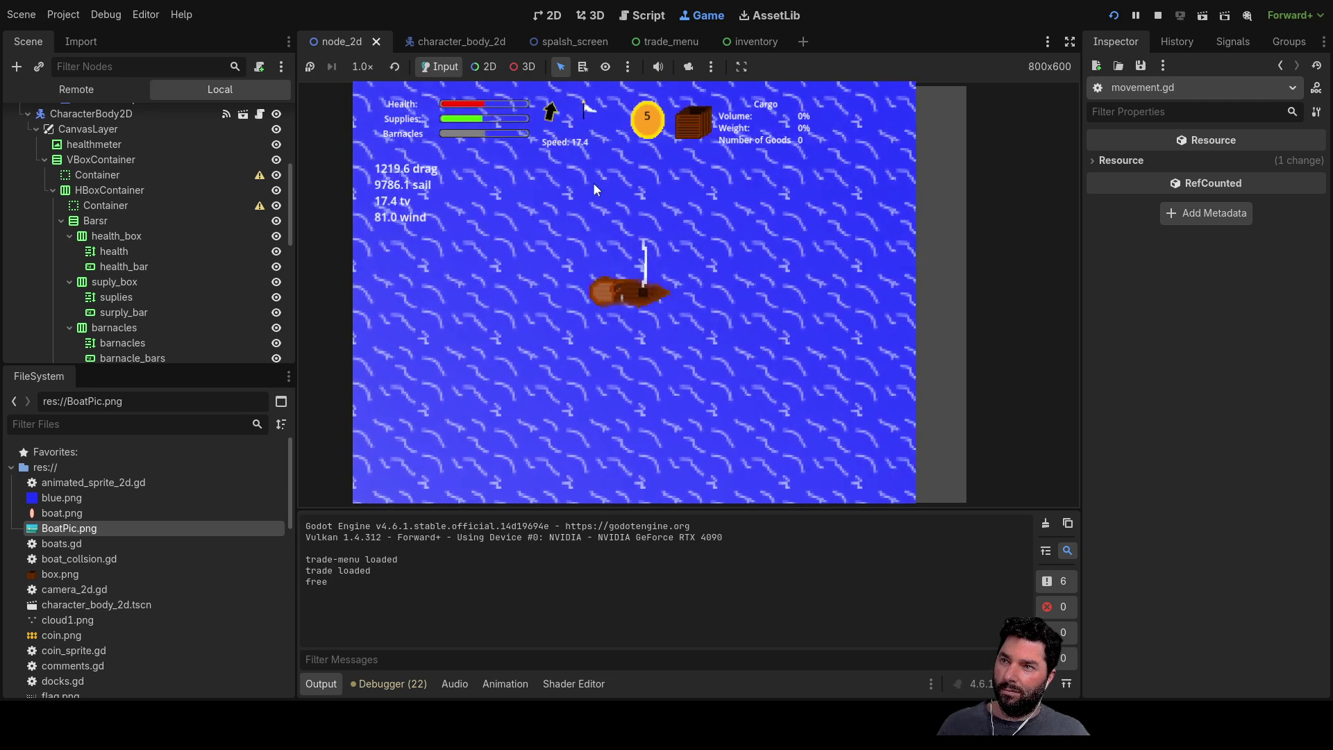
key("d")
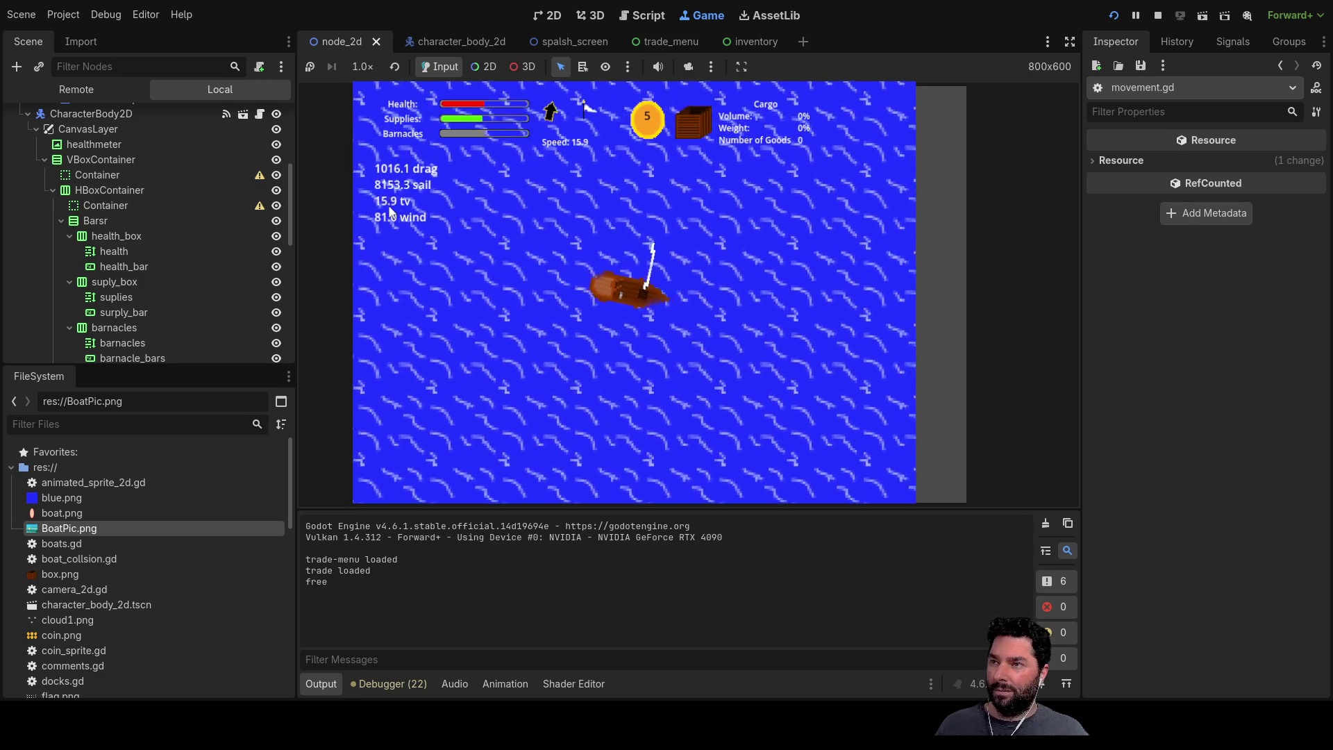
key("d")
key("d")
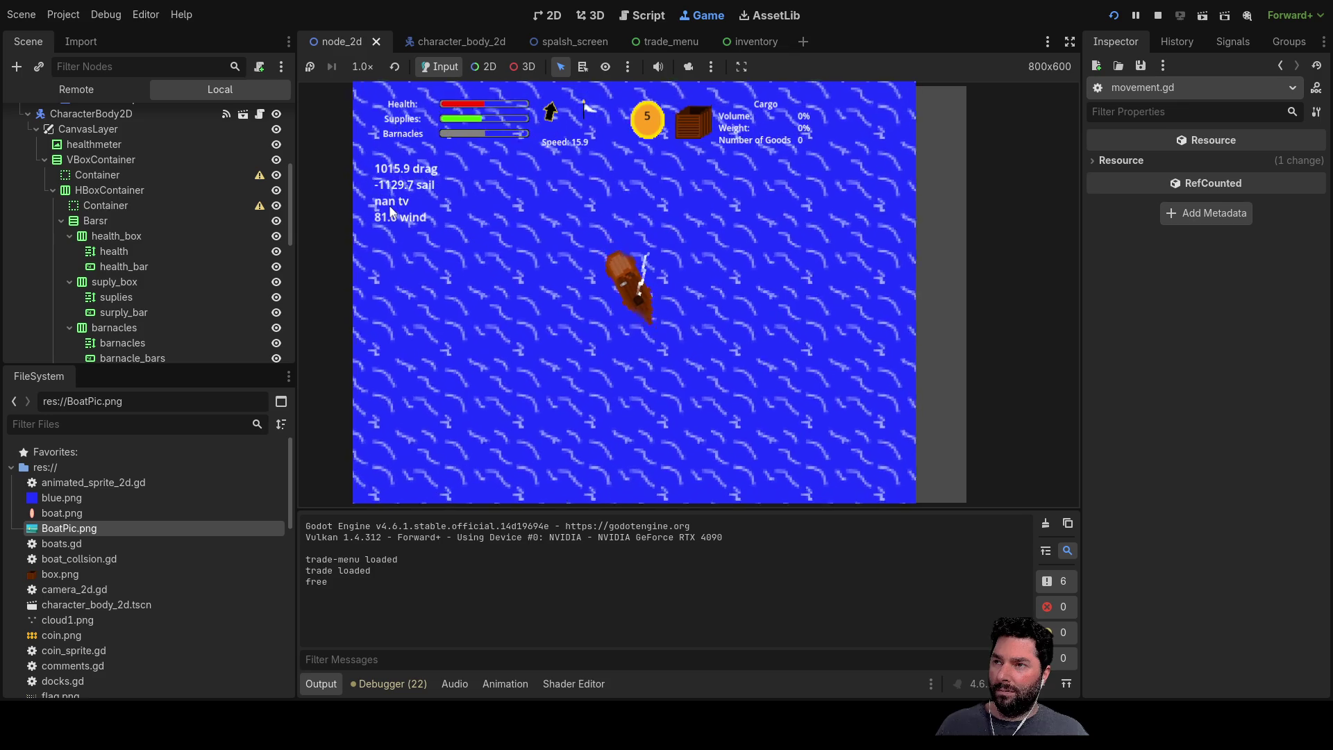
key("d")
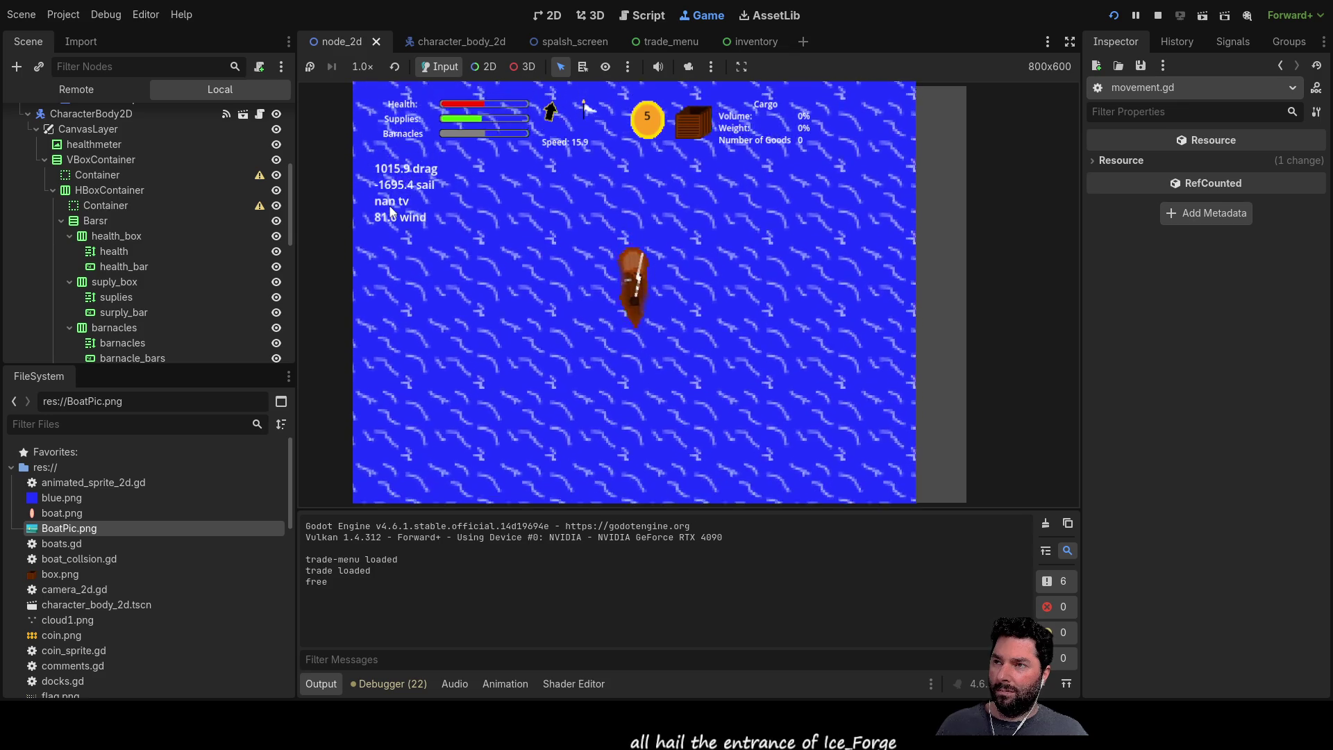
key("d")
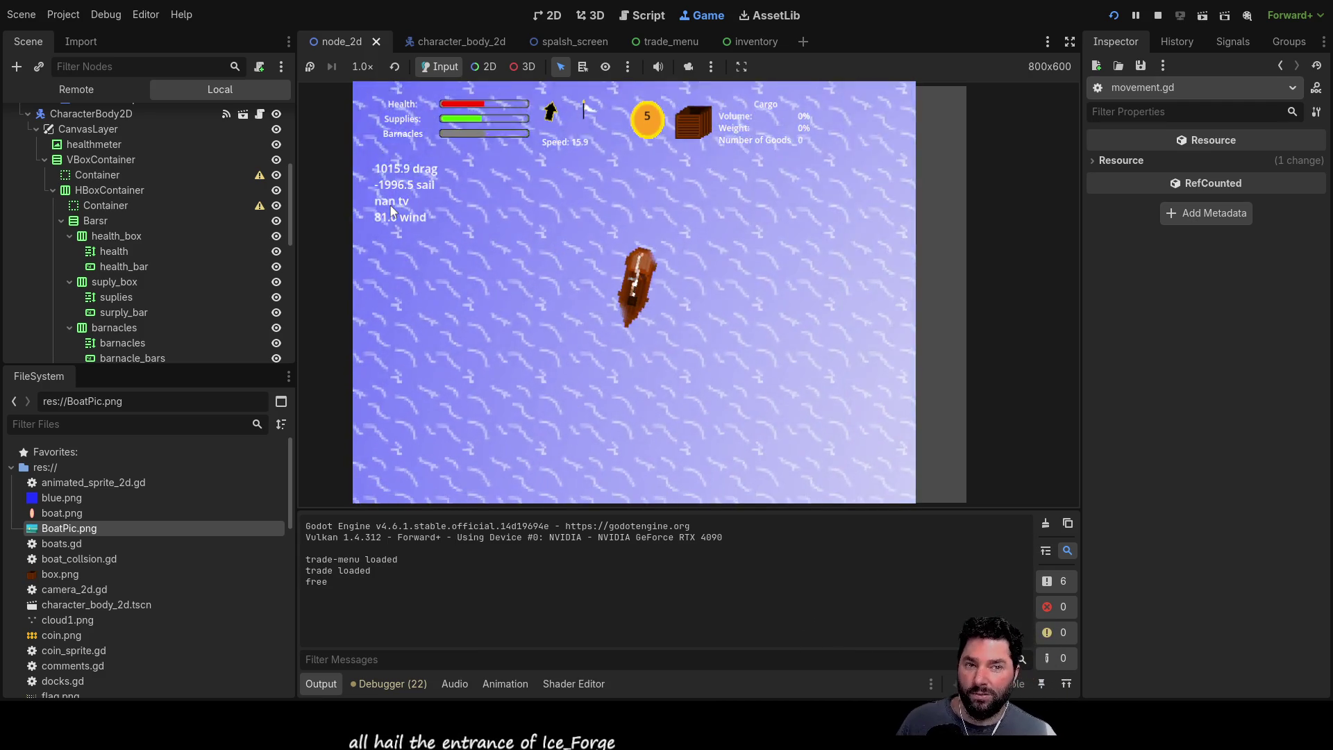
Step: Bring up the empty Cargo Hold inventory panel with the I key
key("i")
key("i")
key("i")
key("i")
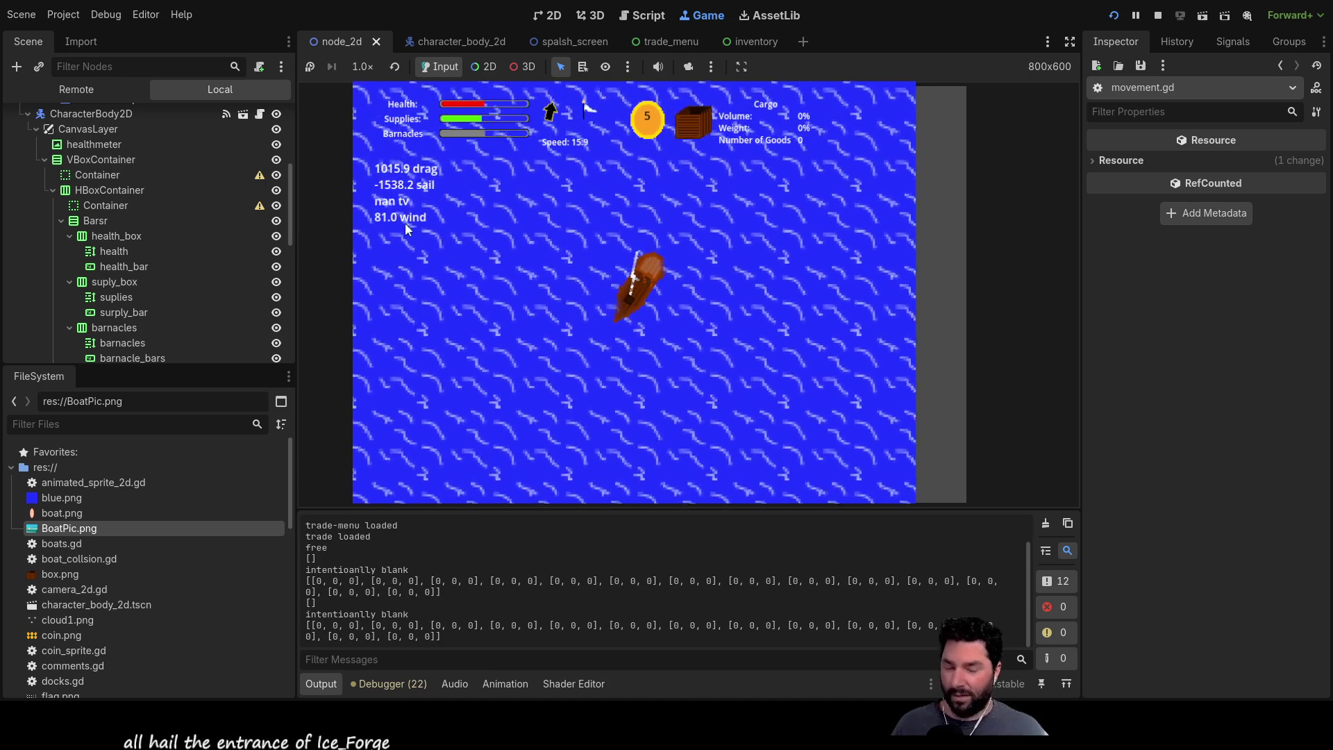
key("i")
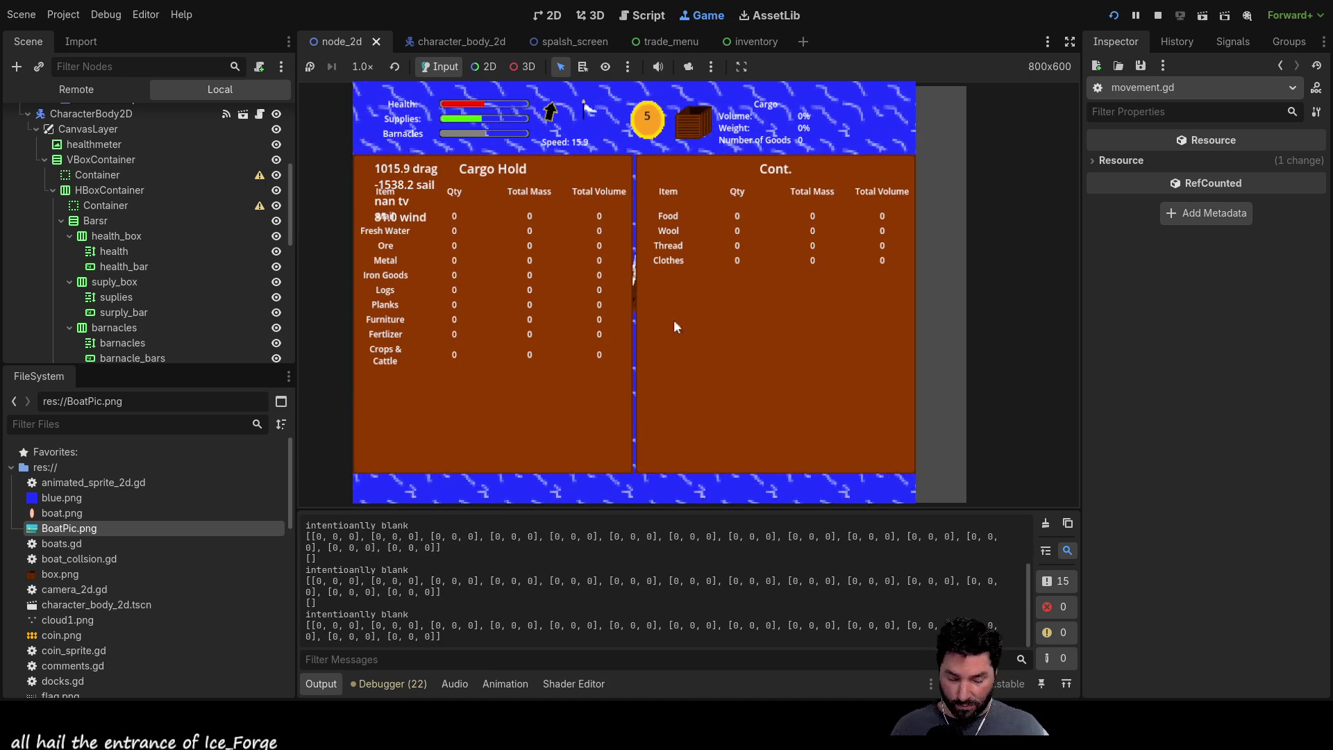
Step: Close the inventory, restart and turn the boat clockwise, then stop the game back at movement.gd
key("i")
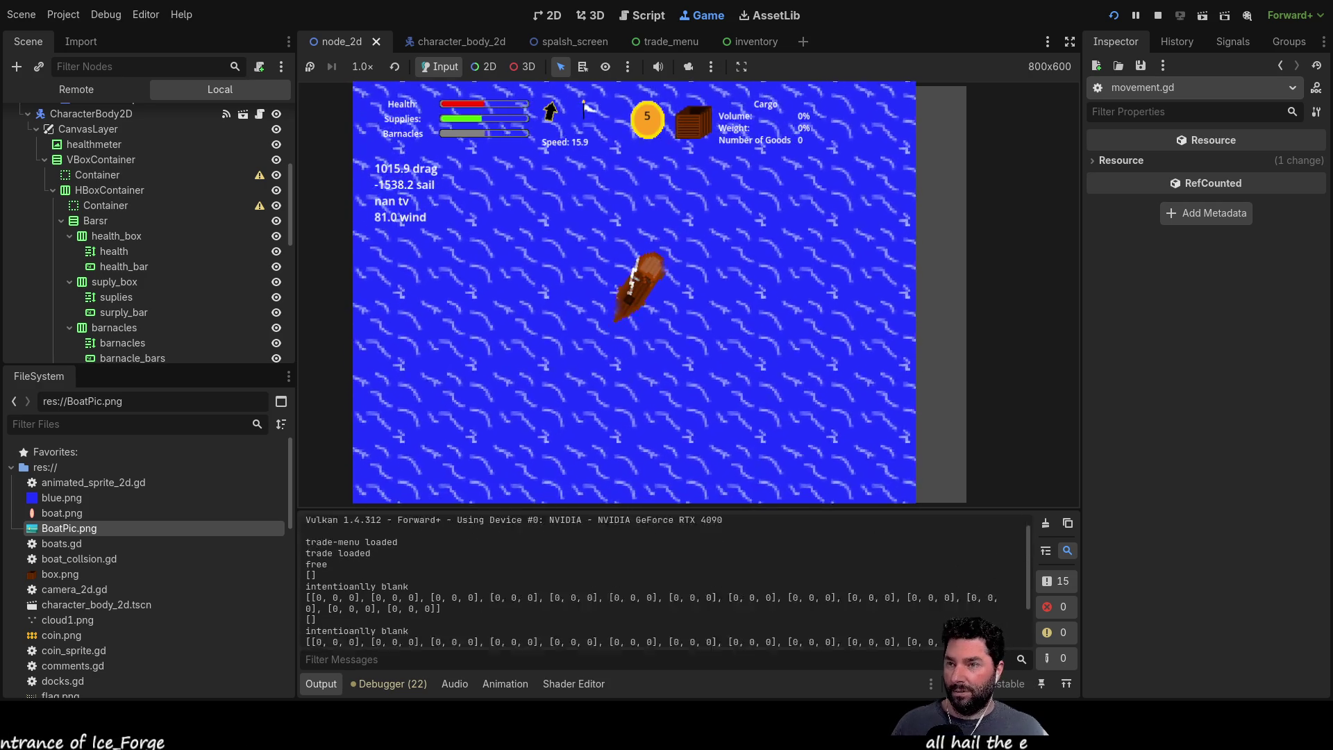
key("F5")
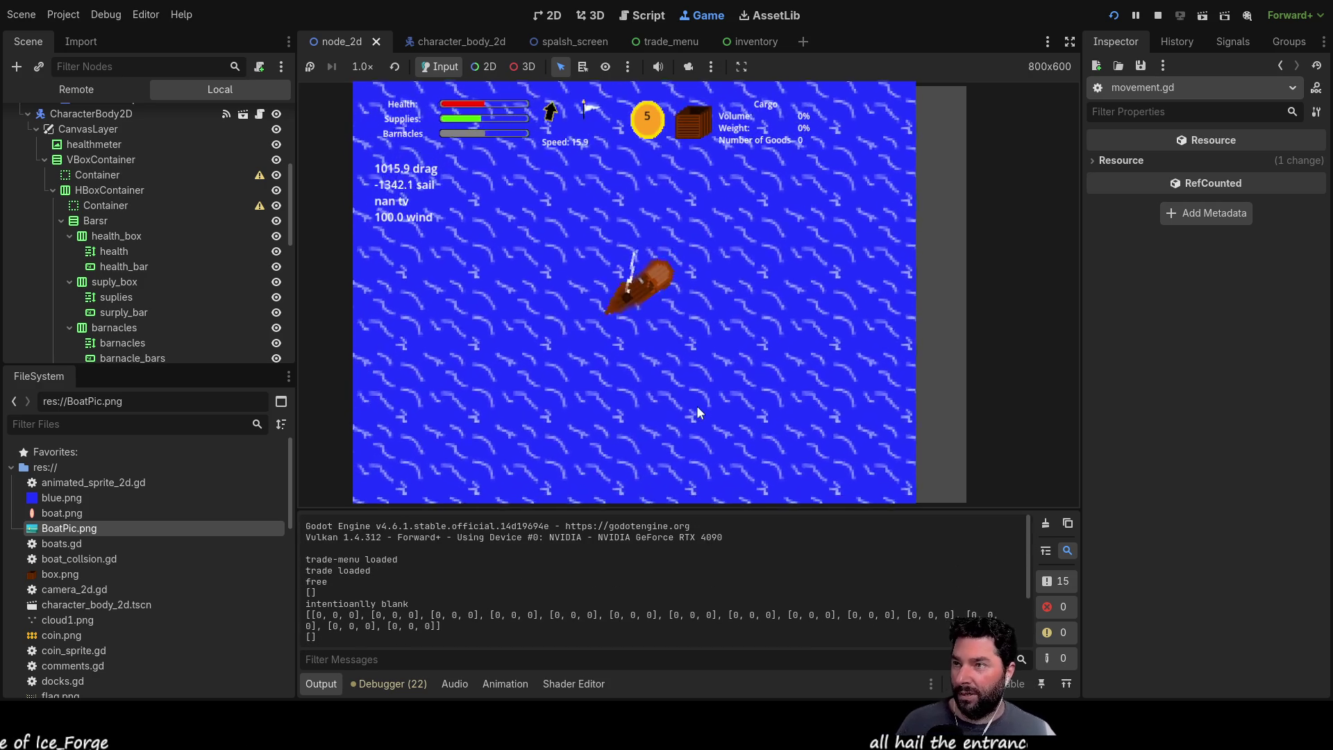
key("d")
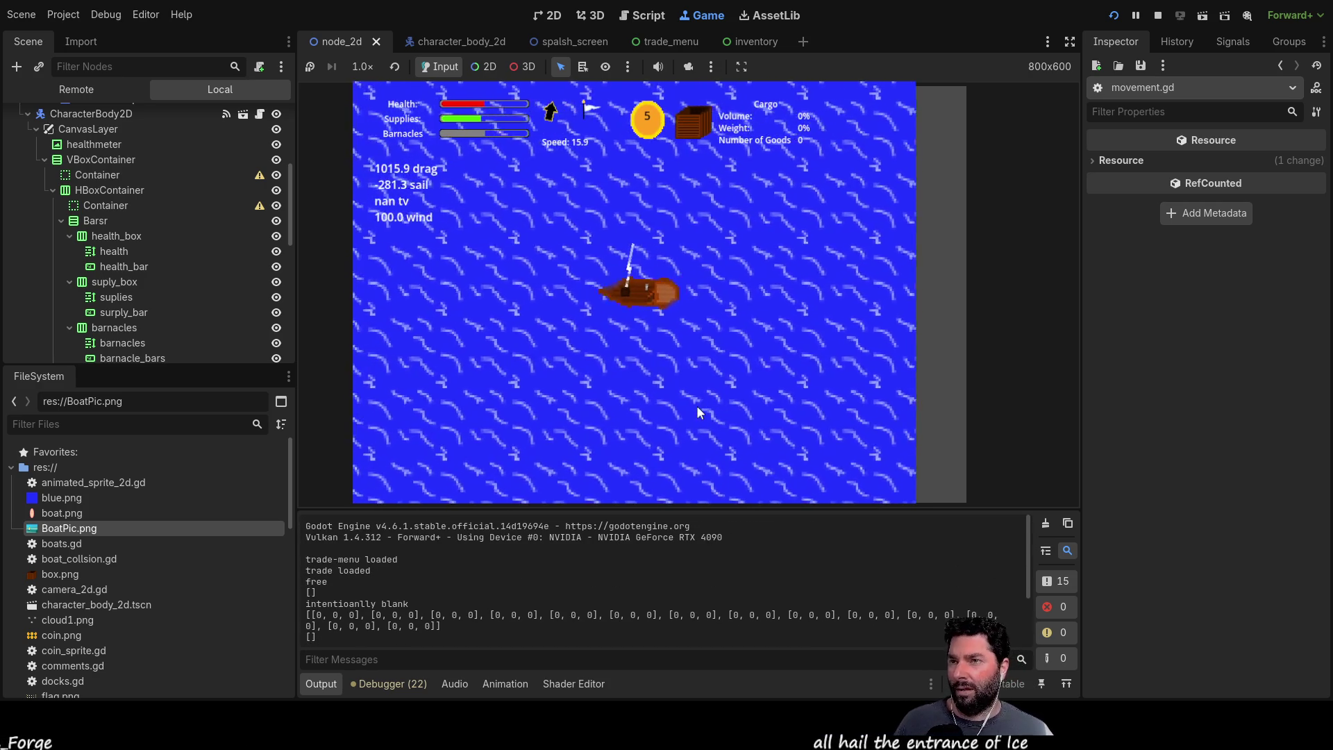
key("d")
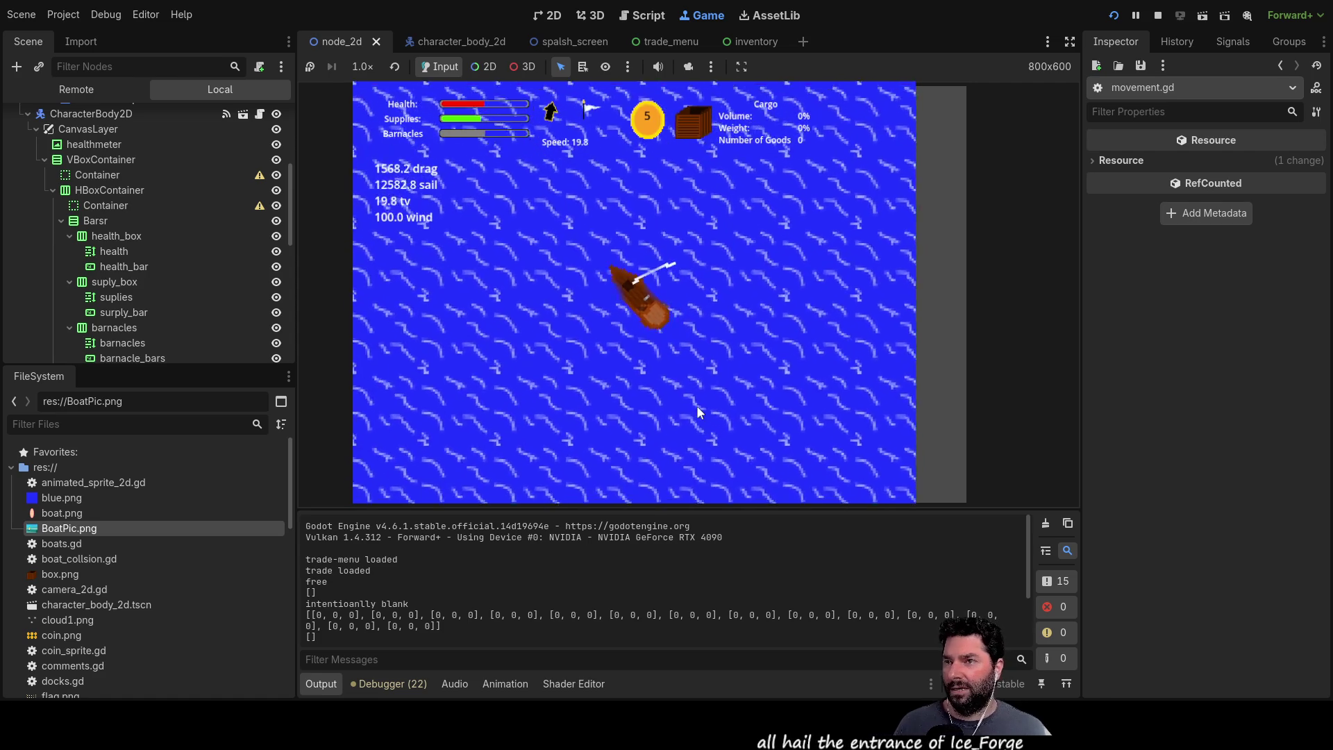
key("d")
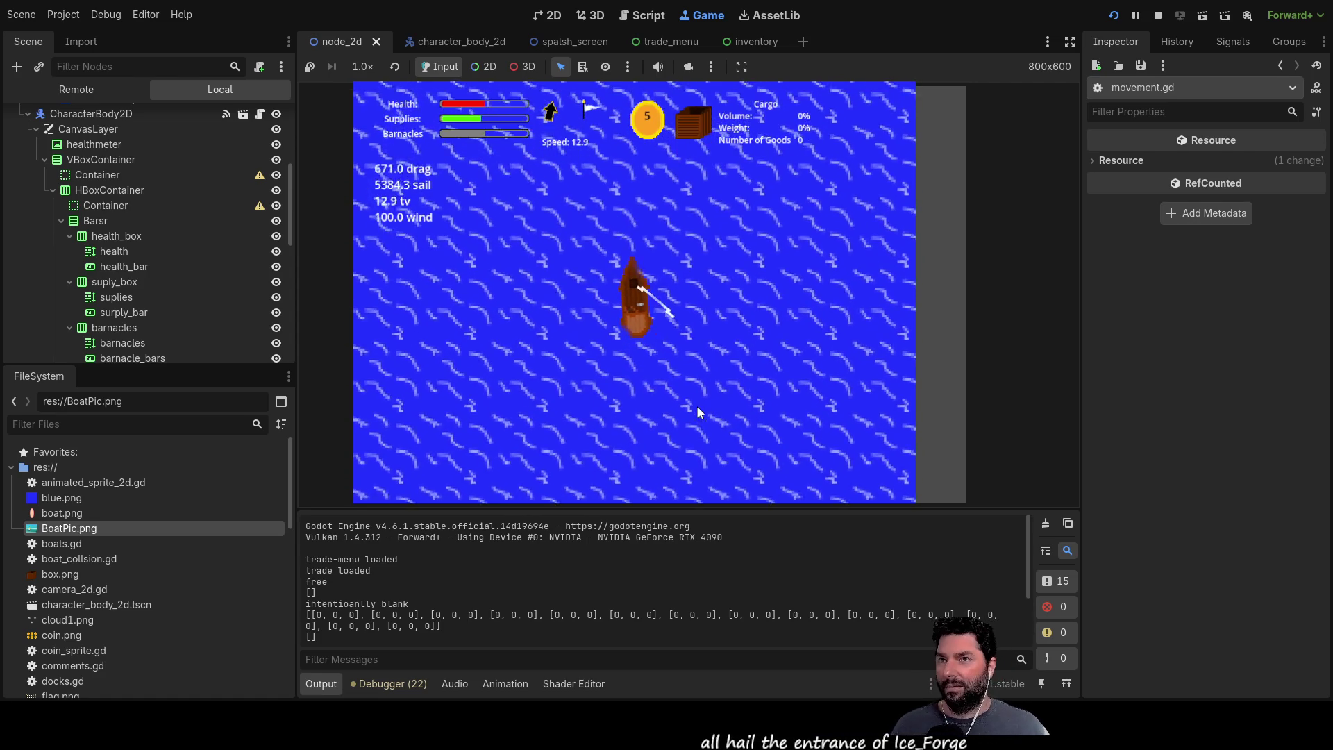
key("F8")
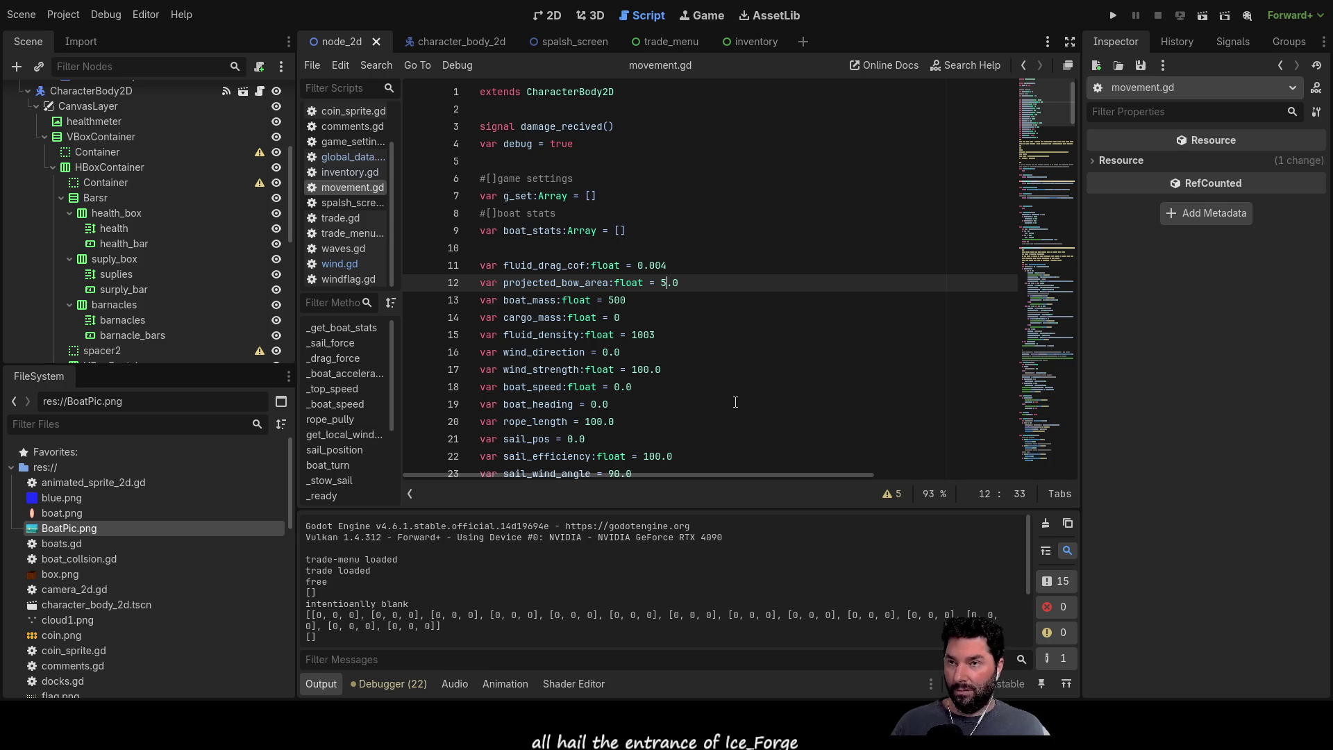
Step: Change fluid_drag_cof on line 11 from 0.004 to 0.04 and relaunch the game
key("Down")
key("Down")
key("Down")
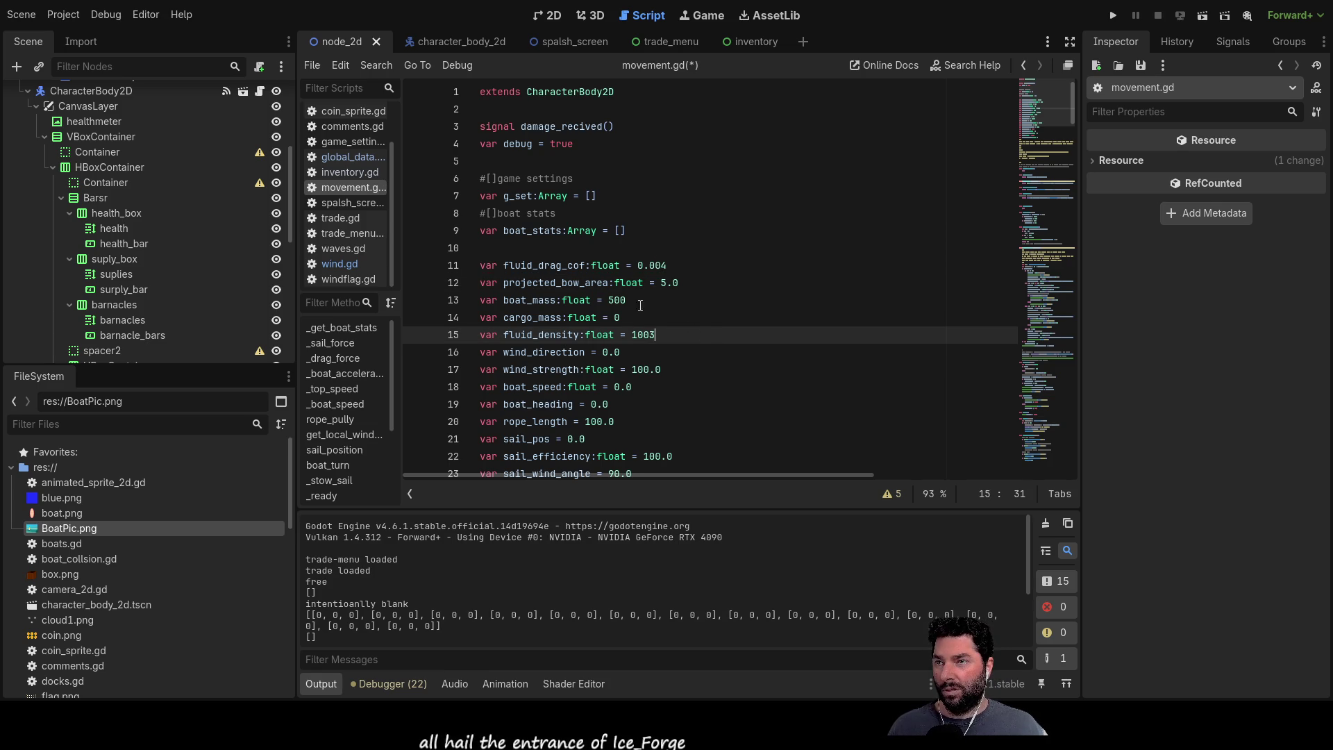
left_click(665, 265)
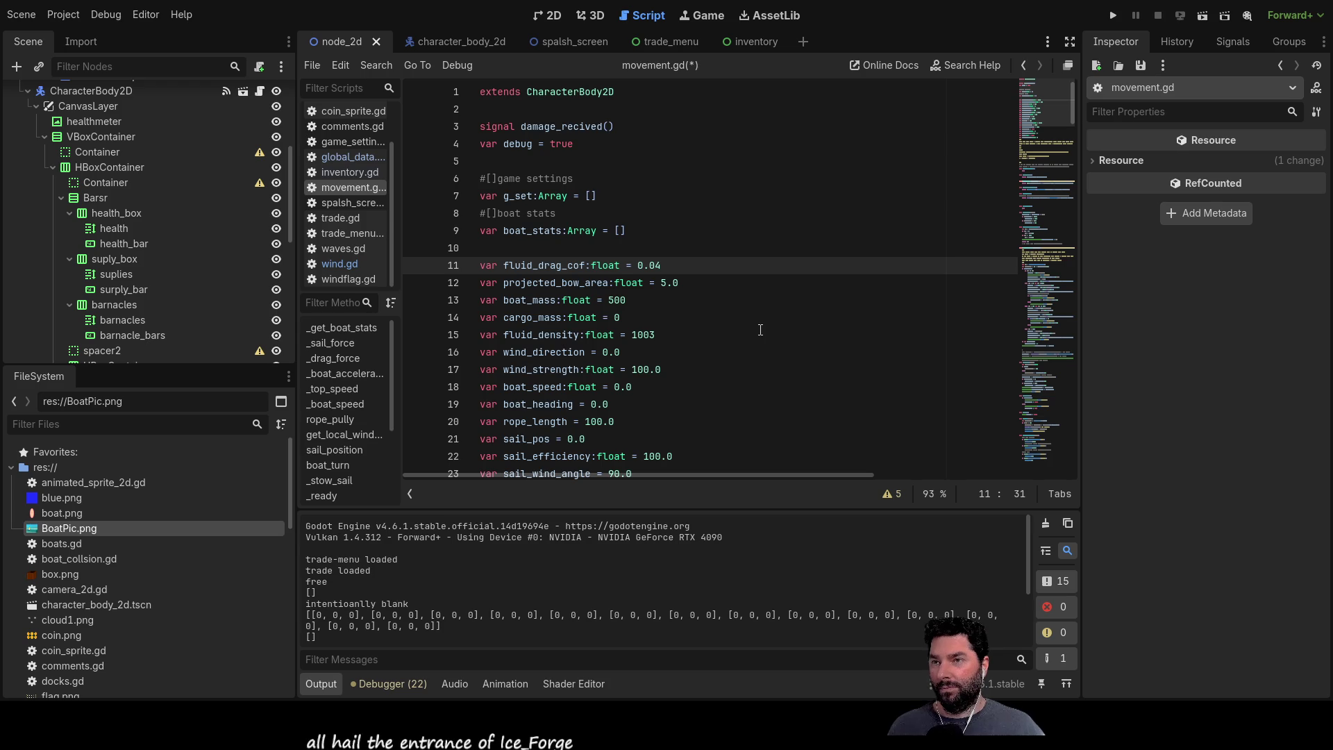
left_click(1115, 15)
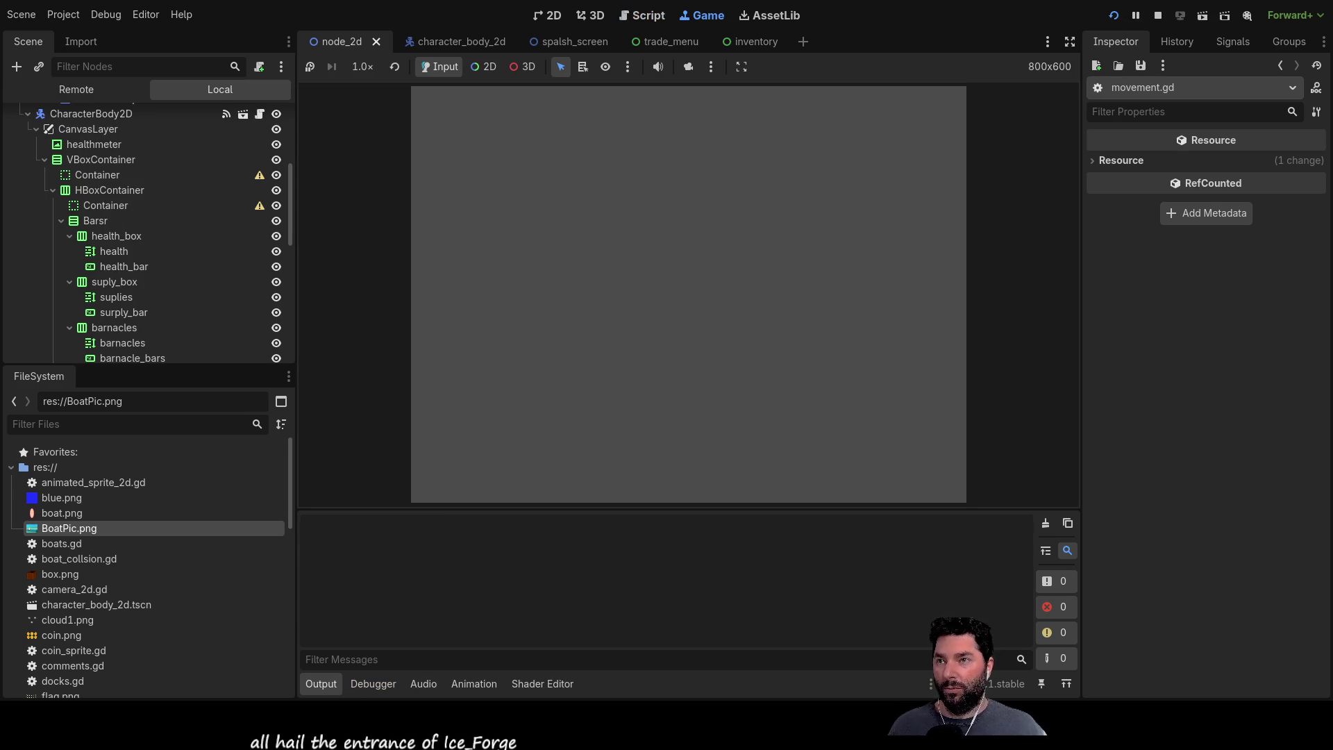
scroll(677, 281, "up", 3)
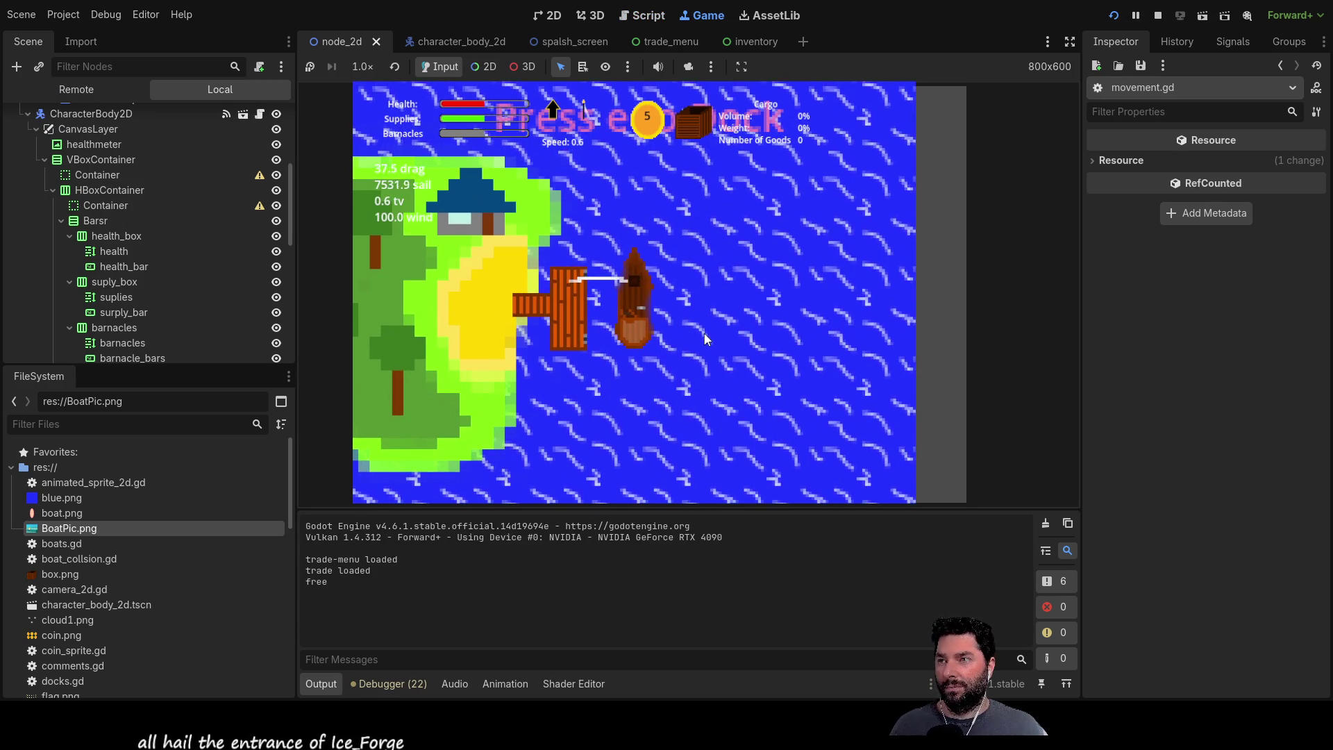
scroll(706, 338, "down", 2)
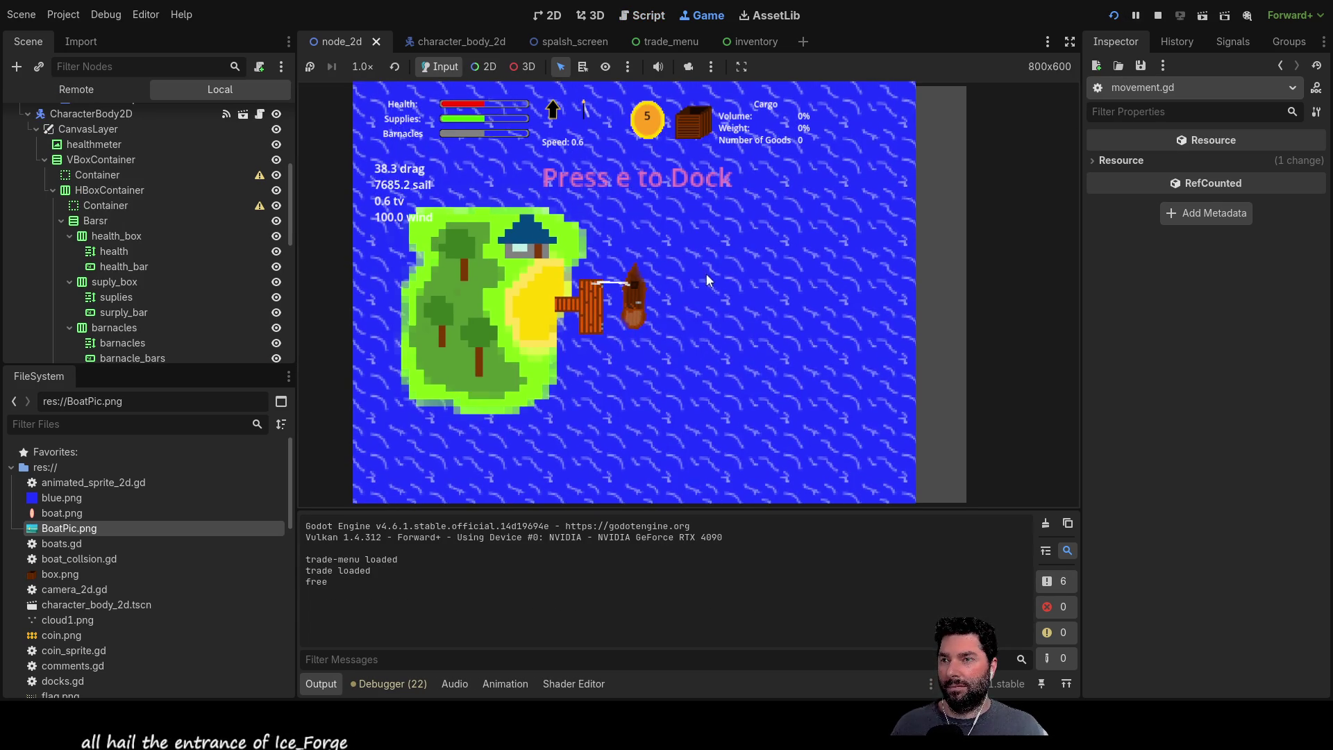
scroll(685, 346, "up", 2)
scroll(675, 318, "down", 2)
scroll(674, 315, "up", 2)
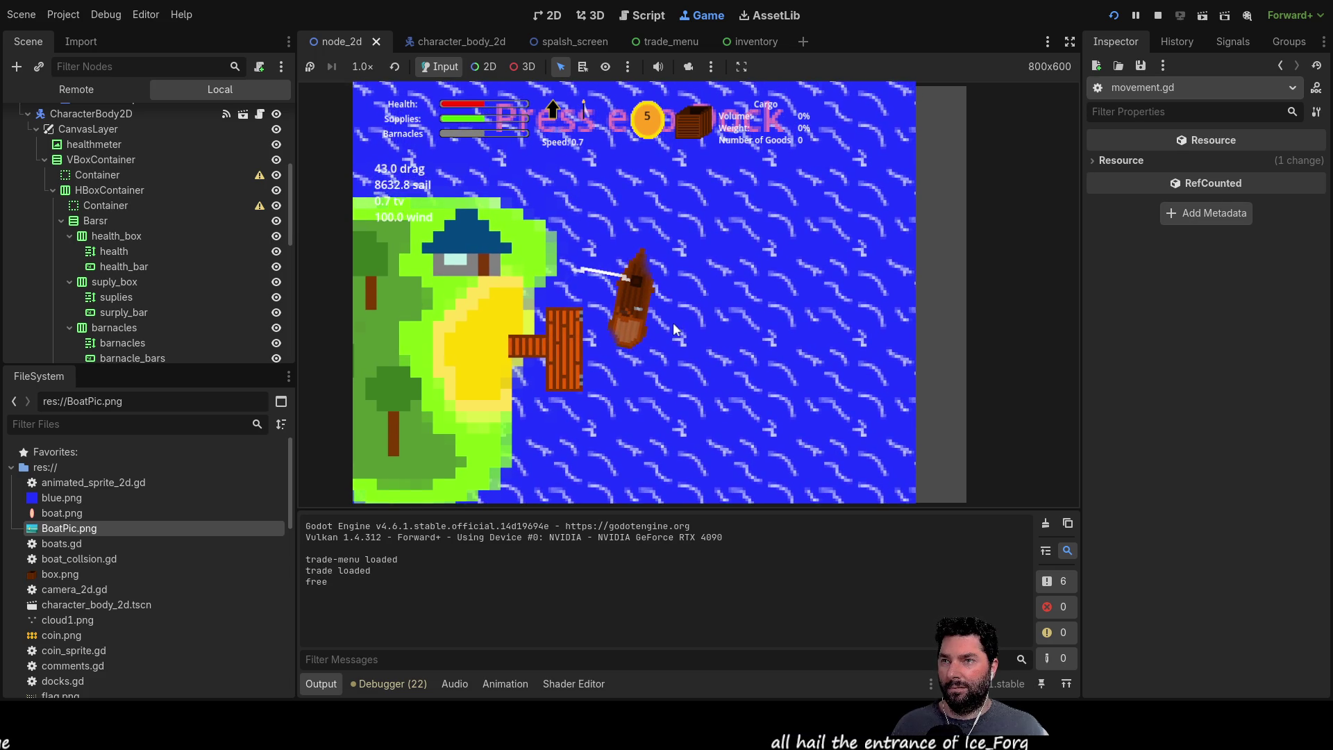
Step: Stop the 0.04-drag test run, which topped out at speed 0.7, and return to movement.gd
key("F8")
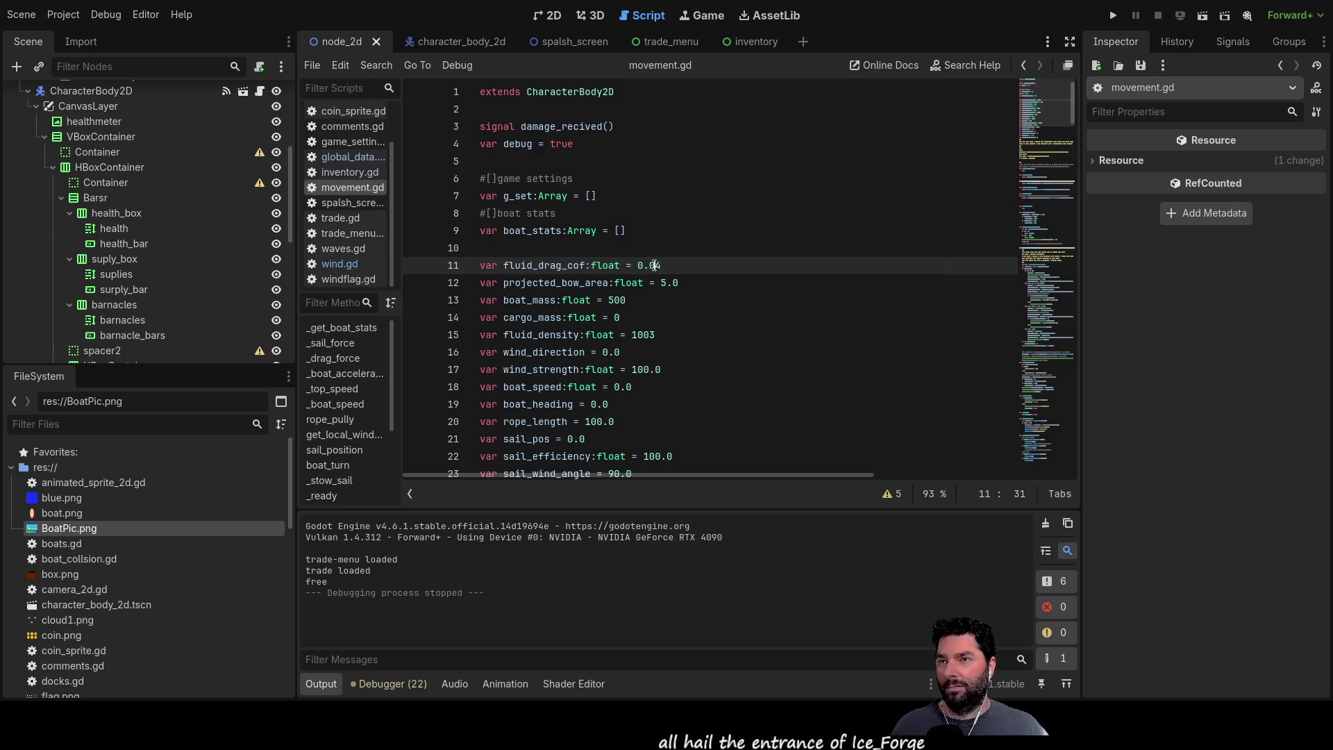
Step: Test-run with drag back at 0.004 until top speed goes nan, then stop the game
key("F5")
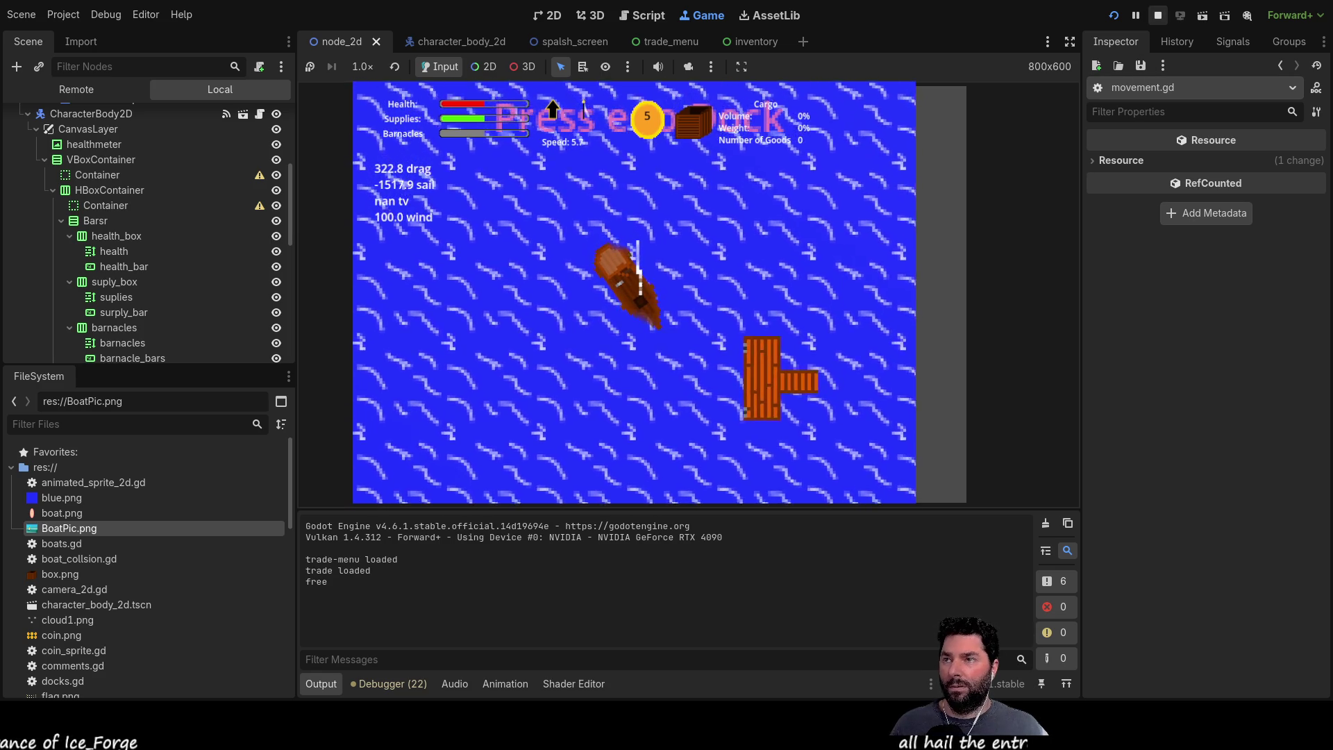
key("F8")
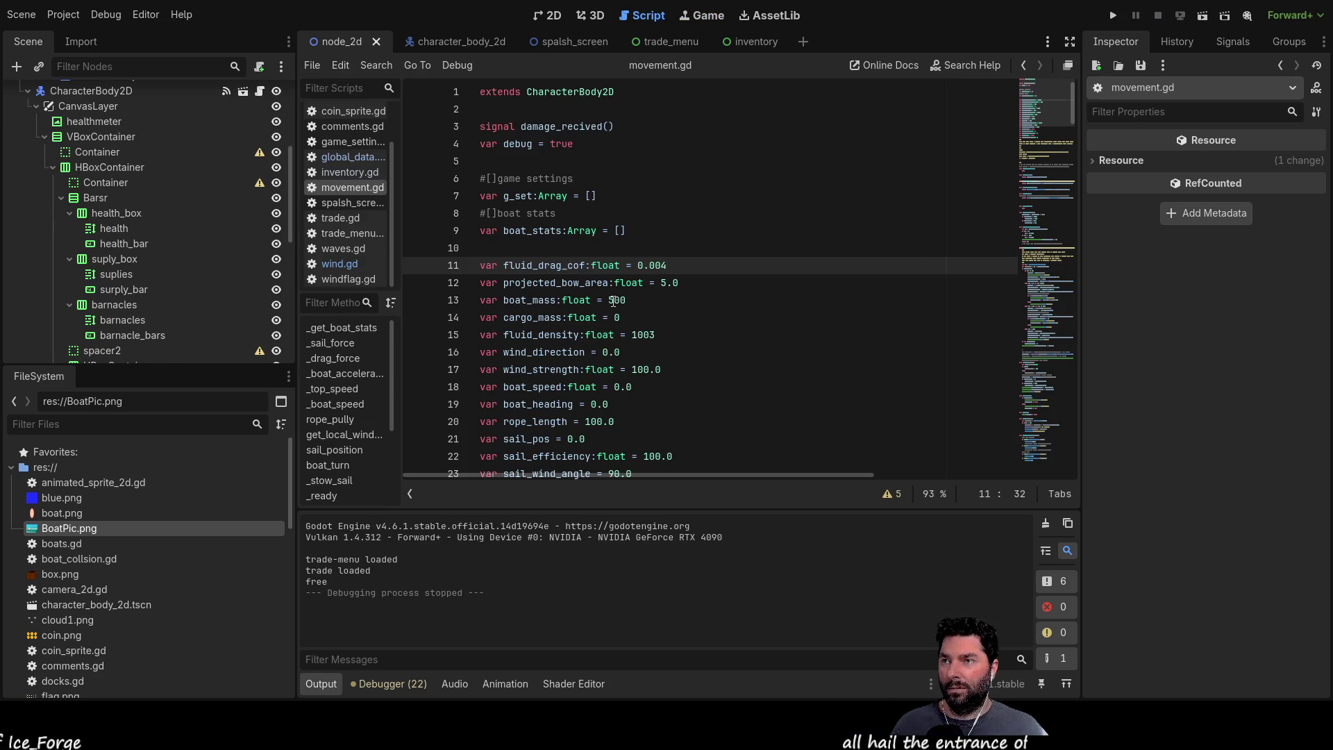
scroll(607, 304, "down", 10)
scroll(576, 349, "down", 3)
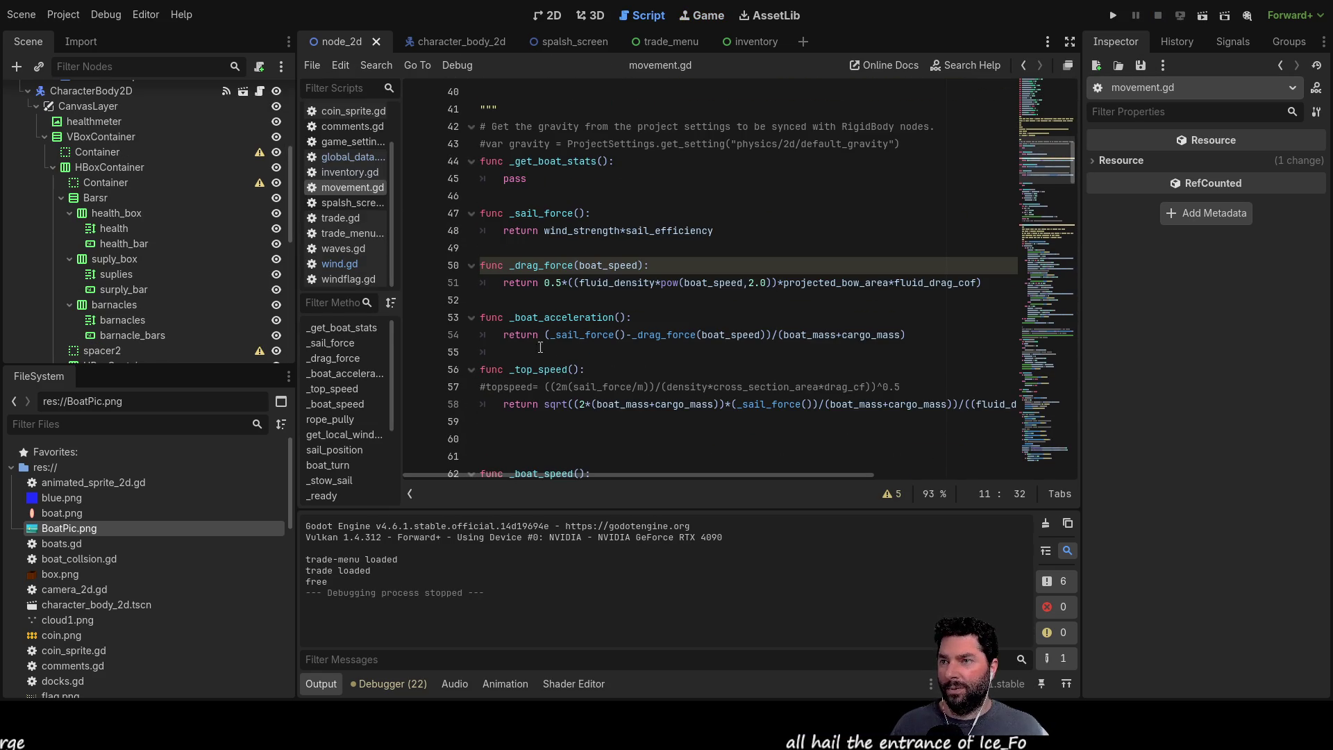
scroll(547, 347, "up", 5)
scroll(547, 347, "up", 8)
scroll(571, 282, "down", 12)
scroll(572, 282, "down", 4)
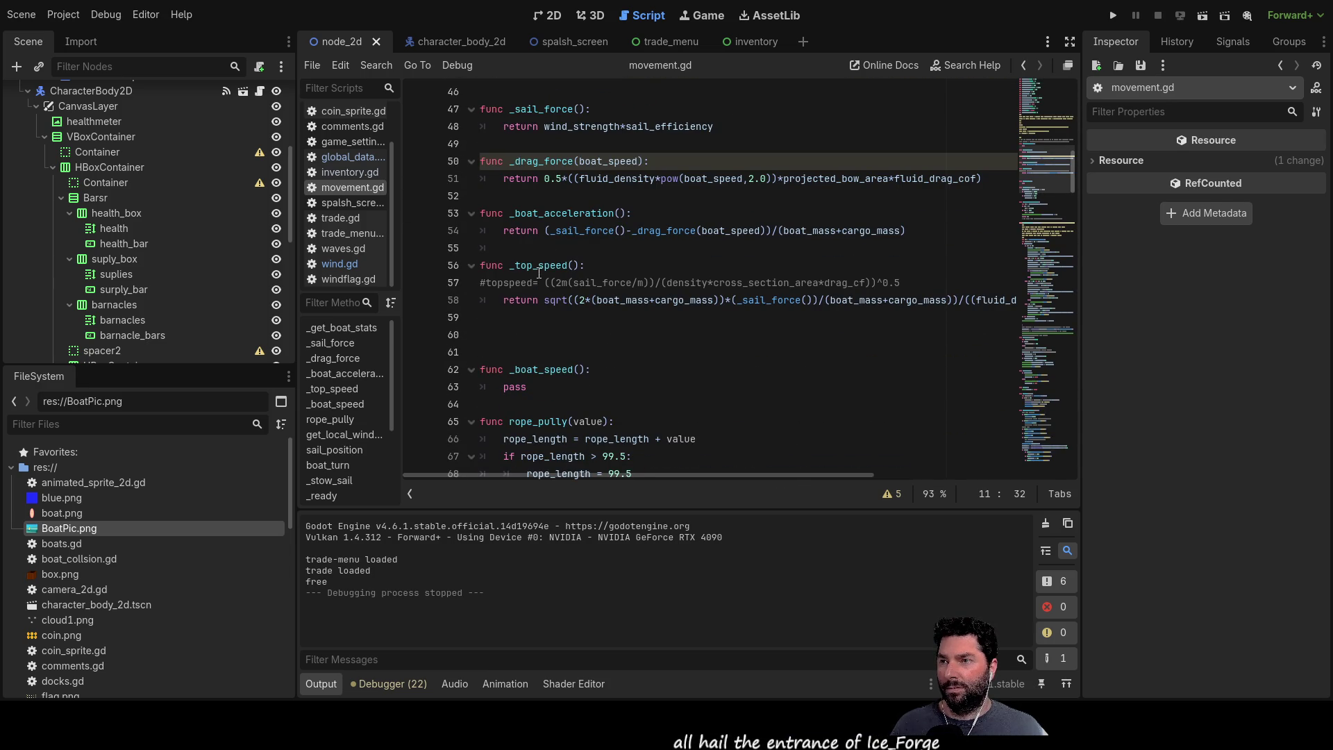
Step: Move the sqrt expression from the return line into the 'var tv' declaration in _top_speed
left_click(537, 266)
left_click(505, 301)
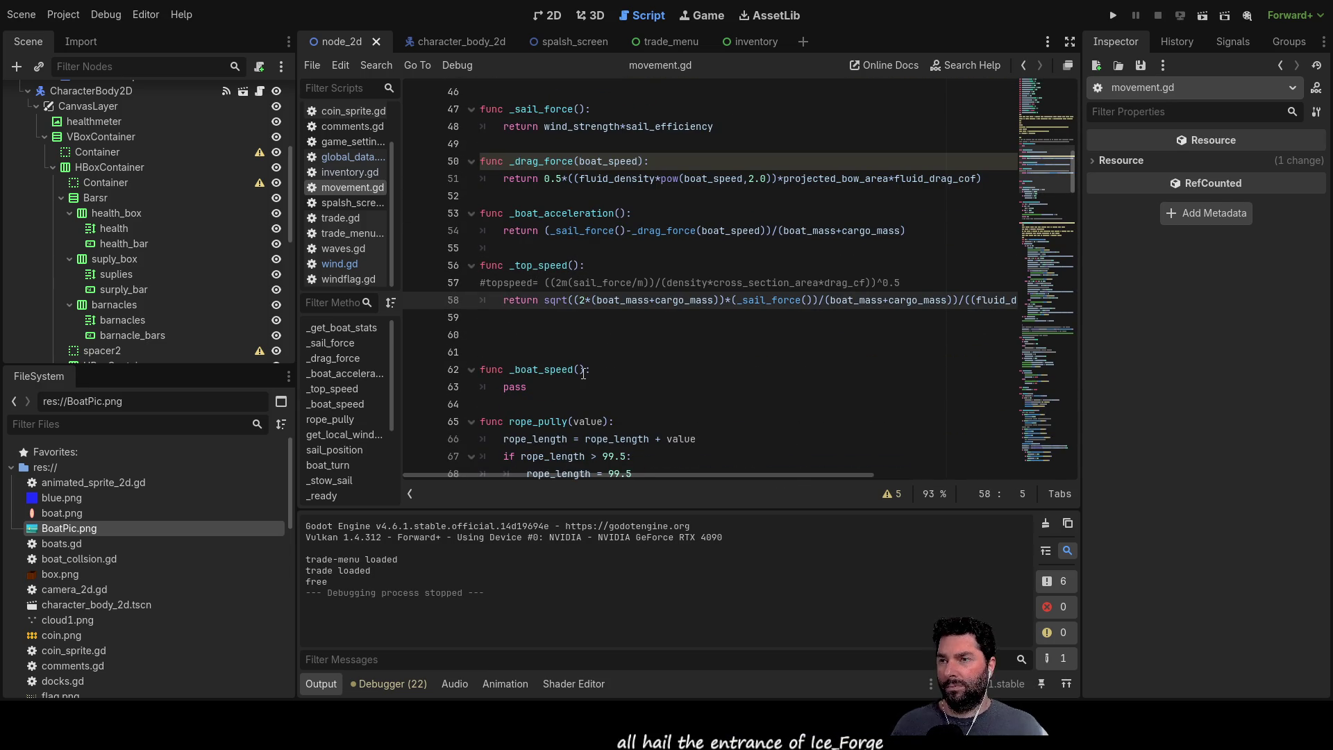
key("Return")
key("Return")
key("Up")
key("Up")
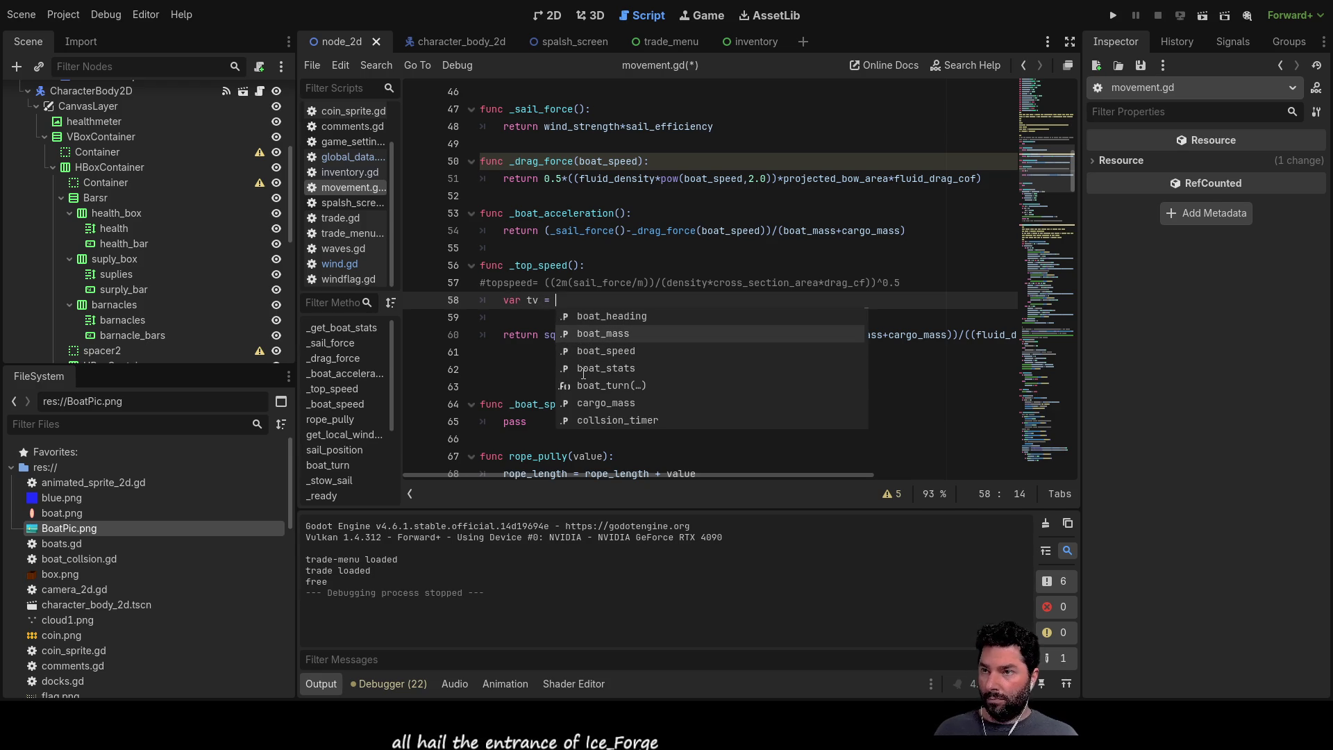
left_click(512, 371)
left_click_drag(546, 334, 1053, 336)
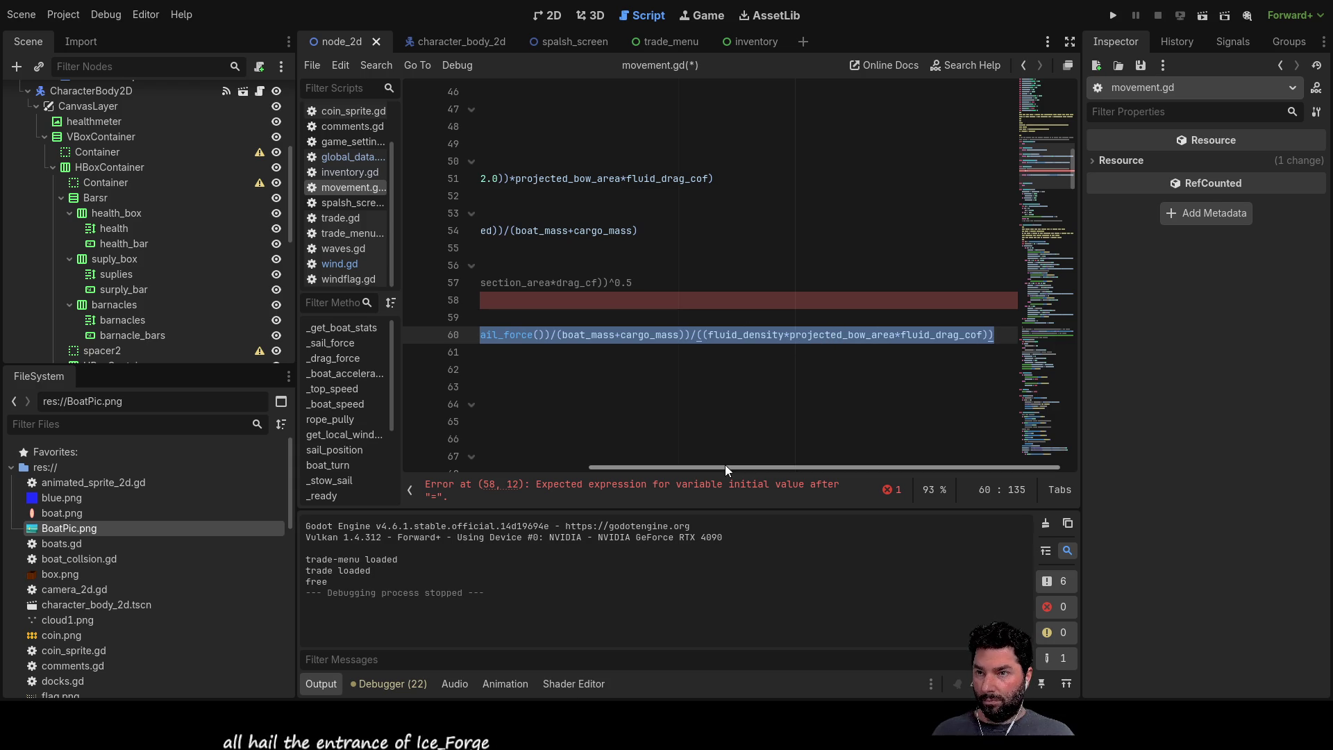
left_click_drag(725, 466, 539, 468)
left_click(568, 300)
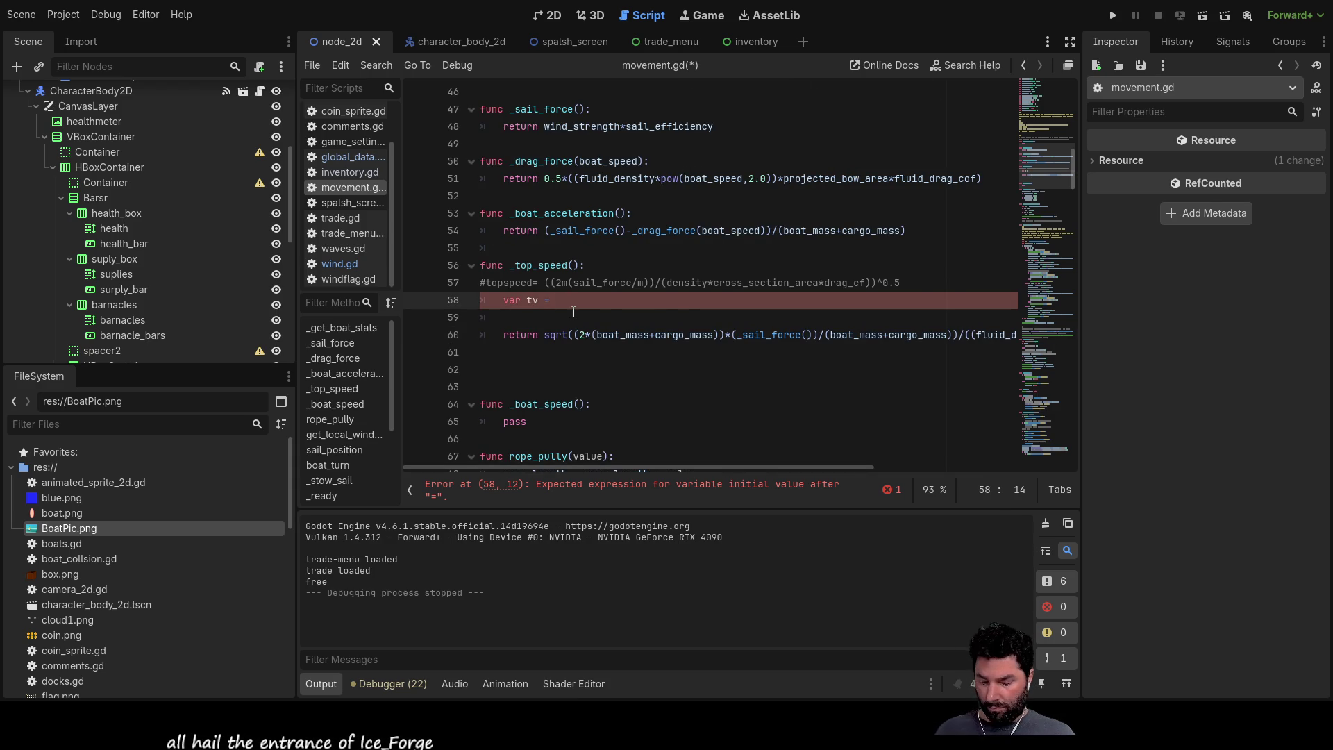
type("sqrt((2*(boat_mass+cargo_mass))*(_sail_force())/(boat_mass+cargo_mass))/((fluid_density*projected_bow_area*fluid_drag_cof))")
key("Down")
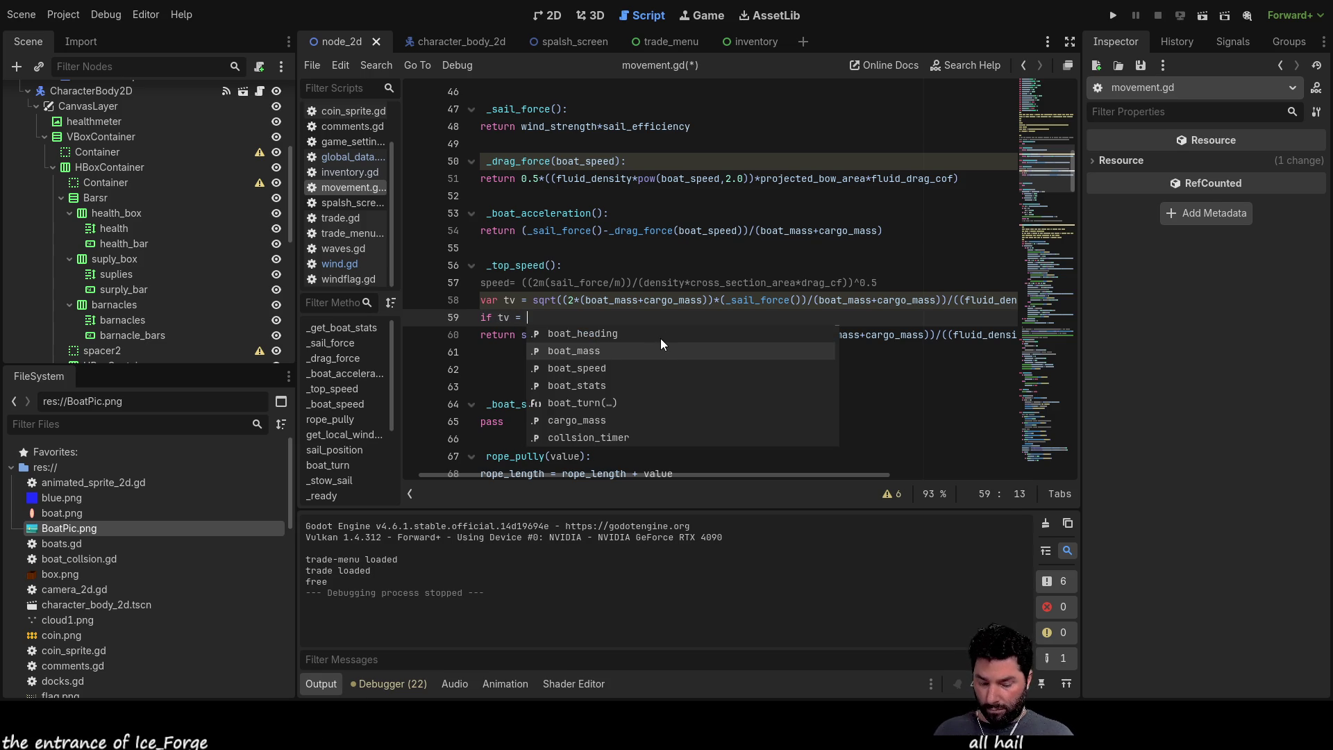
type("not")
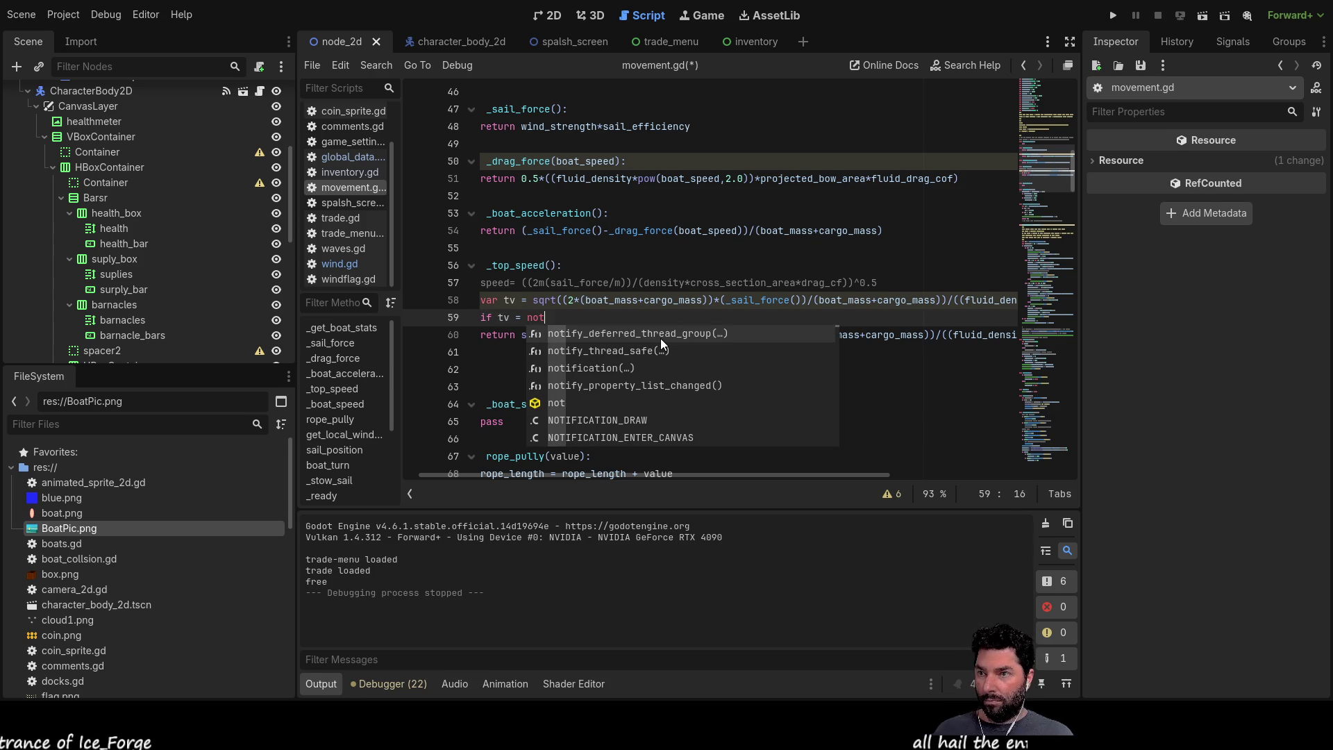
Step: Add 'if tv.is_nan():' with 'tv = 0' below the tv line and relaunch the game
key("BackSpace")
key("BackSpace")
type("a")
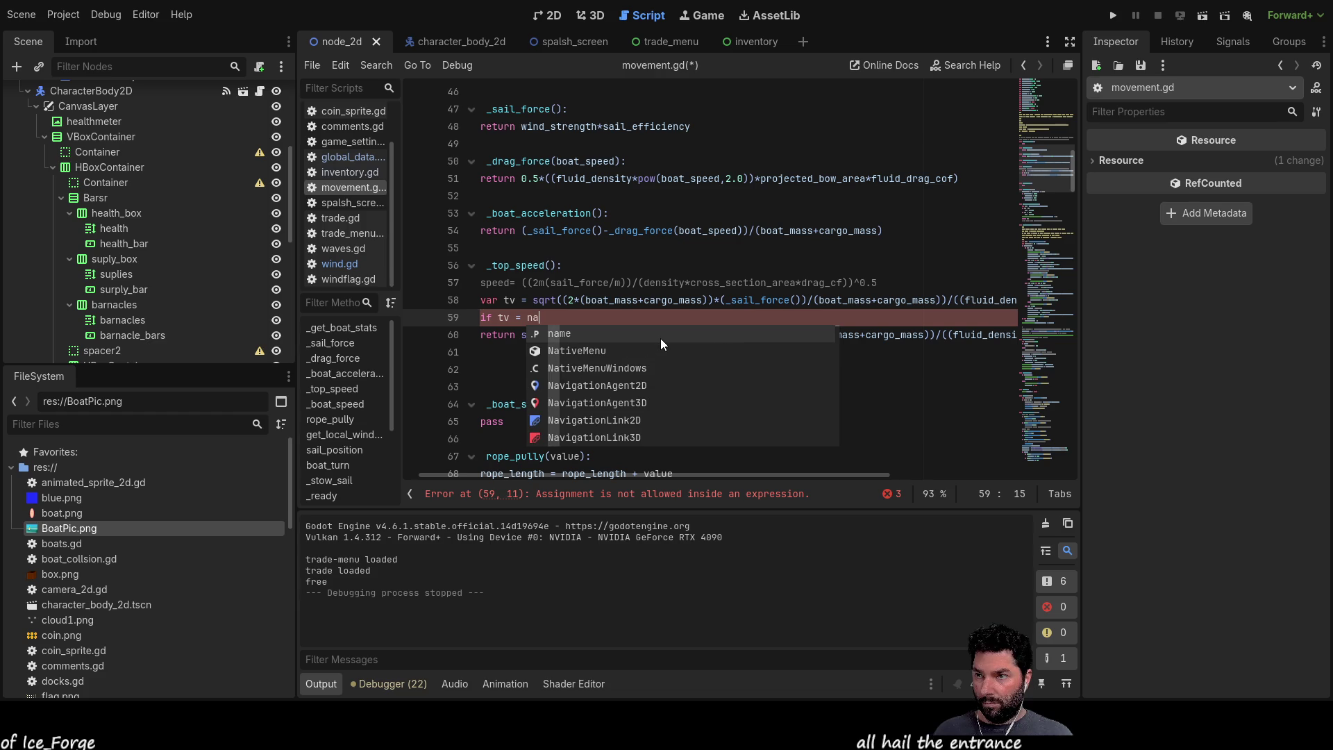
key("BackSpace")
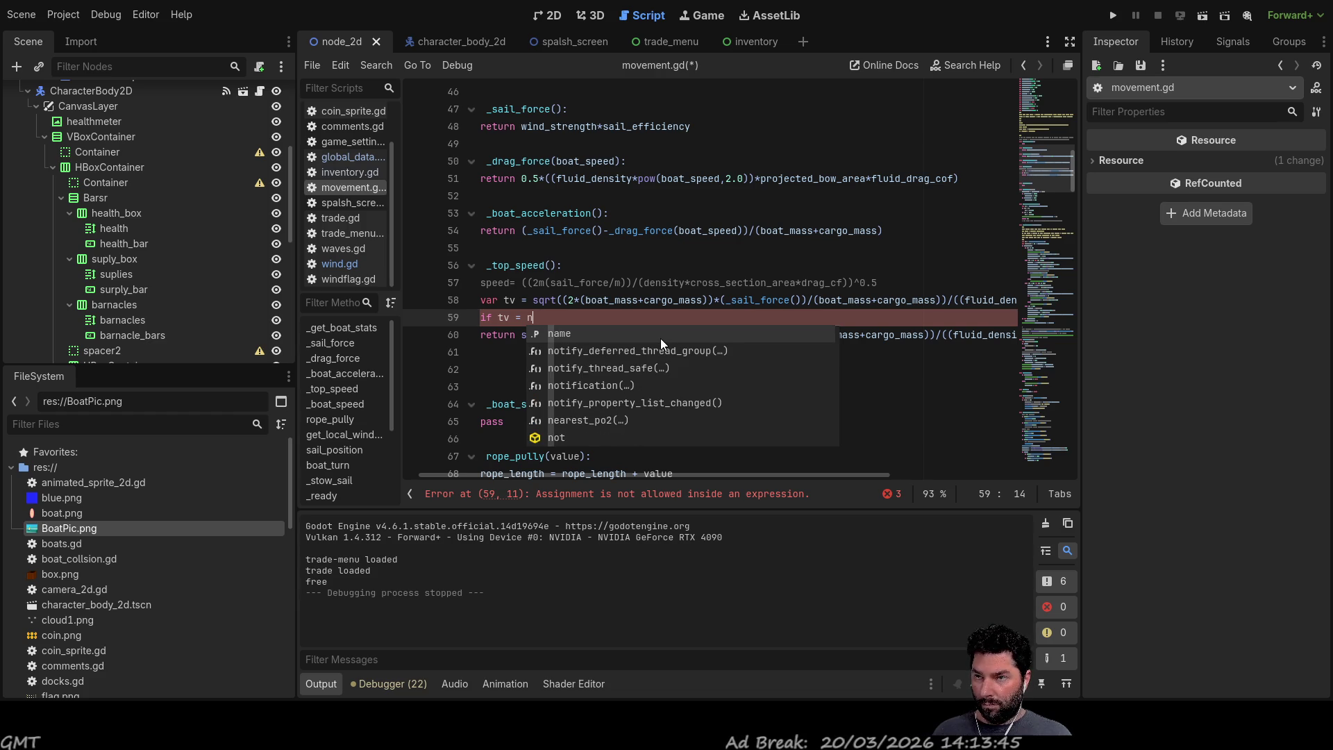
type("an")
key("Down")
key("Return")
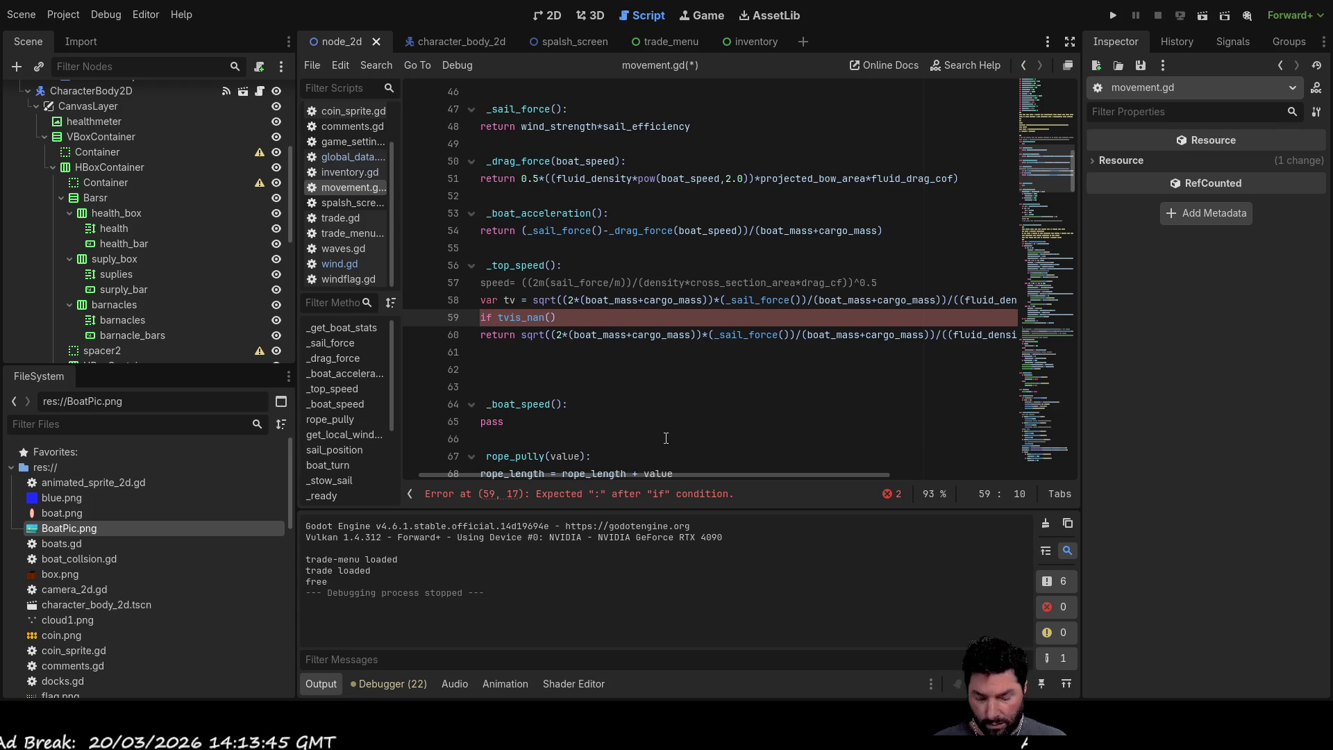
type(".")
scroll(665, 437, "left", 1)
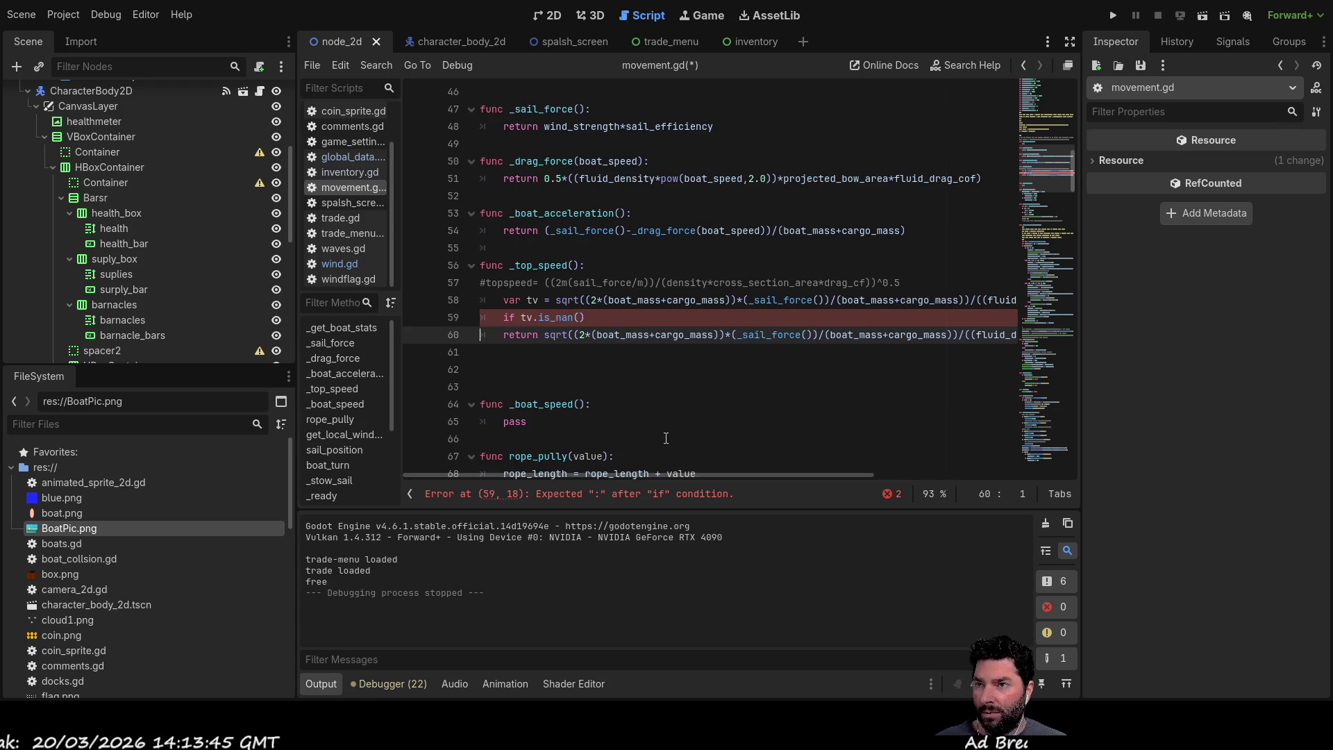
key("Return")
type("tv = 0")
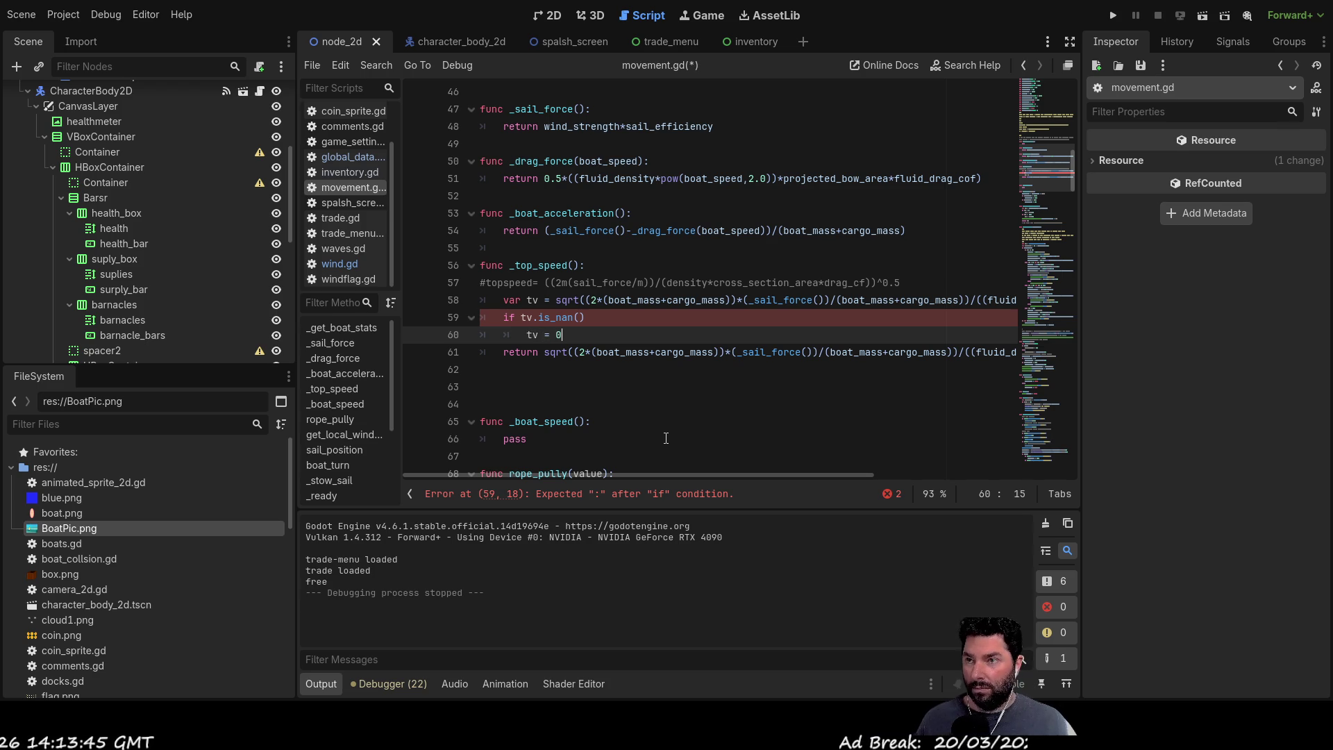
key("Up")
key("Up")
key("Up")
key("Down")
key("Down")
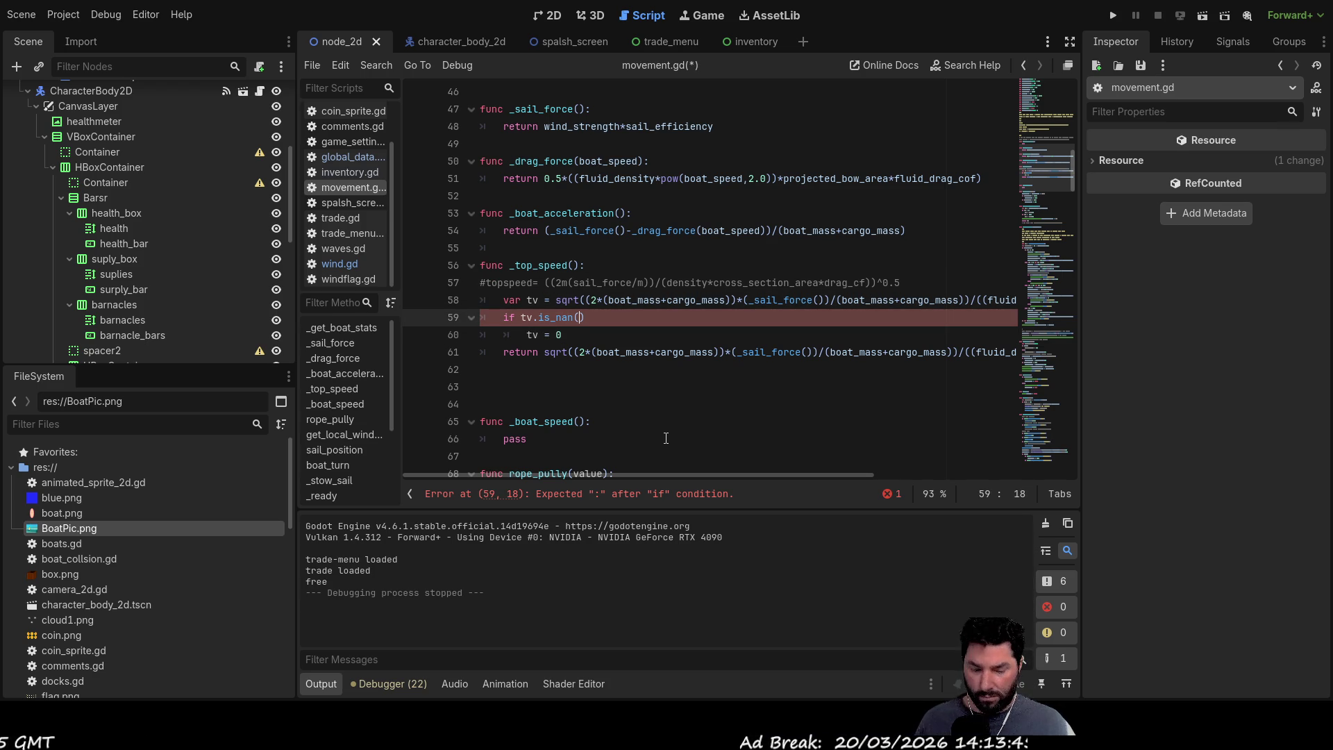
key("Up")
key("Up")
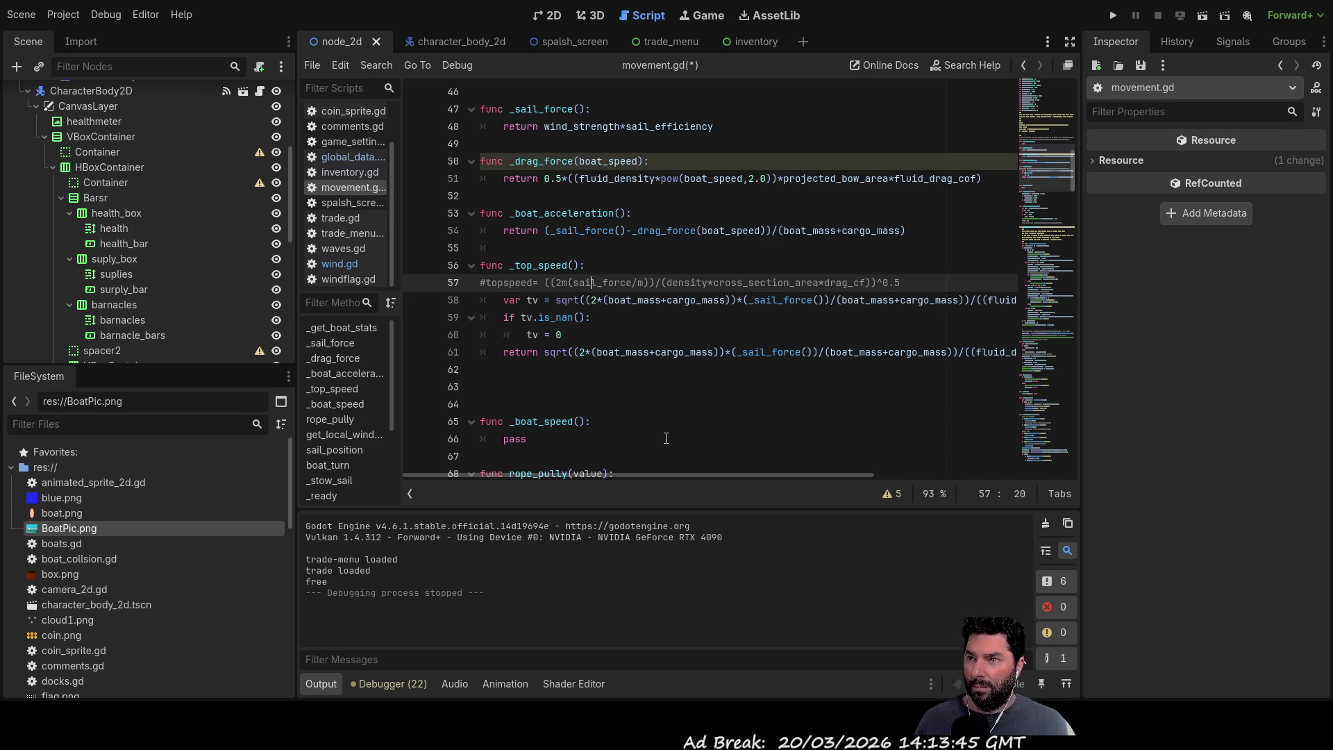
key("Down")
key("Down")
key("Down")
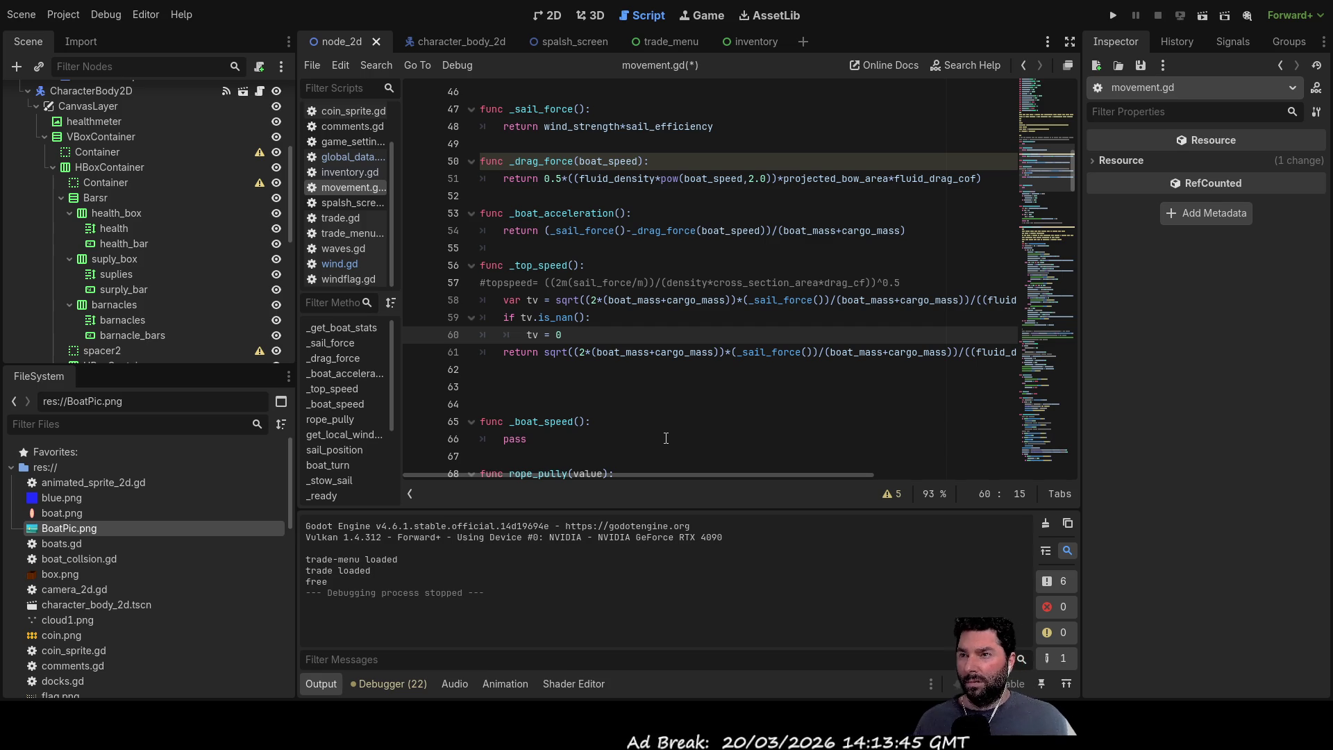
left_click(1117, 15)
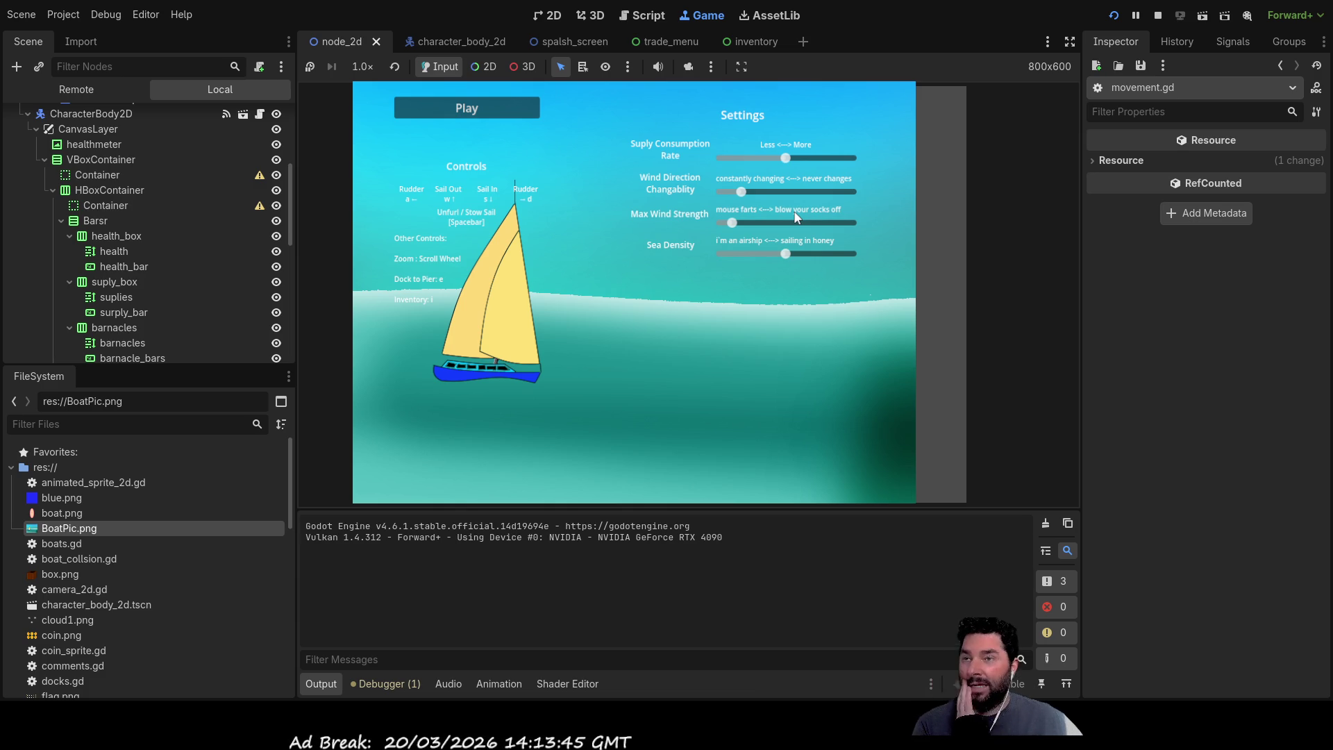
Step: After the is_nan-on-float error, rewrite line 59 as 'if is_nan(tv):' and stop the game
left_click(443, 105)
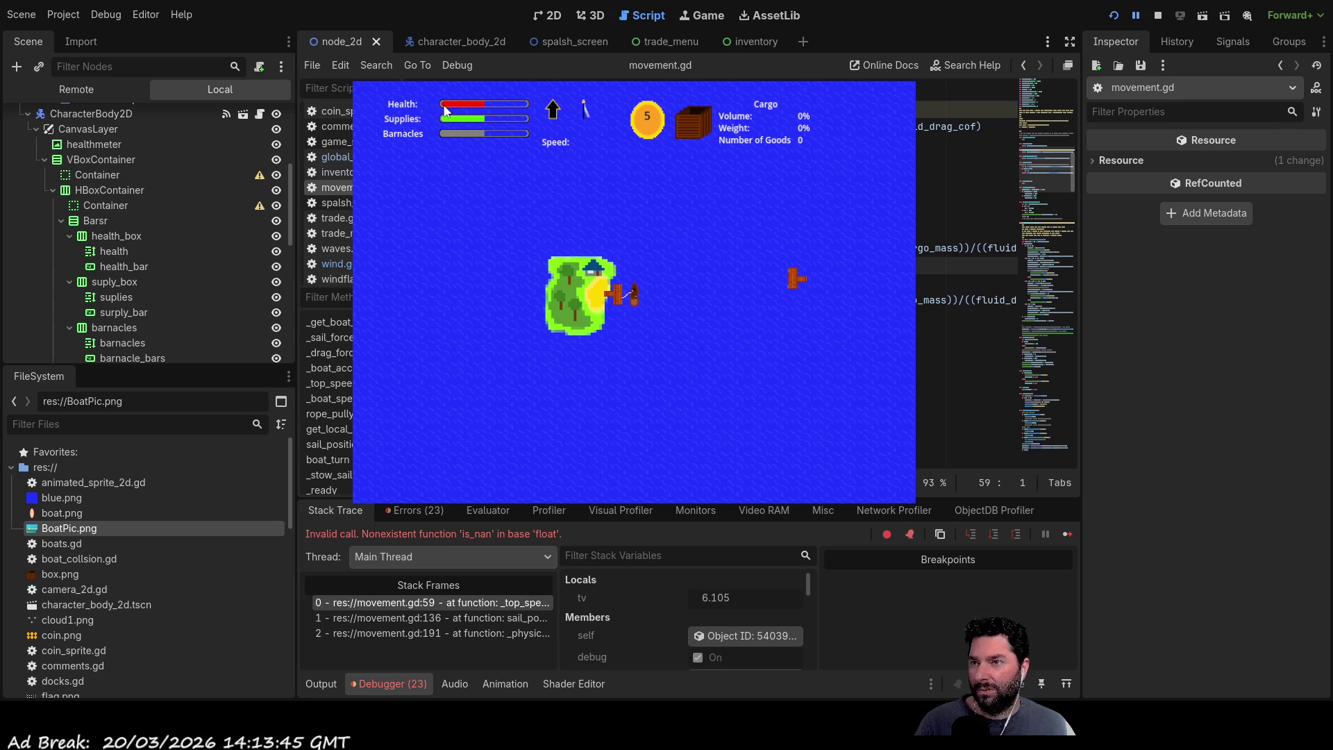
key("End")
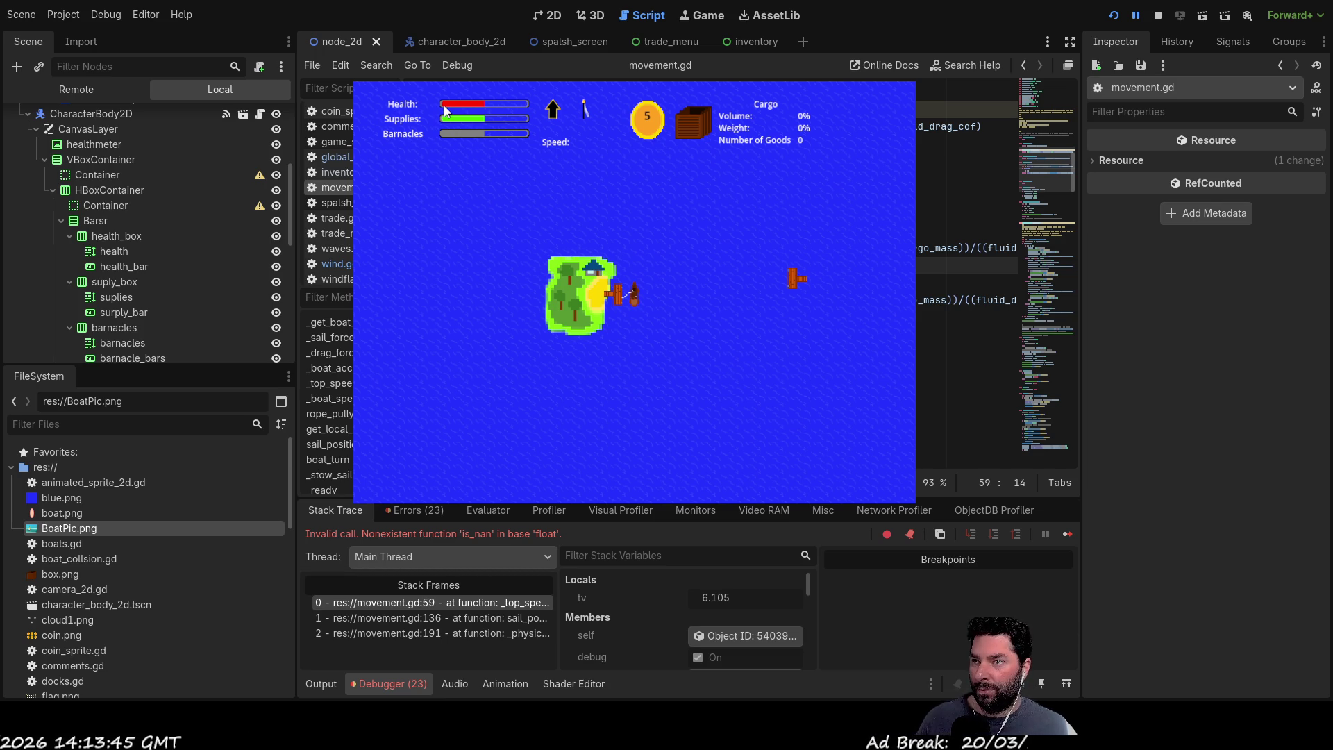
type("is_nan(")
key("Down")
left_click(1156, 19)
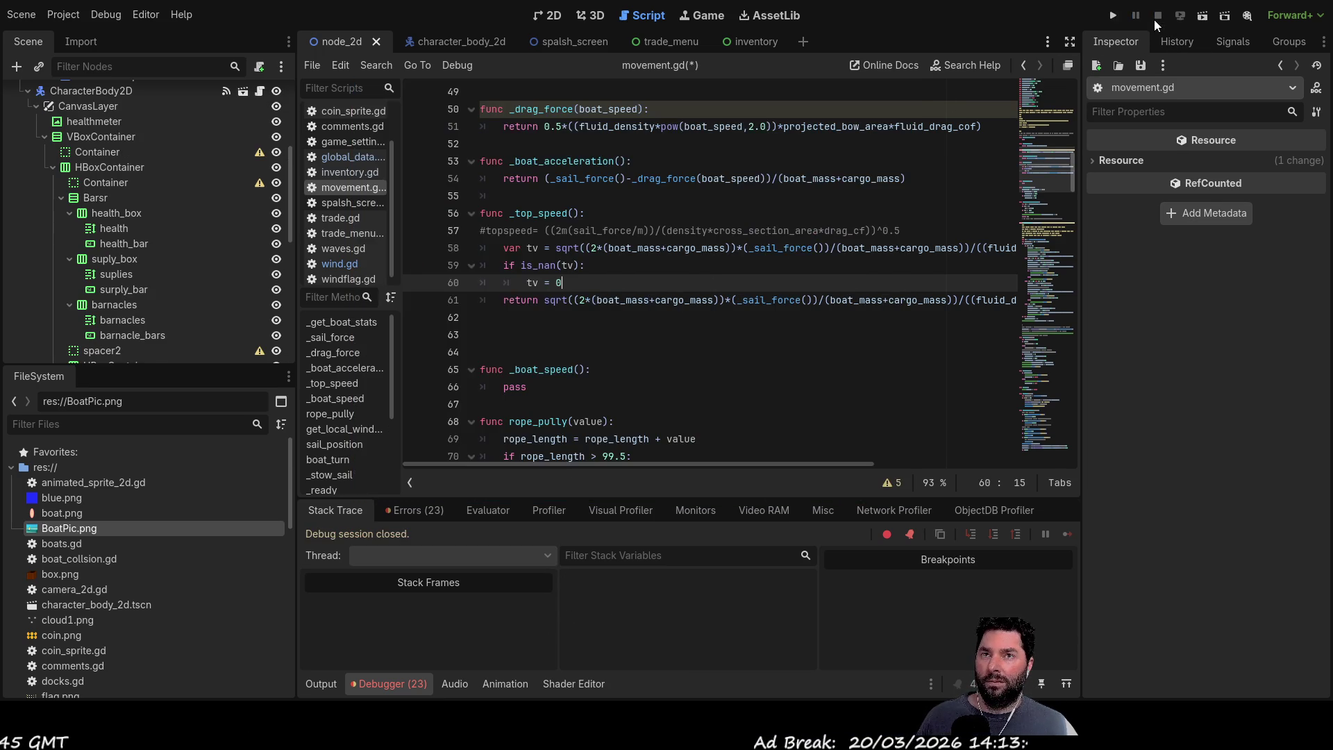
Step: Relaunch, sail forward watching tv still read nan without crashing, then stop the game
left_click(1114, 17)
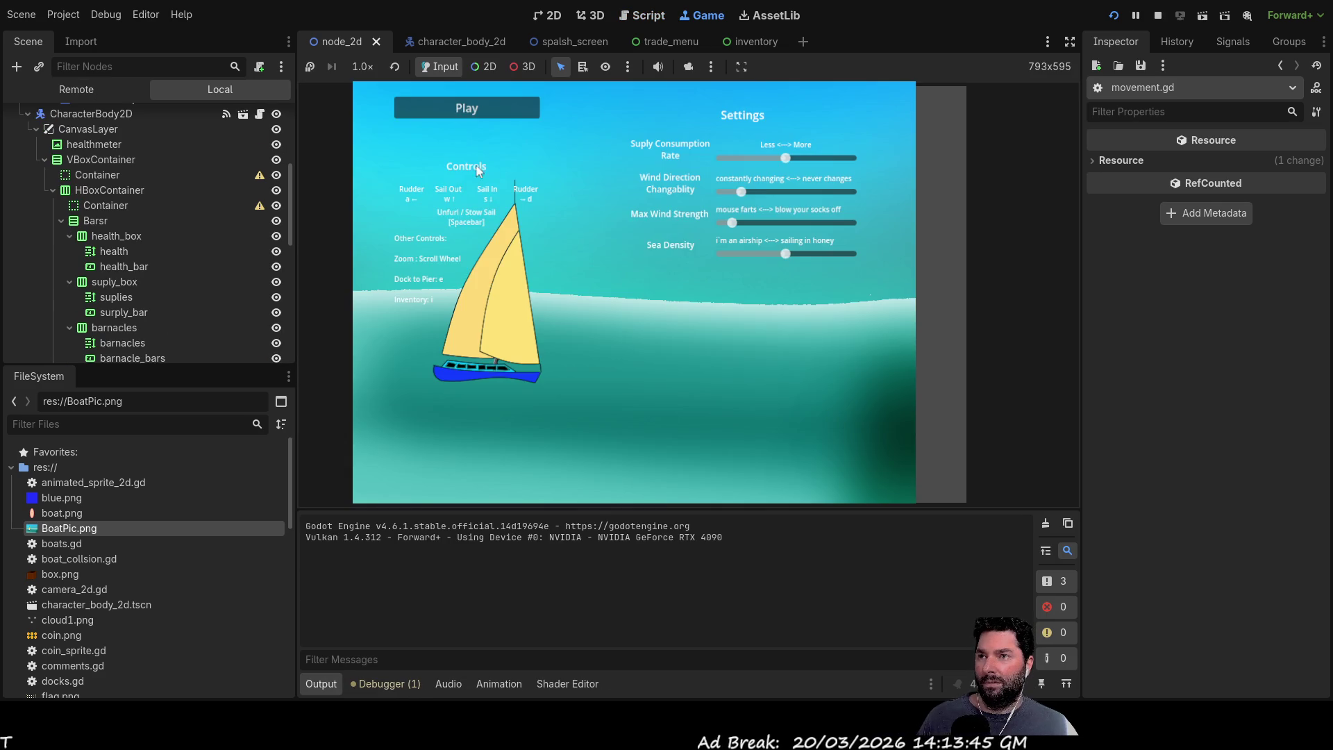
left_click(479, 108)
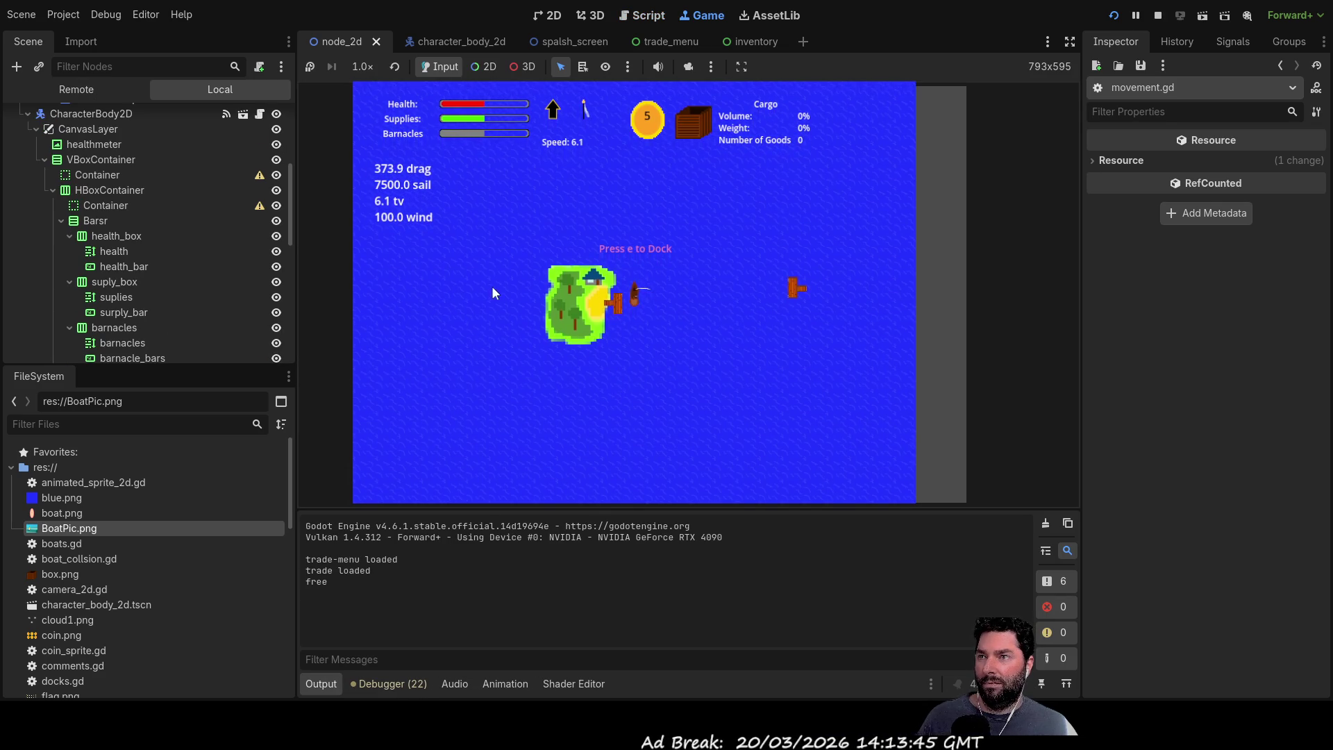
scroll(493, 286, "up", 5)
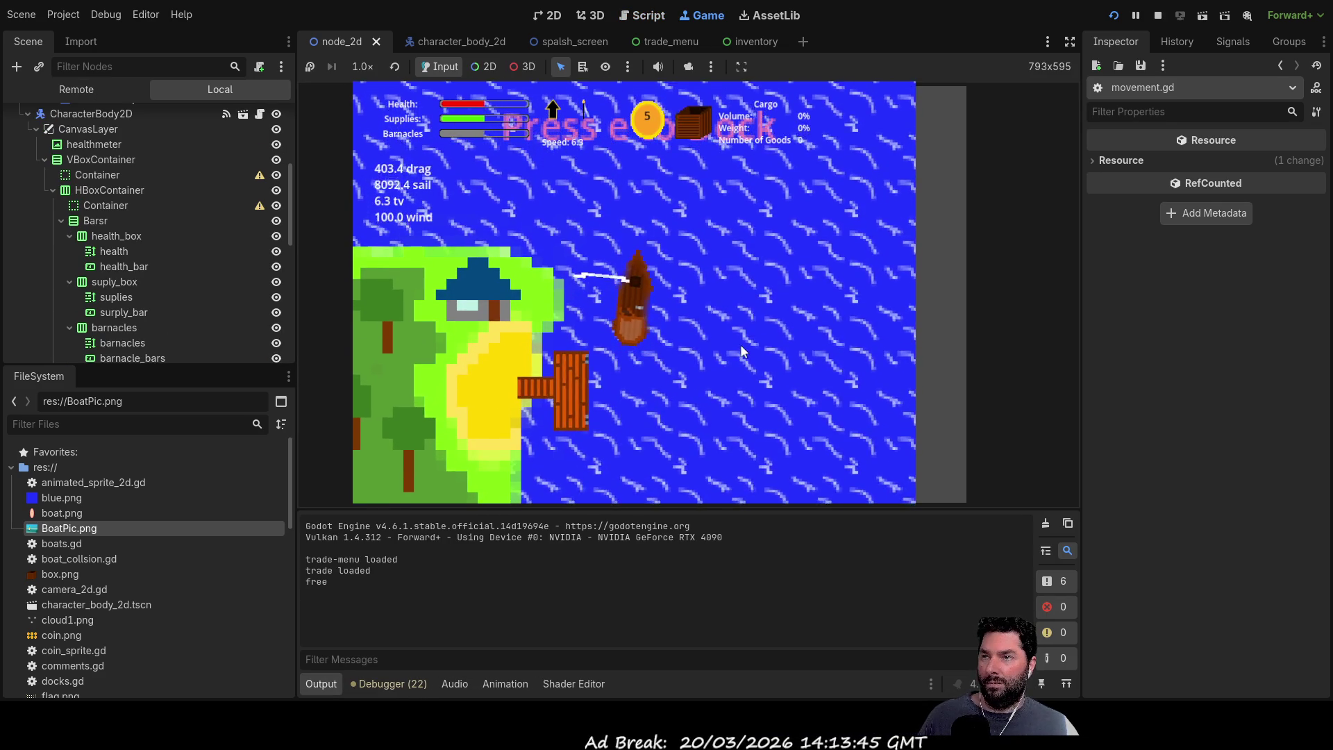
key("d")
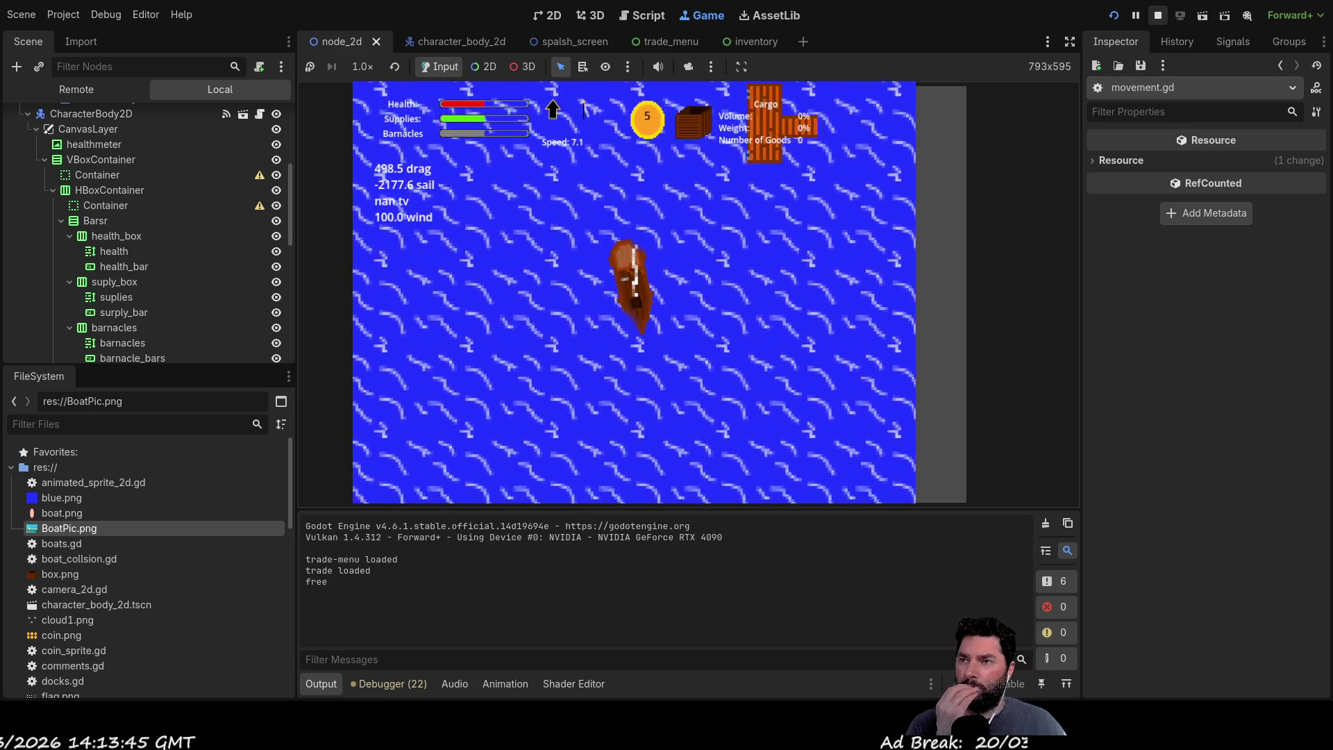
key("F8")
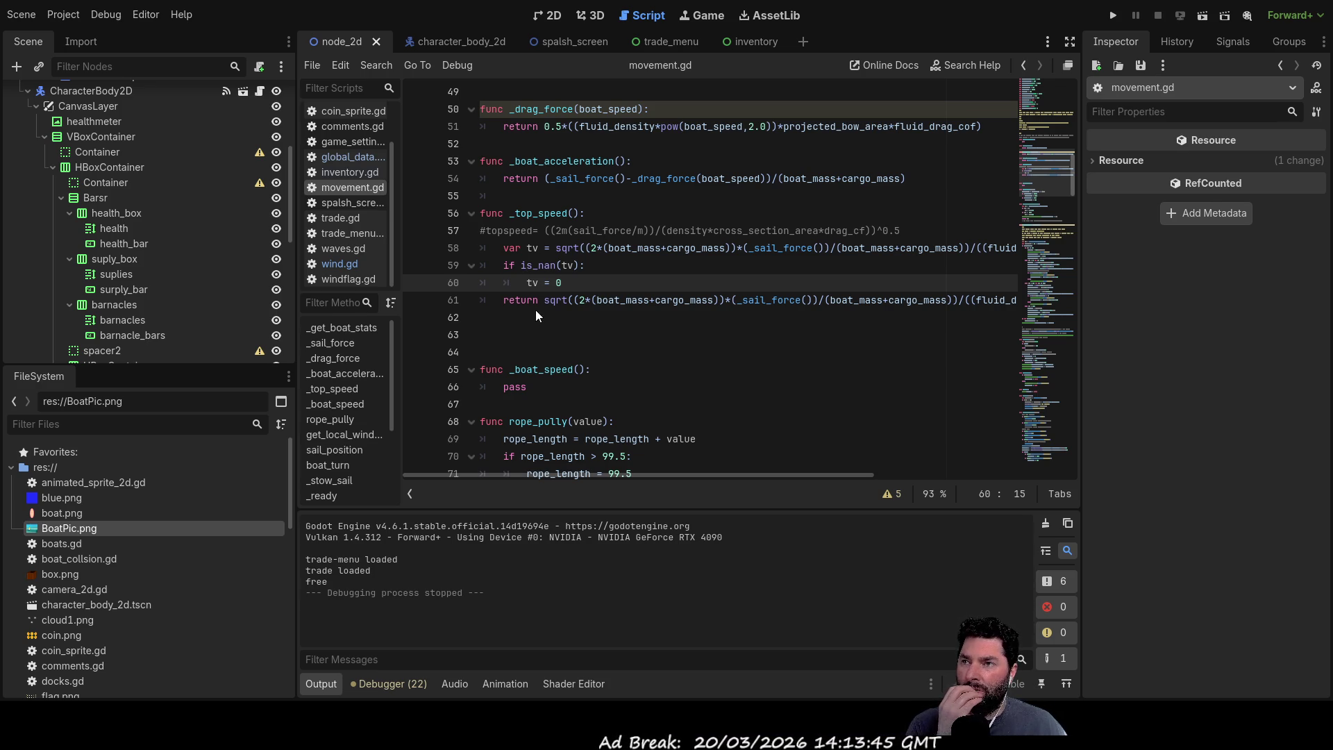
left_click_drag(549, 301, 1000, 301)
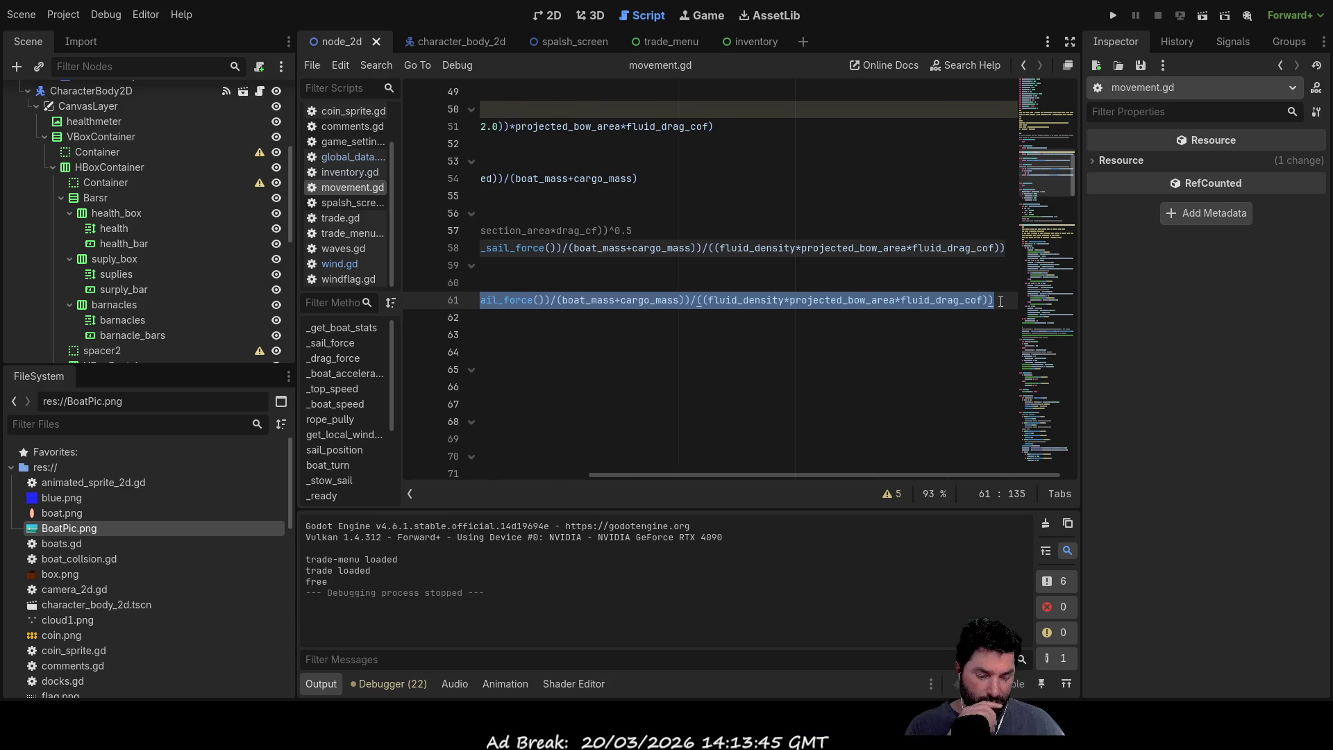
Step: Replace the sqrt expression after 'return' on line 61 with tv and relaunch the game
key("BackSpace")
left_click_drag(786, 476, 662, 475)
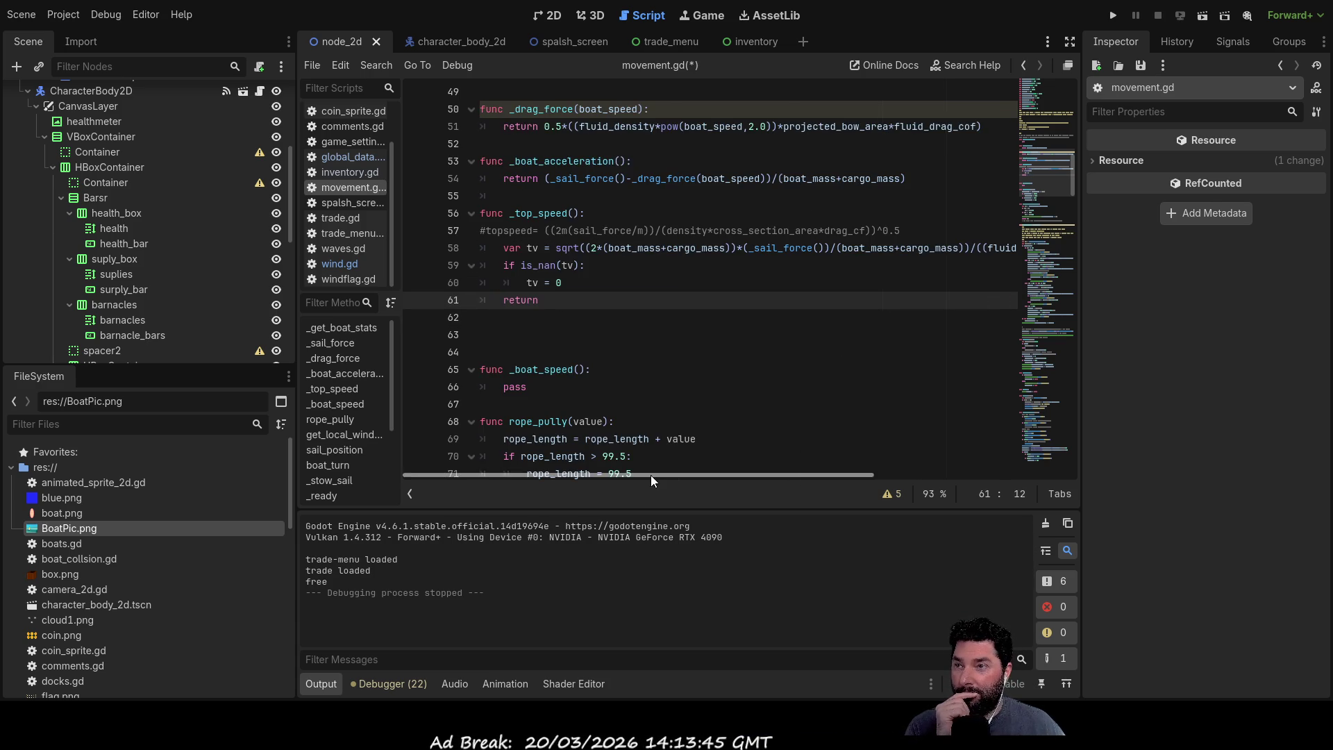
double_click(532, 282)
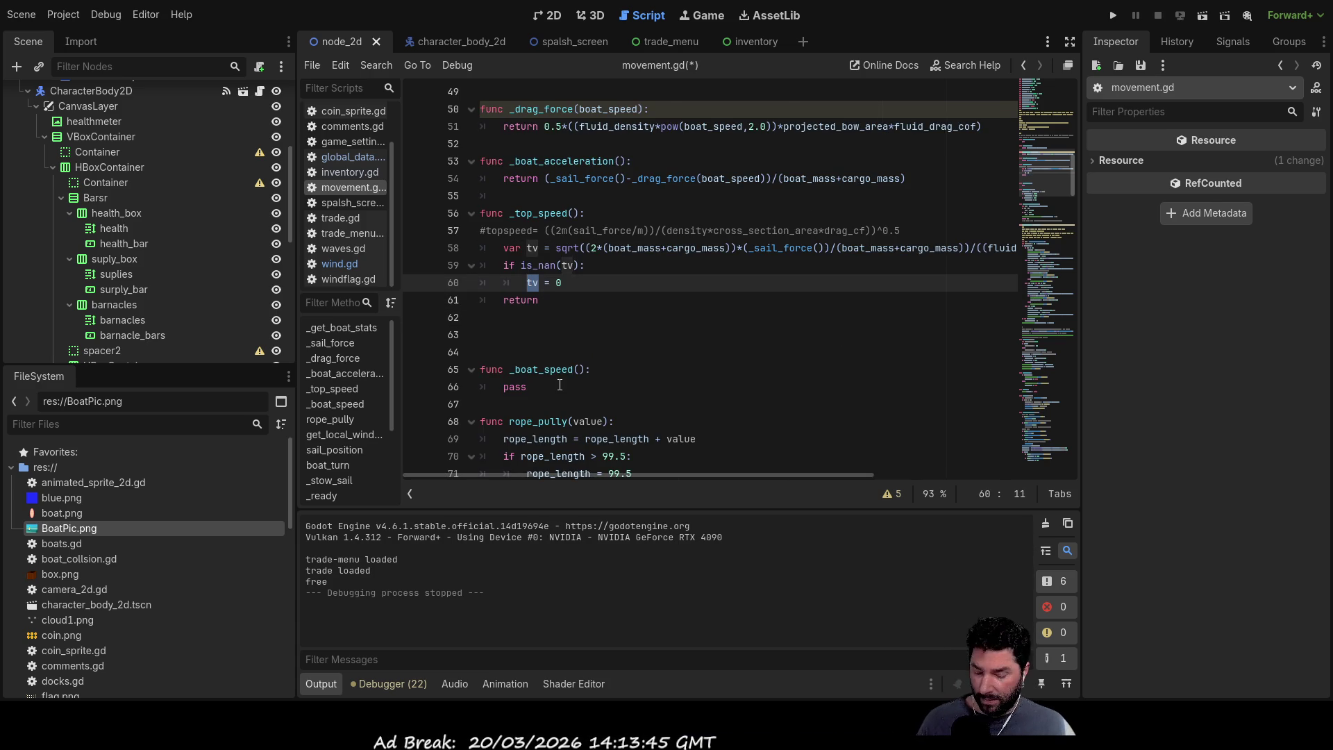
left_click(549, 300)
type("tv")
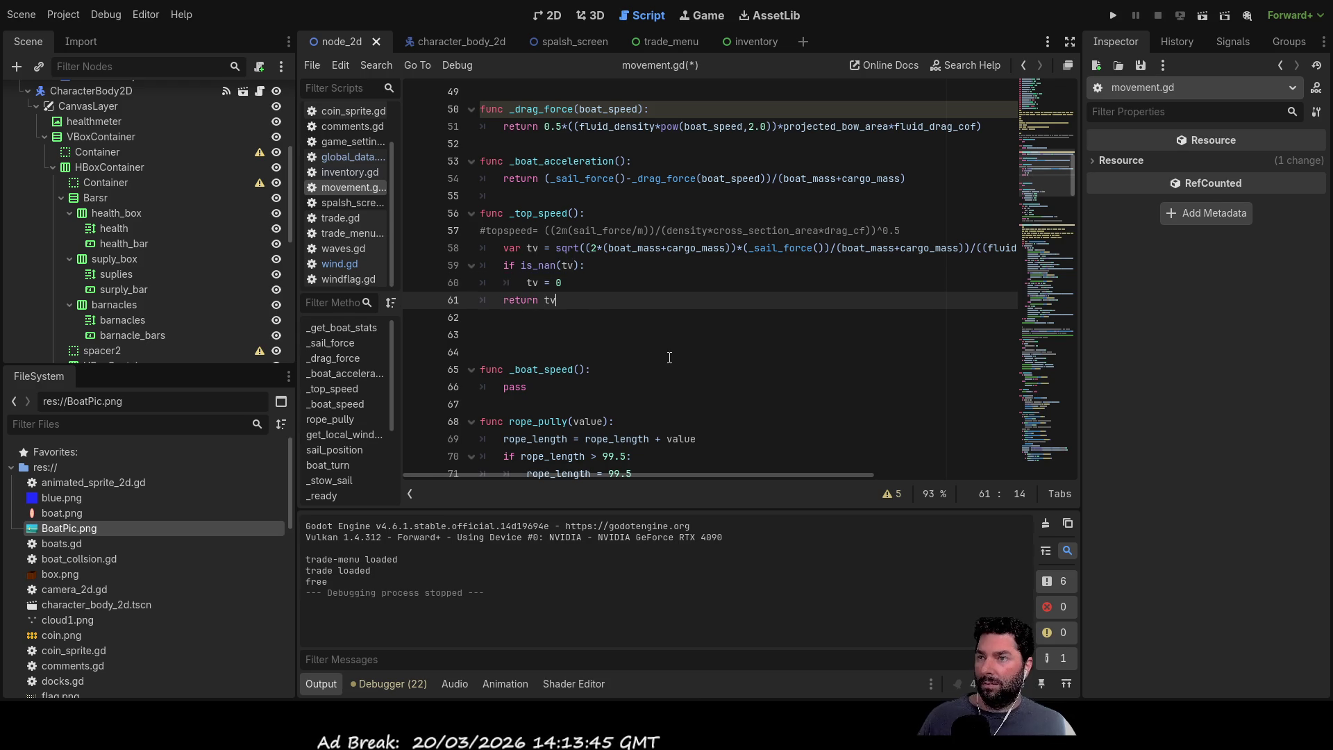
left_click(1116, 15)
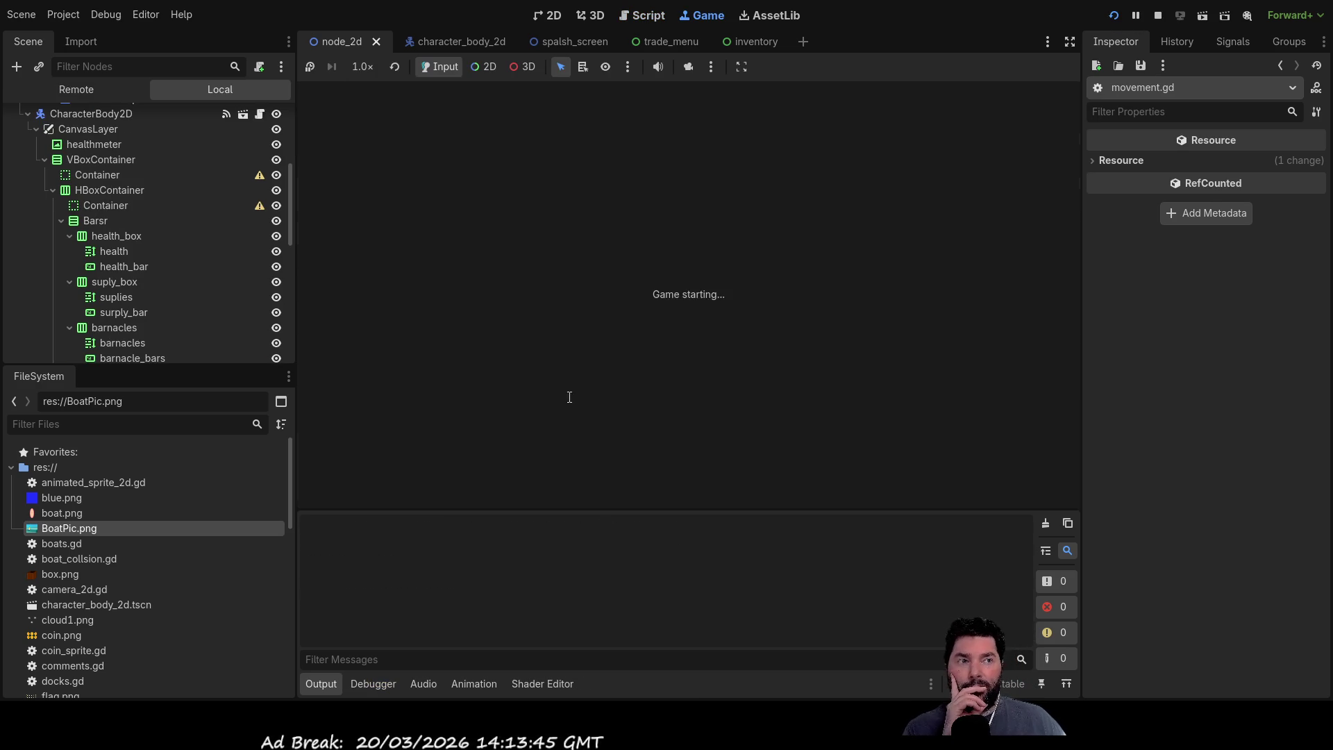
Step: Start the game, turn the boat clockwise to face right and raise the sail to move
left_click(451, 112)
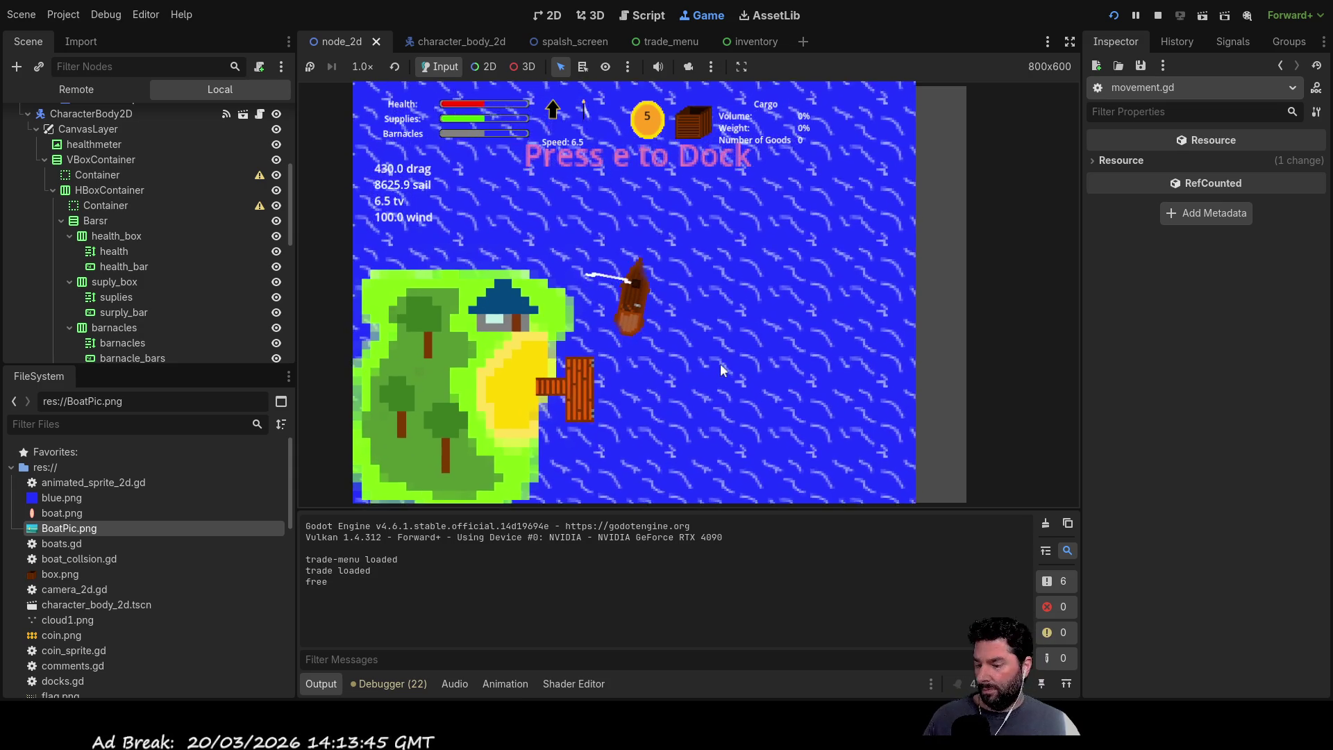
key("d")
key("d")
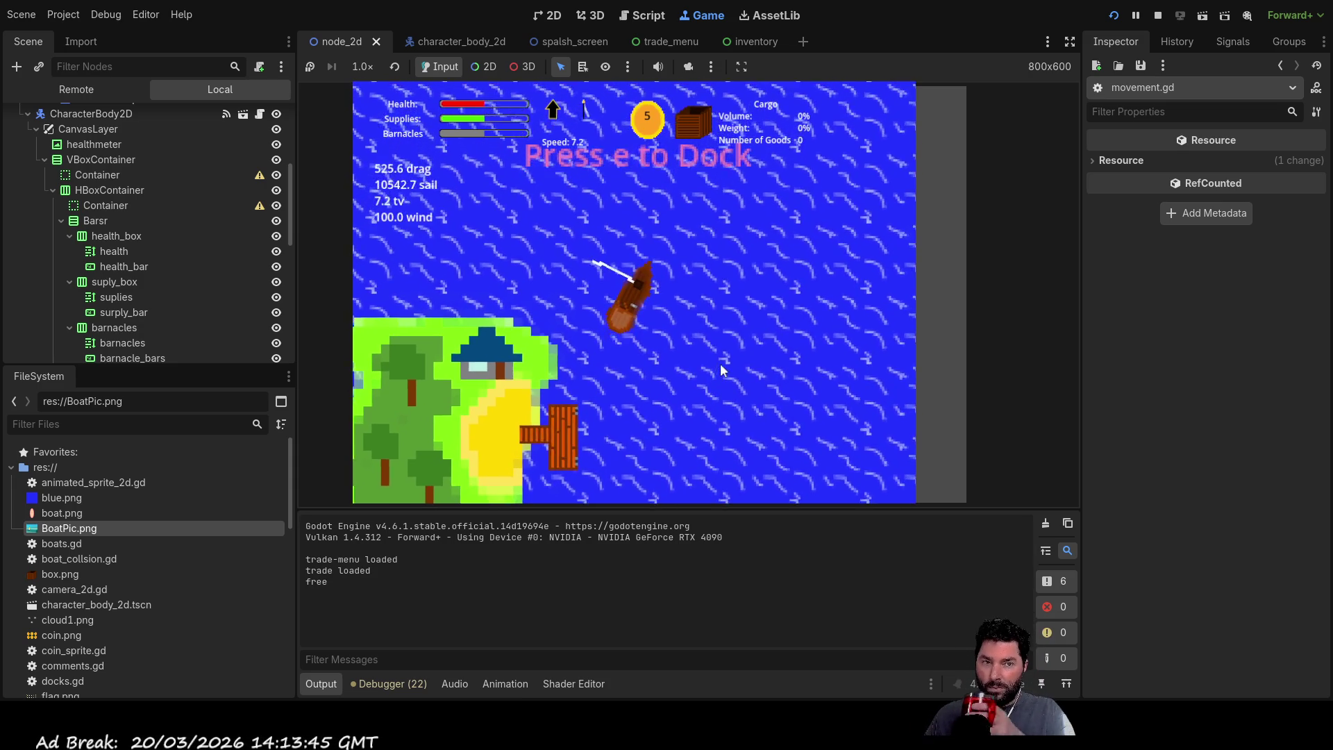
key("d")
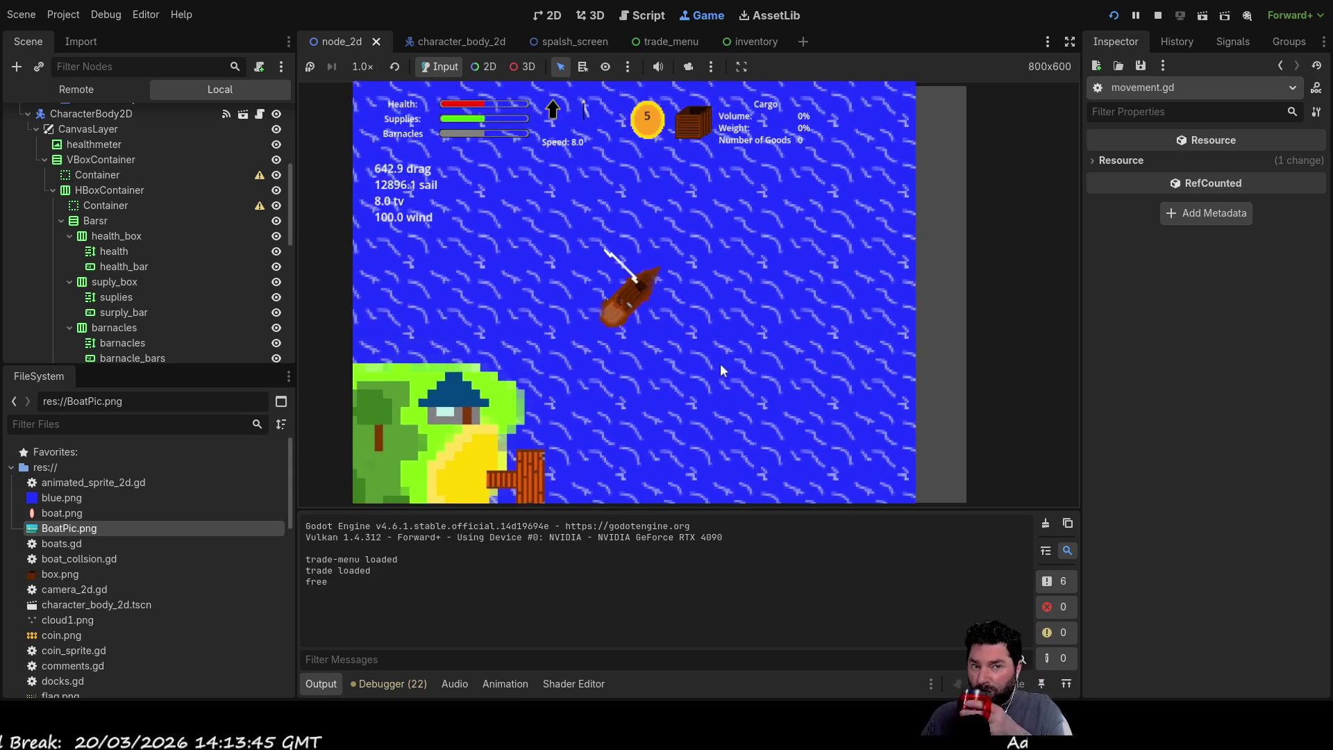
key("d")
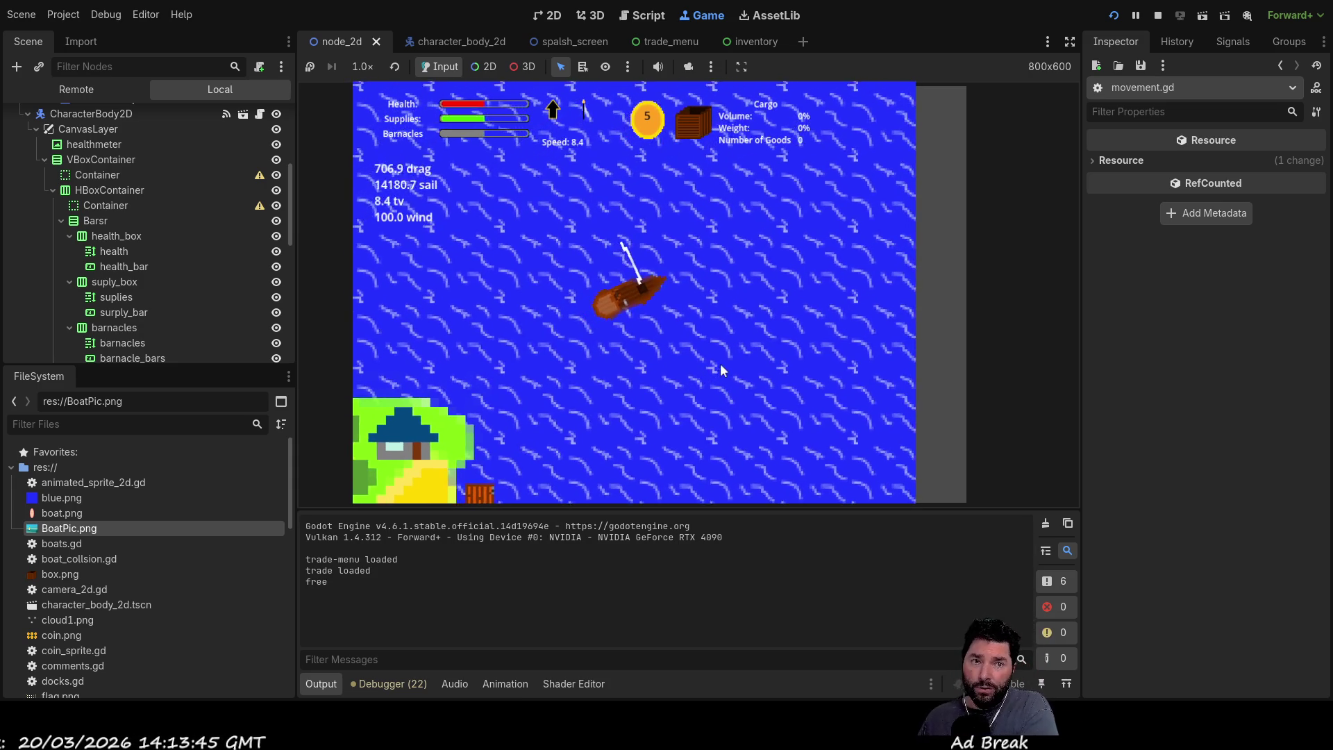
key("d")
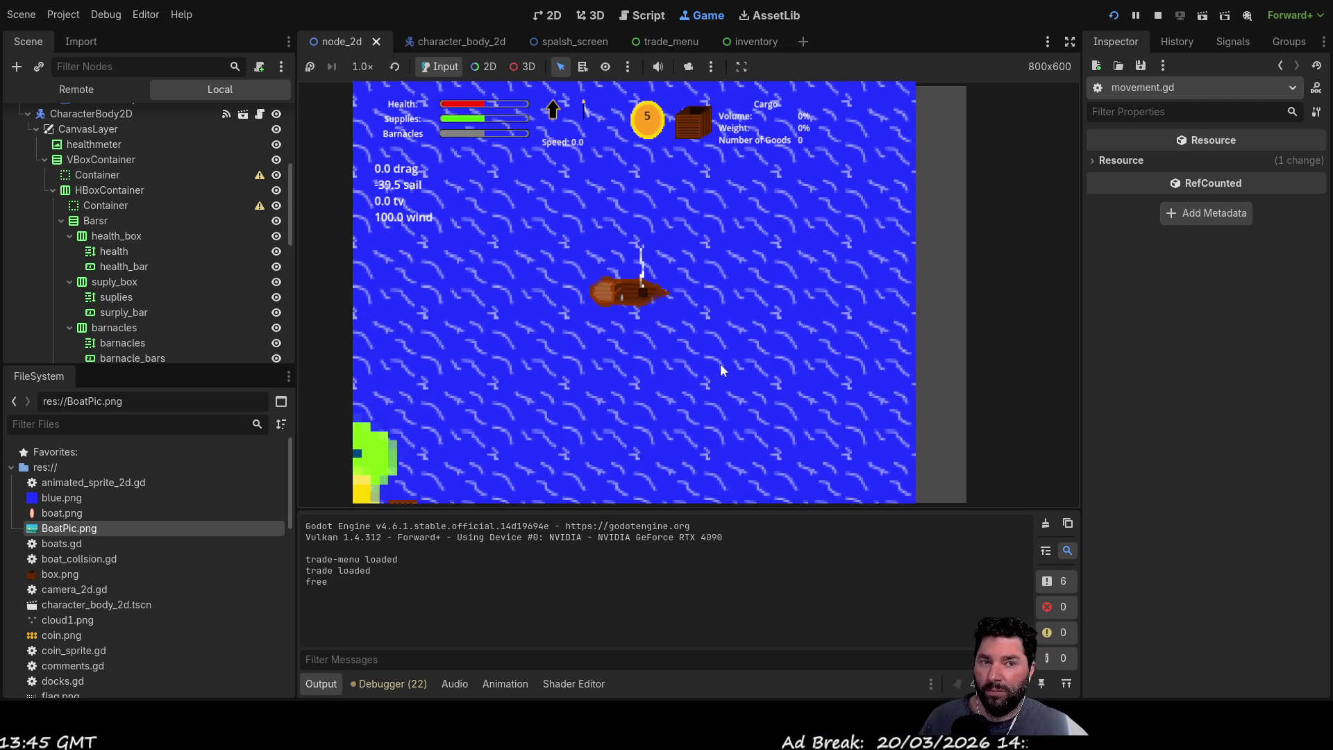
key("w")
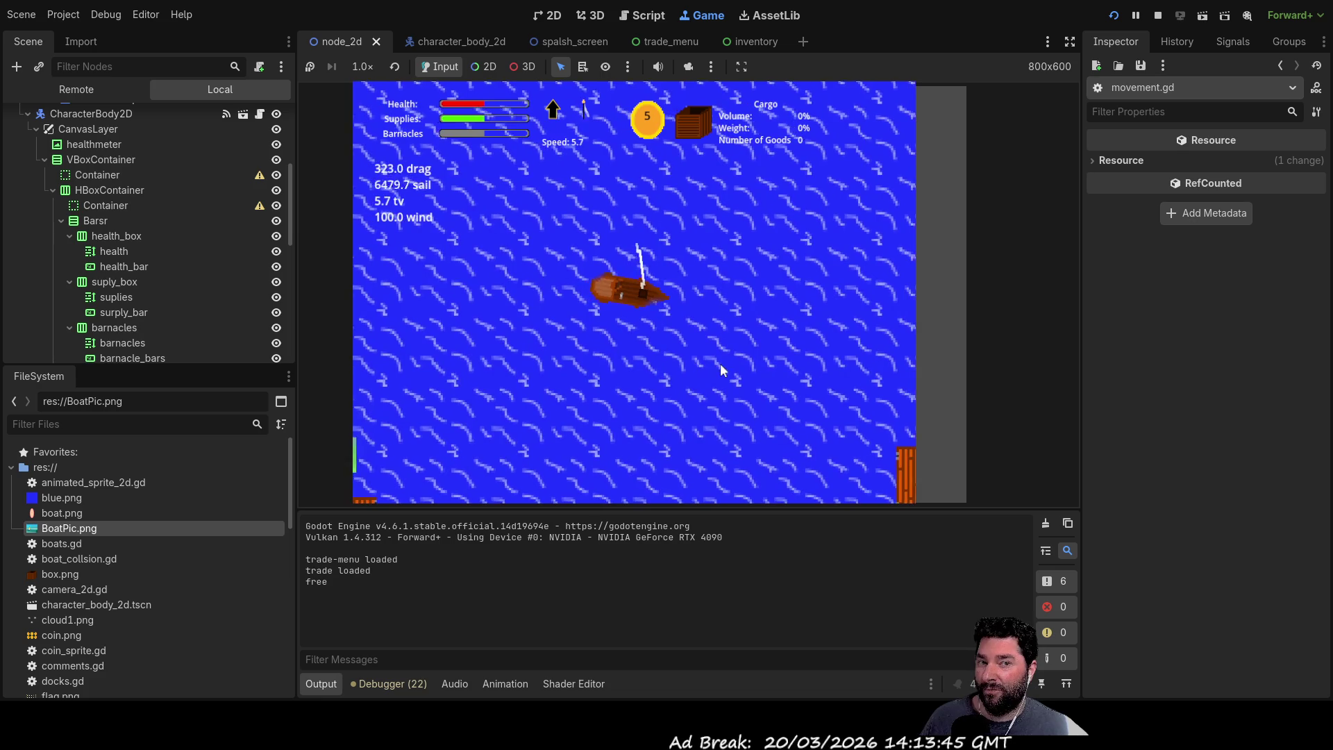
key("d")
key("d")
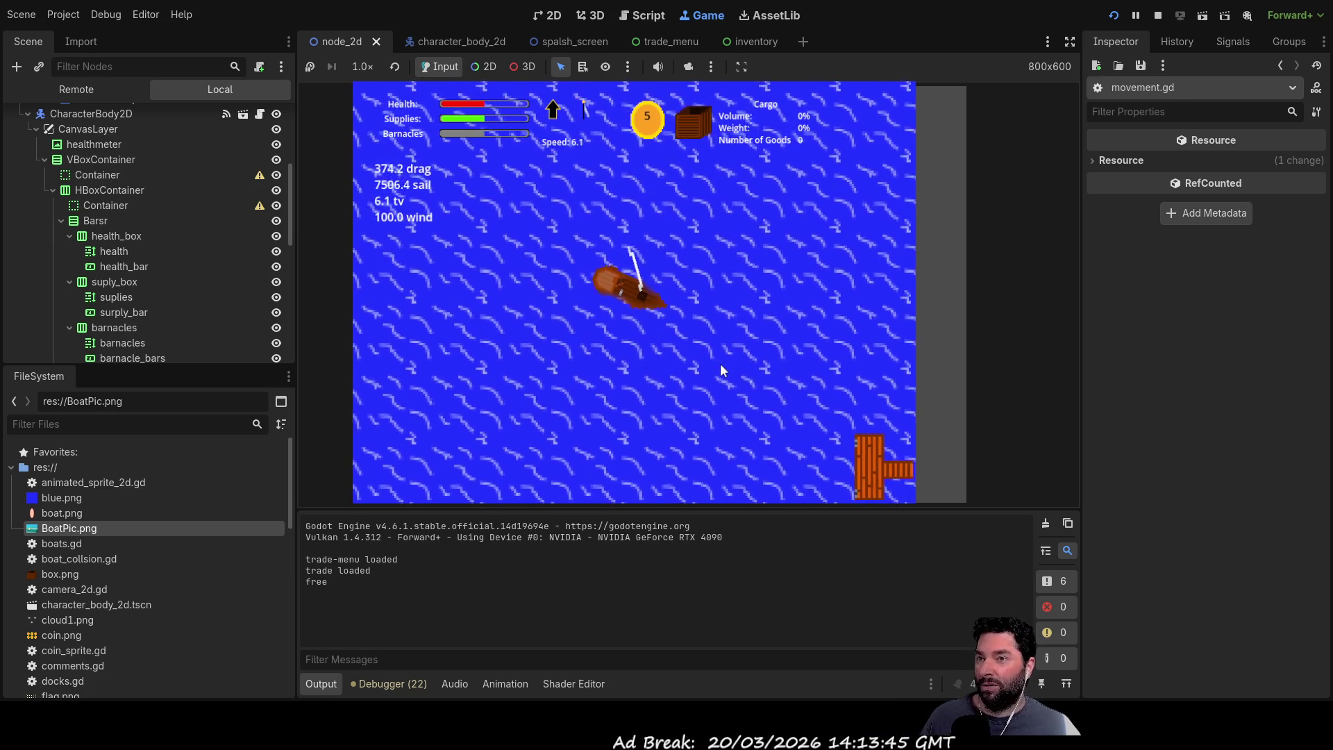
Step: Stow and unfurl the sail to confirm tv reads 0.0 when stopped, then stop the game
key("s")
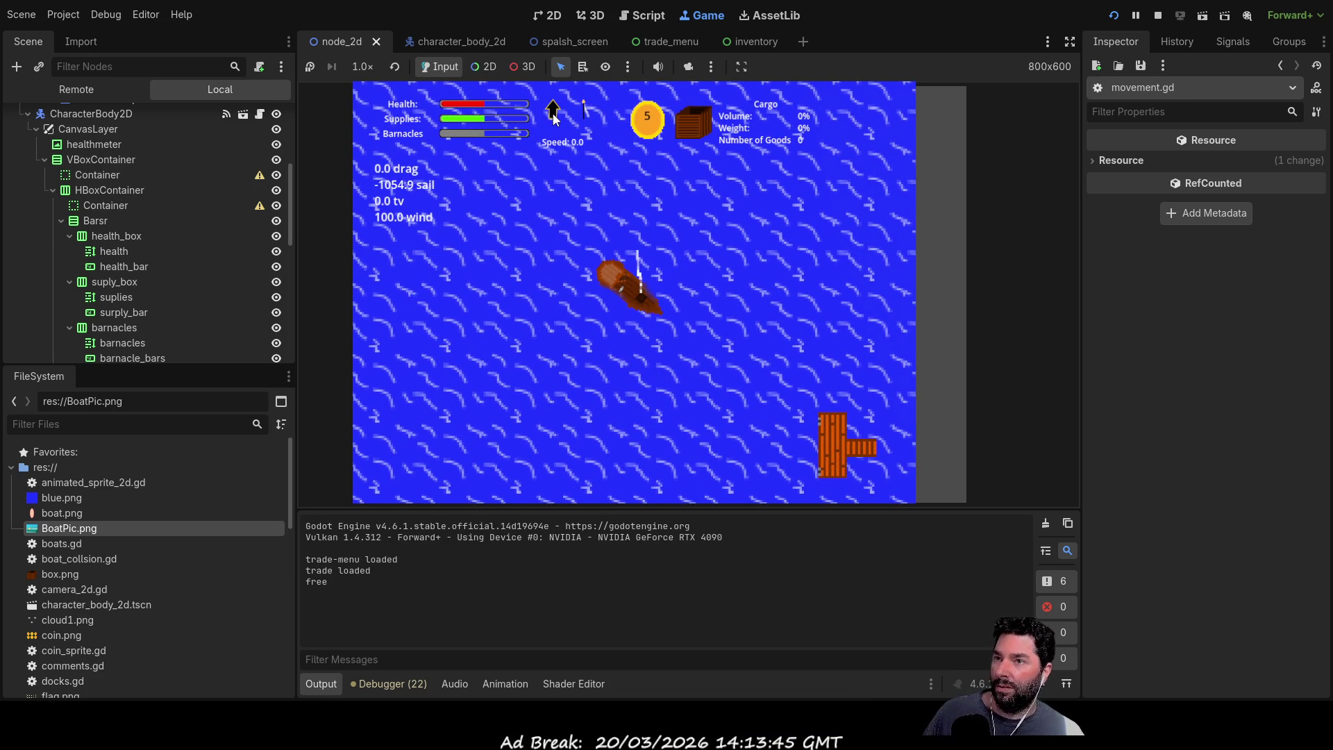
key("w")
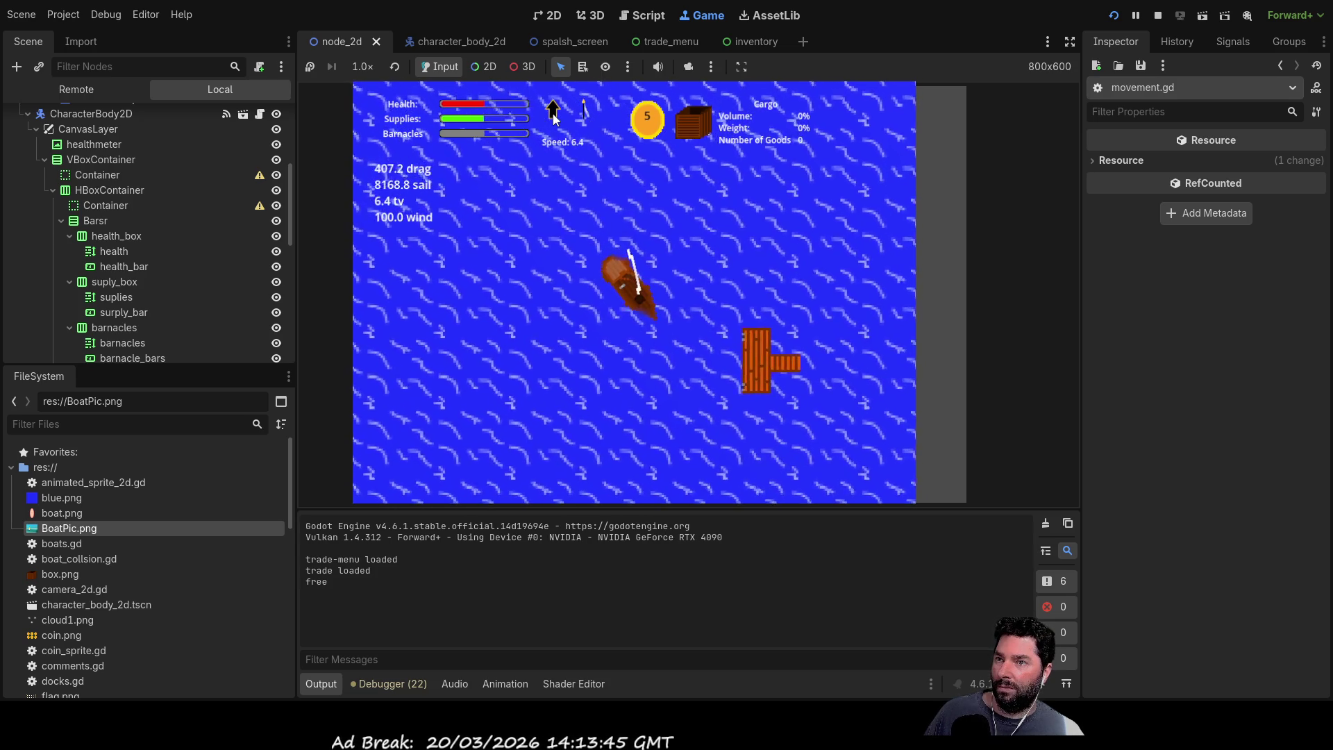
key("s")
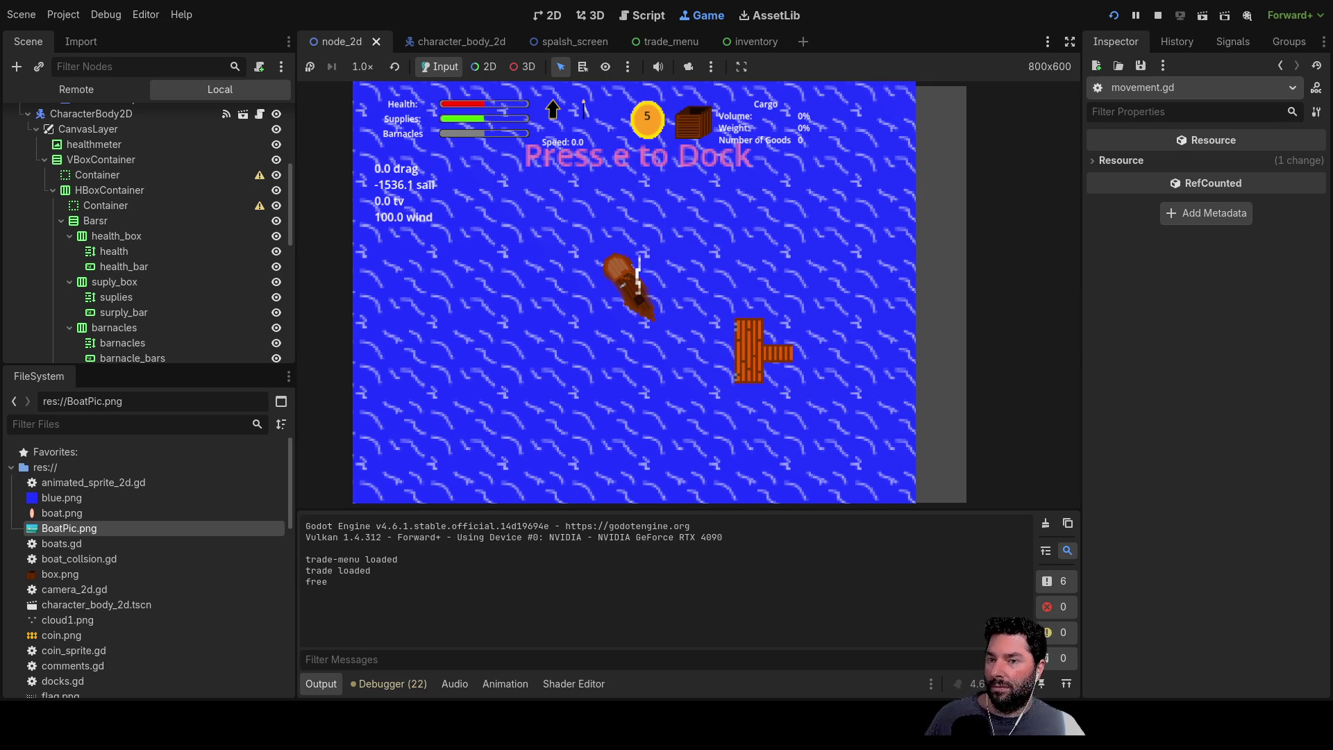
left_click(1157, 15)
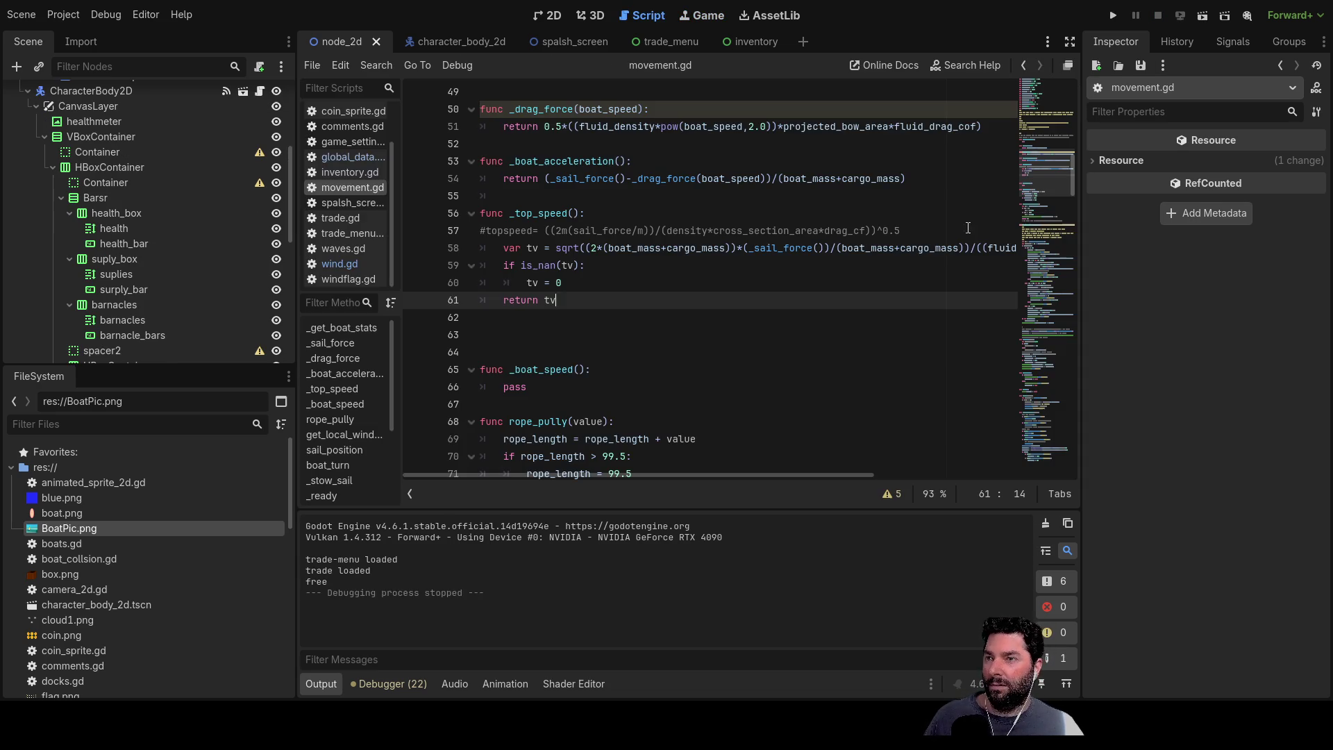
left_click(559, 283)
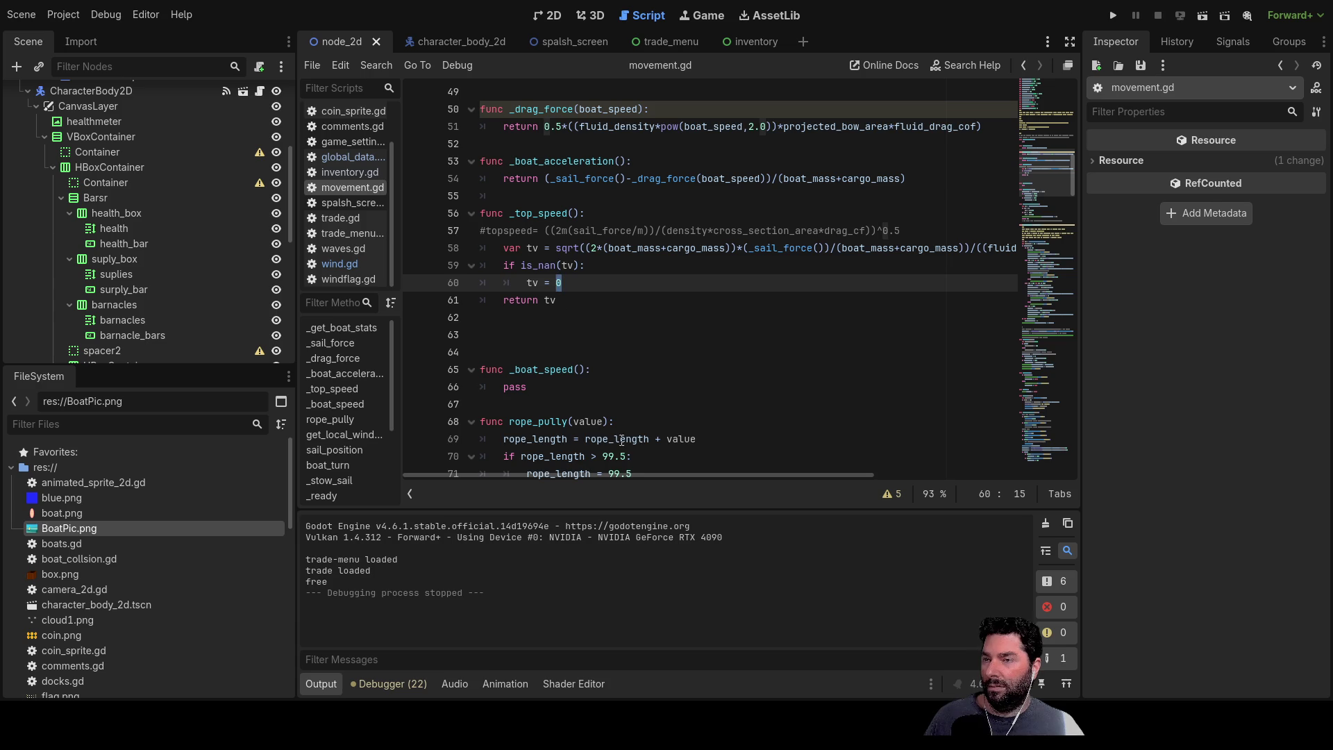
double_click(546, 213)
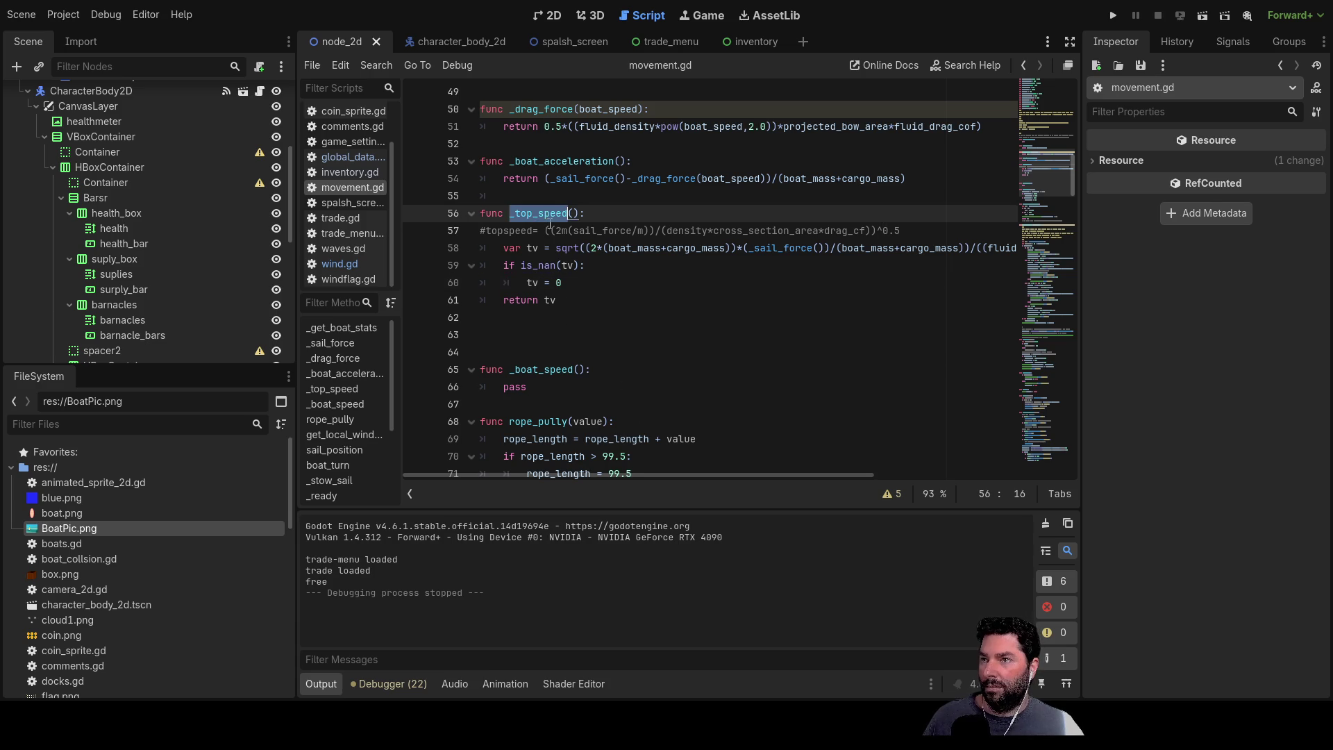
scroll(625, 312, "down", 3)
scroll(715, 420, "down", 9)
scroll(734, 409, "down", 2)
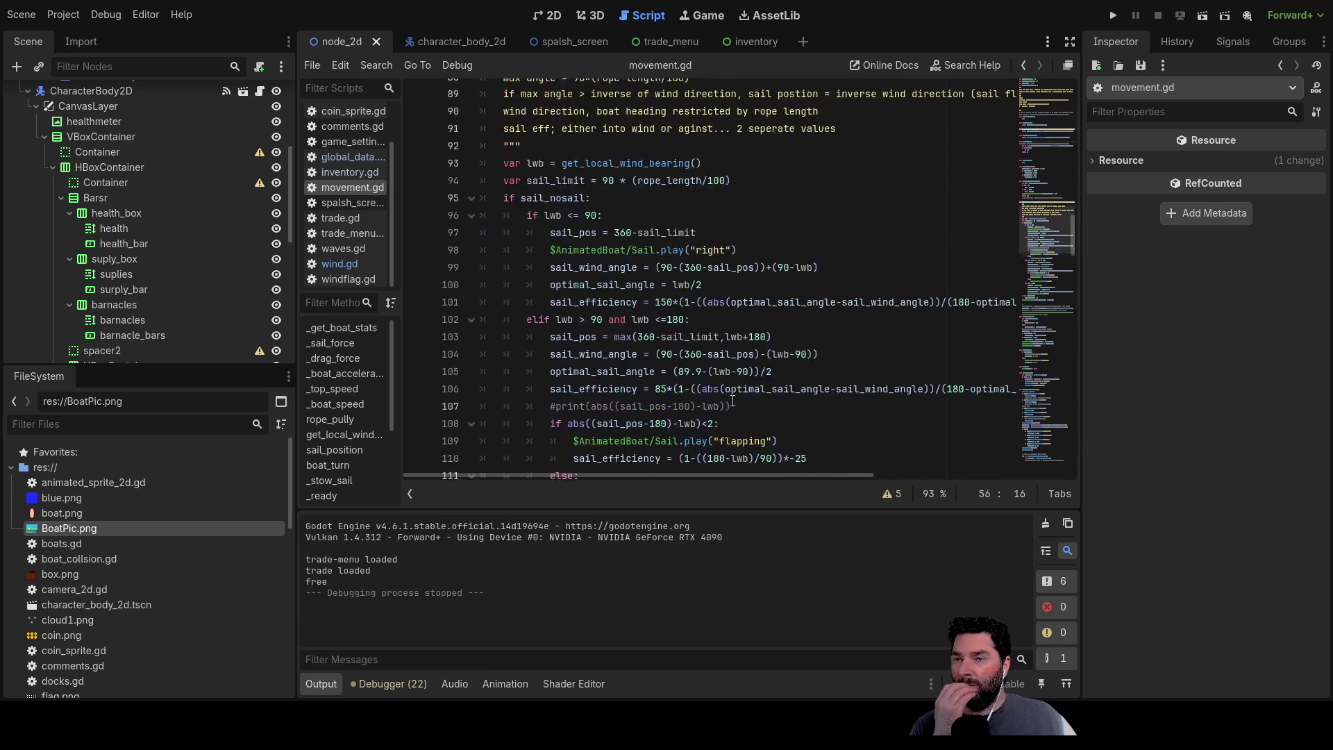
scroll(679, 386, "down", 4)
scroll(680, 369, "down", 2)
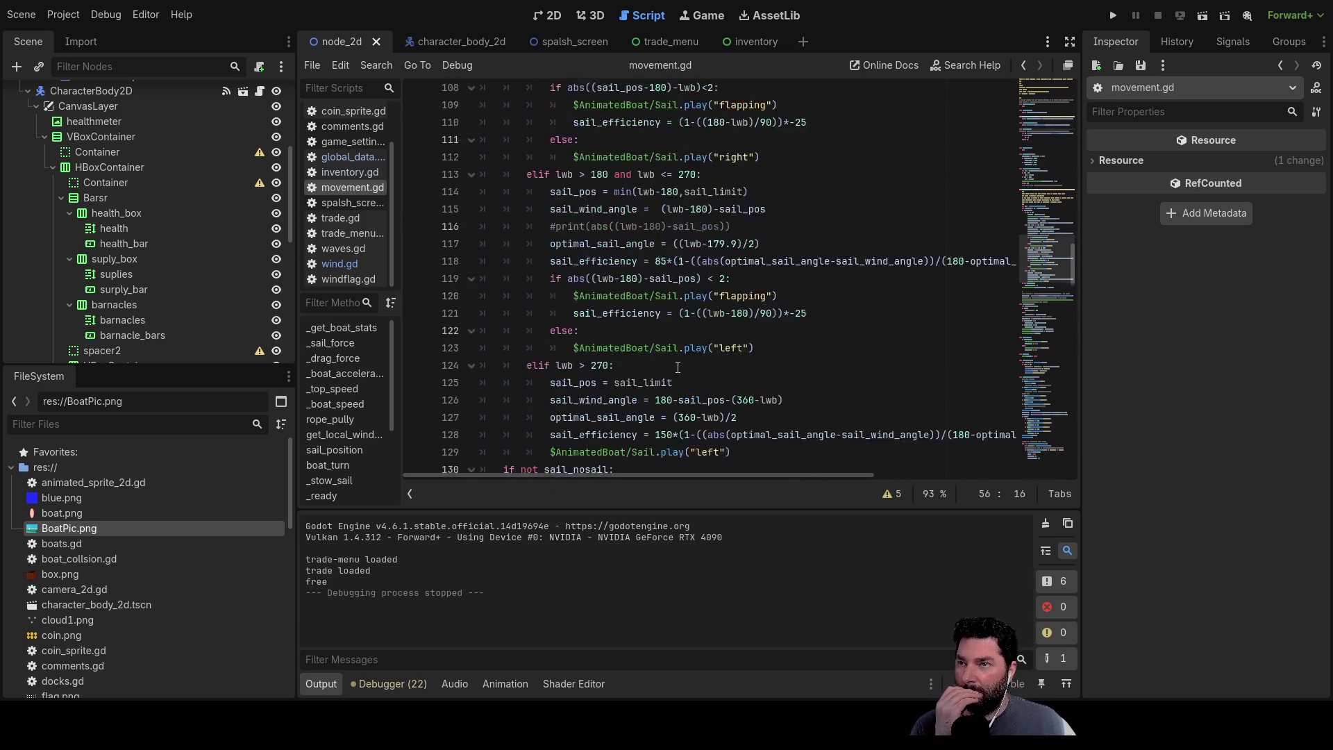
scroll(679, 369, "down", 1)
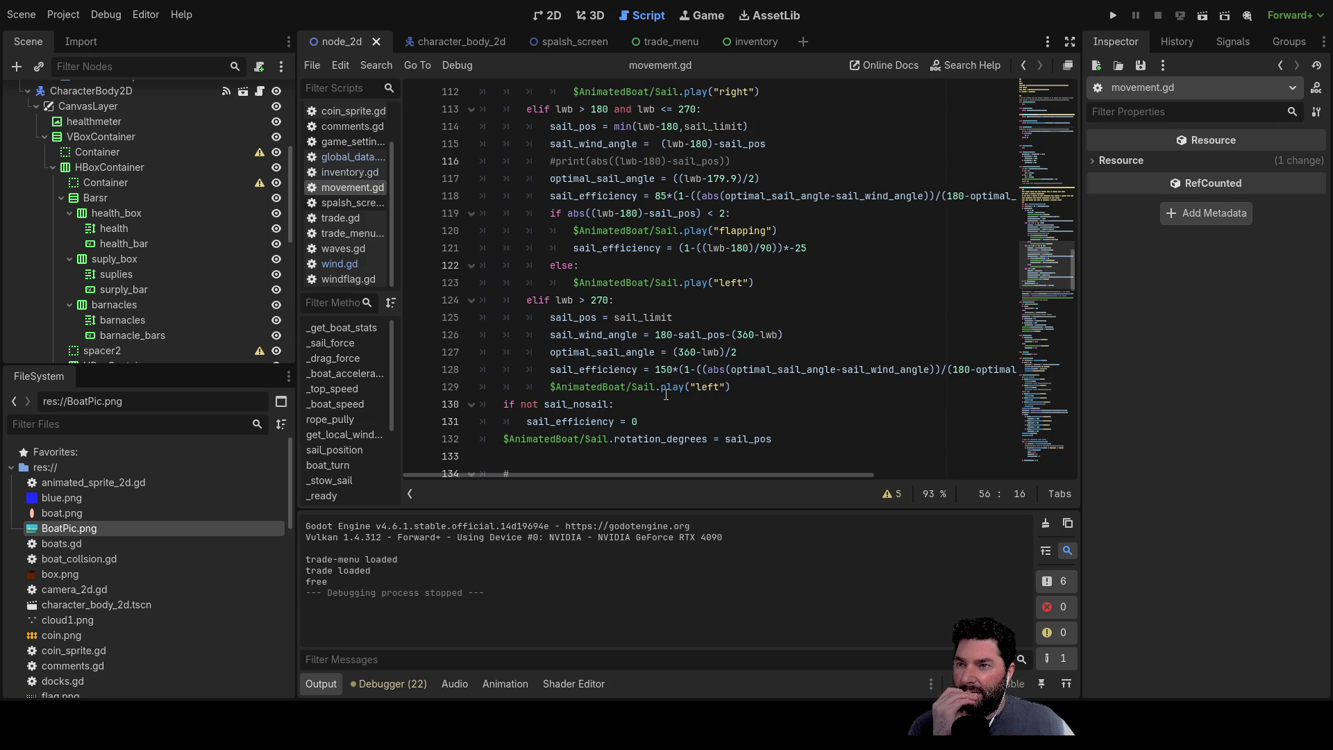
scroll(687, 400, "down", 2)
scroll(690, 412, "down", 1)
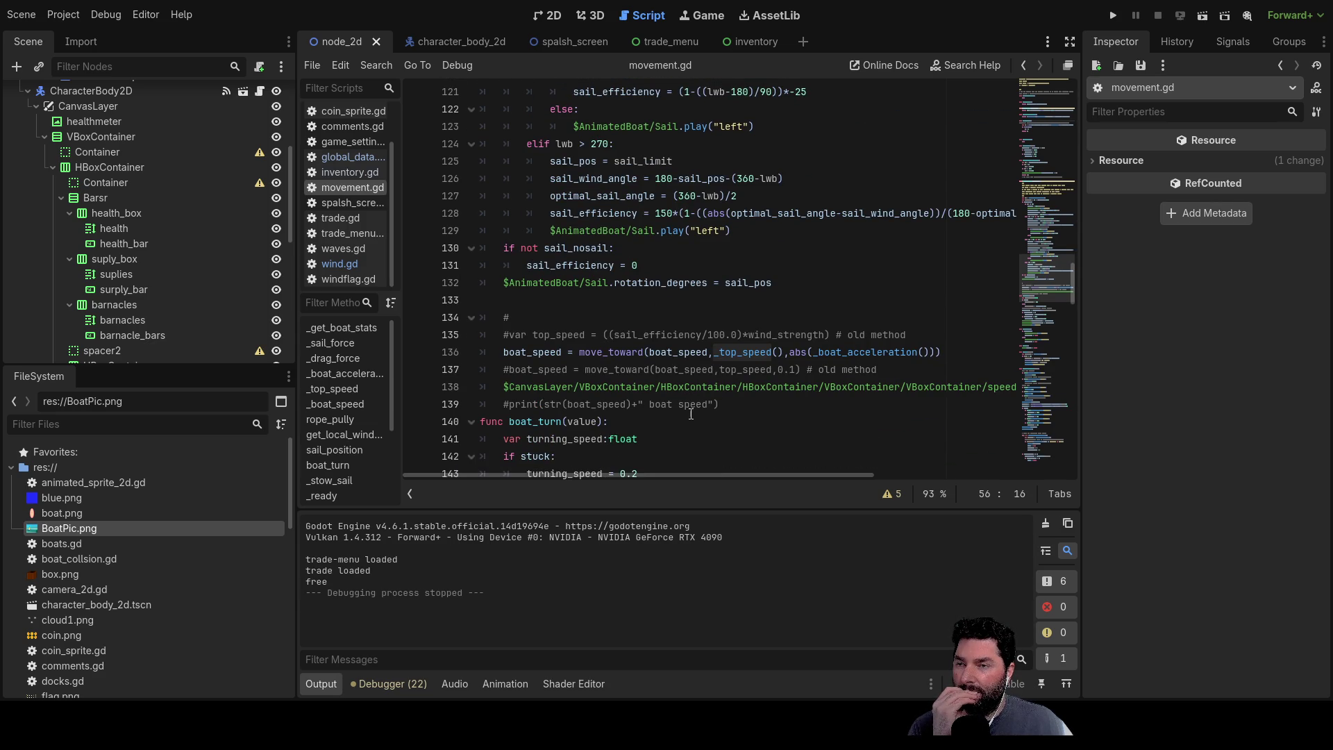
mouse_move(720, 475)
left_mouse_down()
mouse_move(893, 468)
mouse_move(703, 457)
left_mouse_up()
scroll(703, 452, "up", 2)
scroll(677, 417, "up", 7)
scroll(655, 387, "up", 5)
scroll(654, 388, "up", 5)
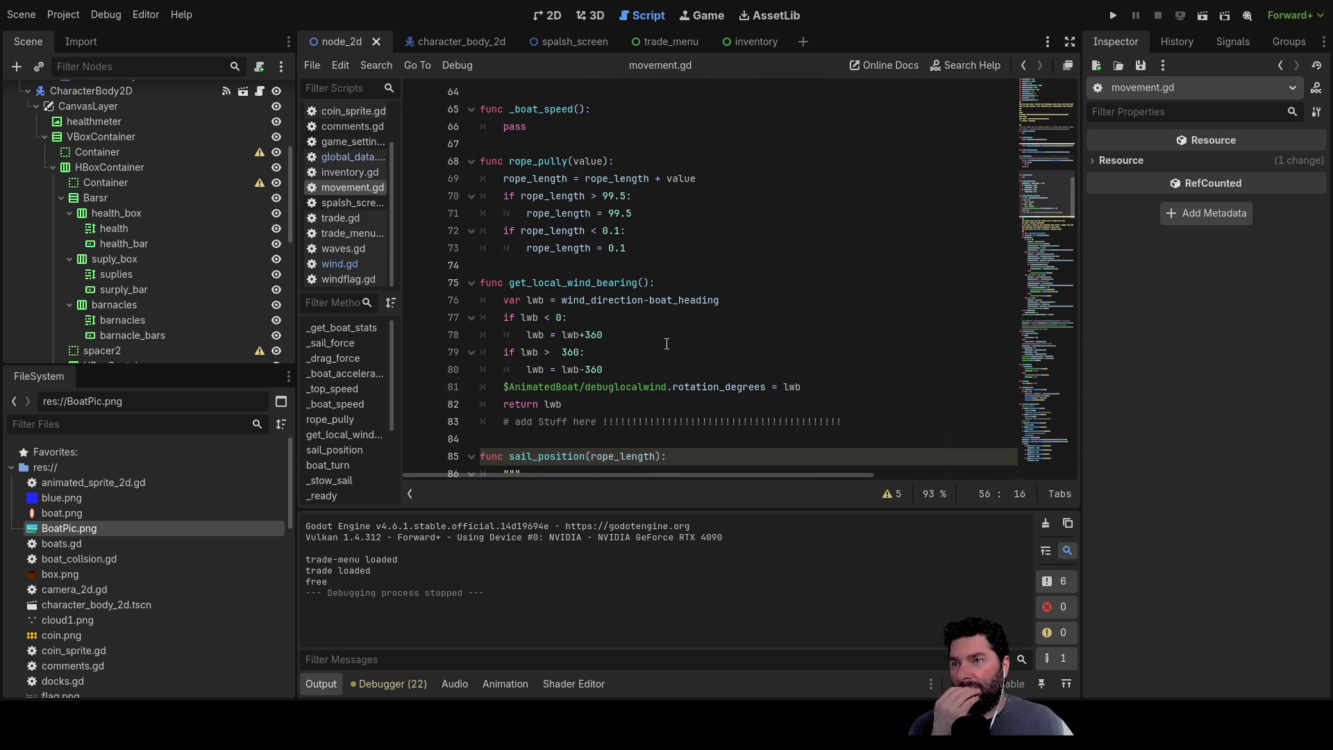
scroll(665, 329, "up", 3)
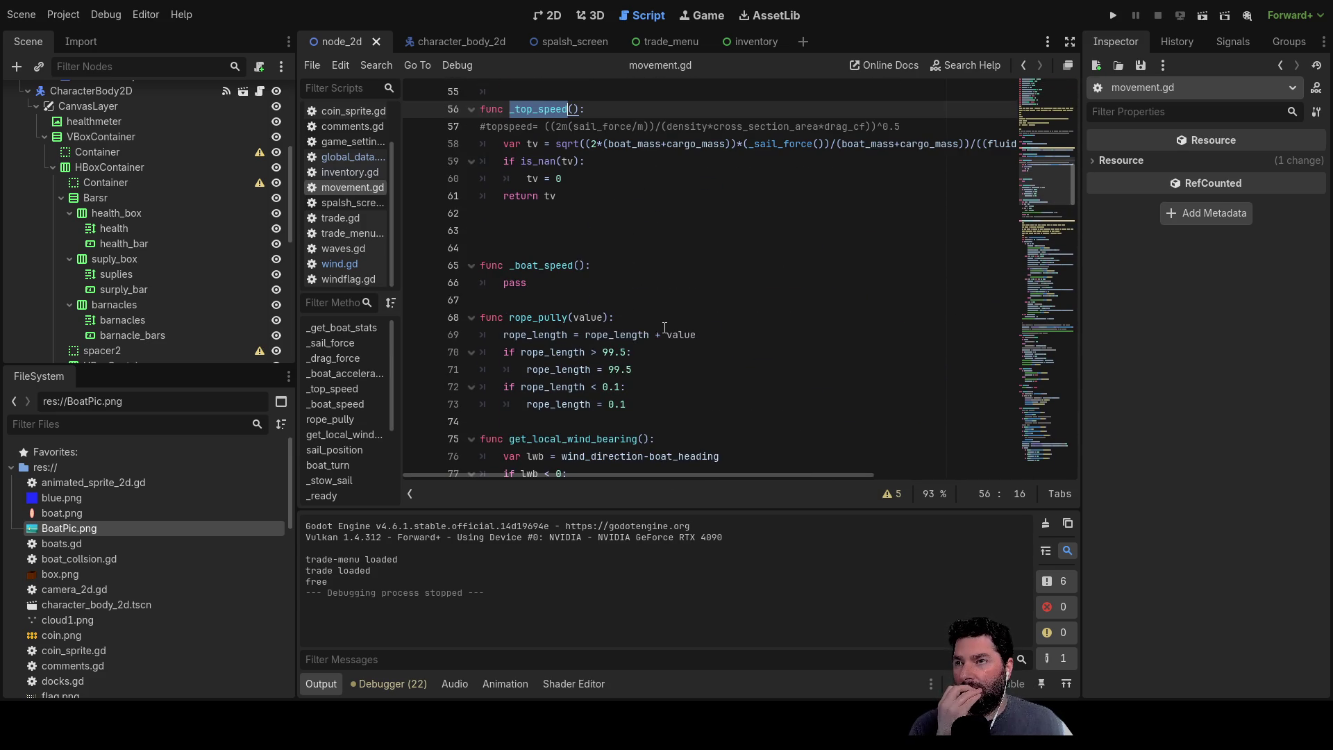
scroll(665, 328, "up", 1)
scroll(664, 328, "up", 2)
scroll(659, 339, "down", 5)
scroll(659, 341, "down", 5)
scroll(660, 340, "down", 5)
scroll(659, 339, "down", 5)
scroll(659, 340, "down", 8)
scroll(659, 339, "down", 1)
scroll(659, 339, "down", 4)
scroll(660, 340, "down", 2)
scroll(659, 340, "down", 3)
scroll(660, 340, "down", 4)
scroll(659, 340, "down", 5)
scroll(660, 340, "down", 3)
scroll(659, 339, "down", 2)
scroll(660, 339, "down", 4)
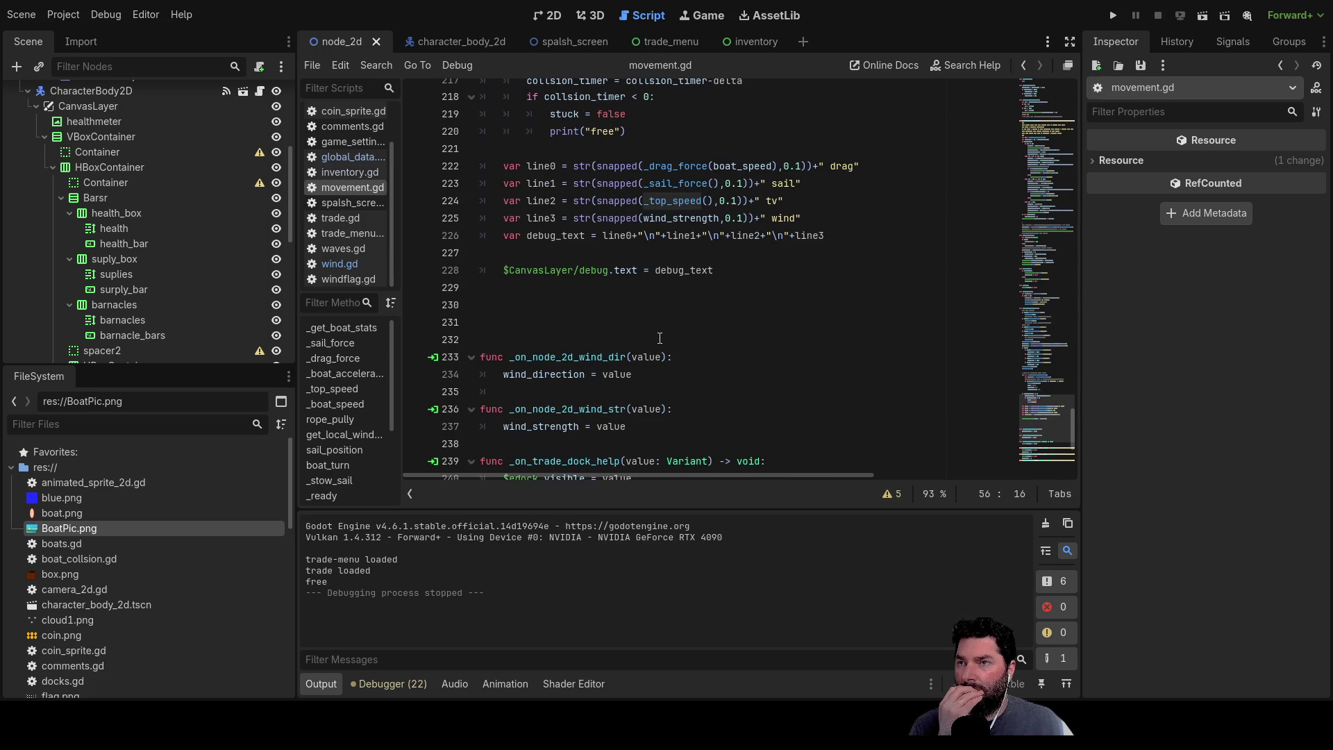
scroll(661, 339, "up", 2)
scroll(667, 336, "up", 1)
scroll(671, 336, "up", 1)
scroll(673, 333, "up", 3)
scroll(672, 327, "up", 3)
scroll(639, 327, "up", 1)
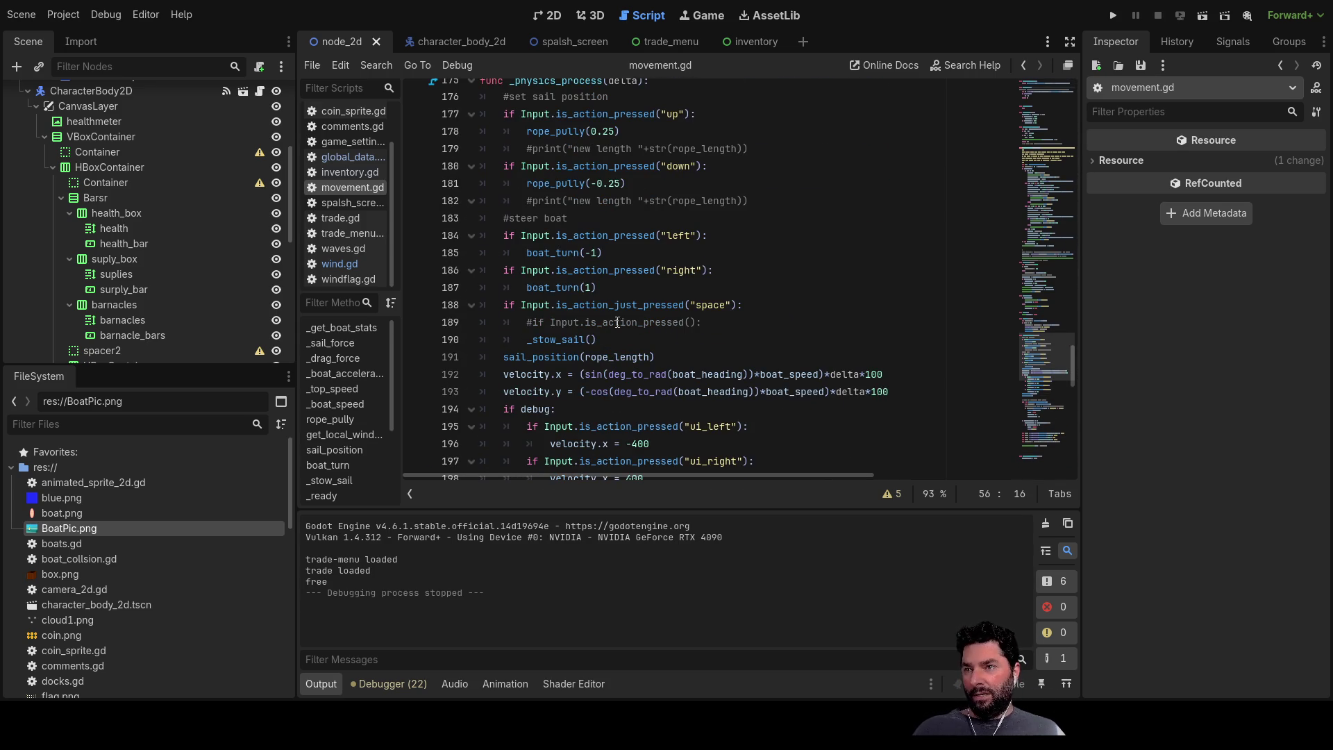
scroll(729, 350, "up", 3)
scroll(675, 357, "up", 1)
scroll(667, 341, "up", 3)
scroll(667, 339, "up", 3)
scroll(666, 338, "up", 1)
scroll(664, 336, "up", 2)
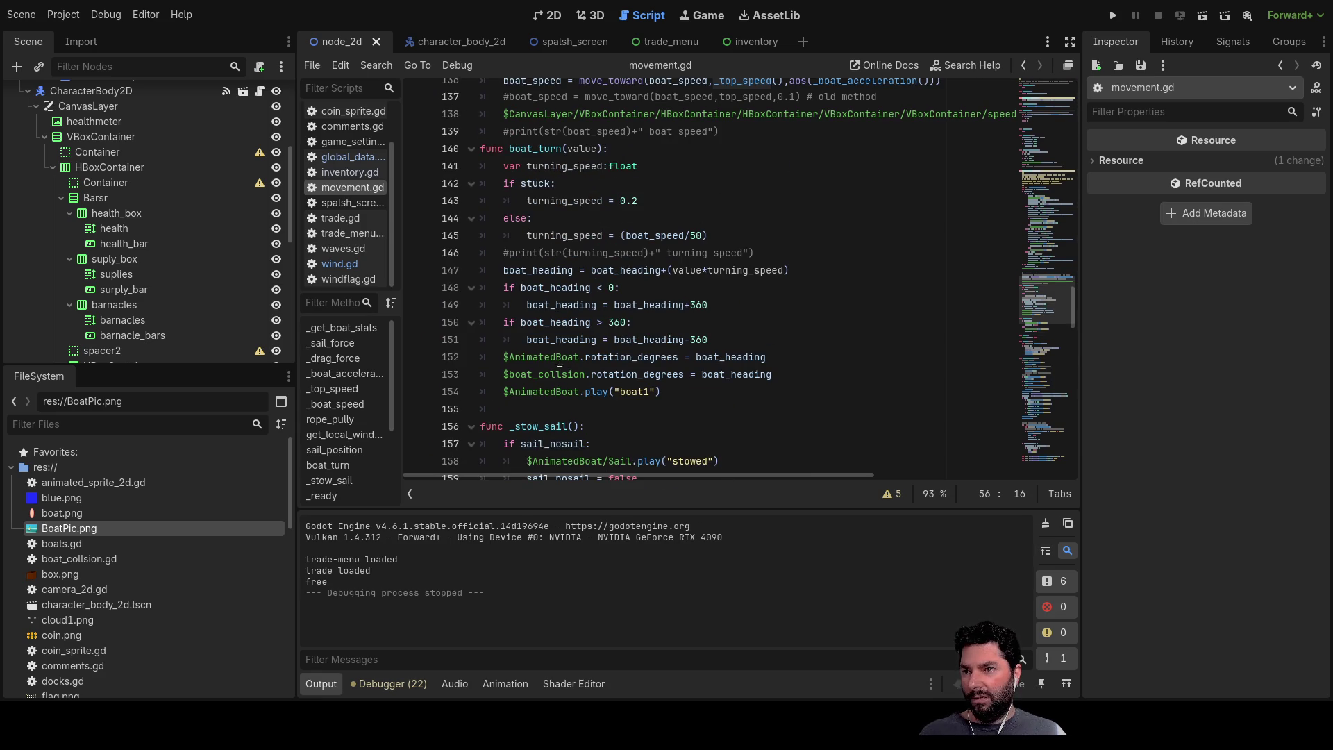
scroll(540, 367, "up", 3)
scroll(583, 350, "up", 1)
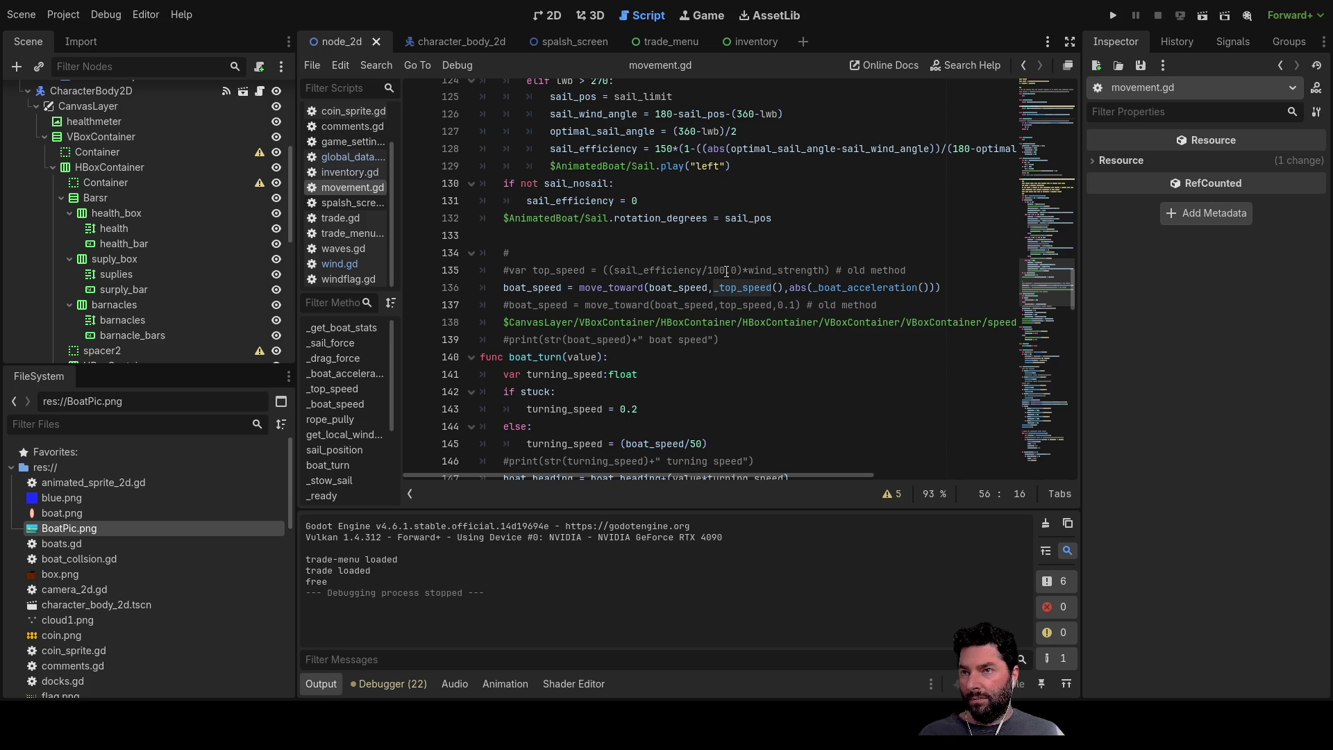
double_click(641, 270)
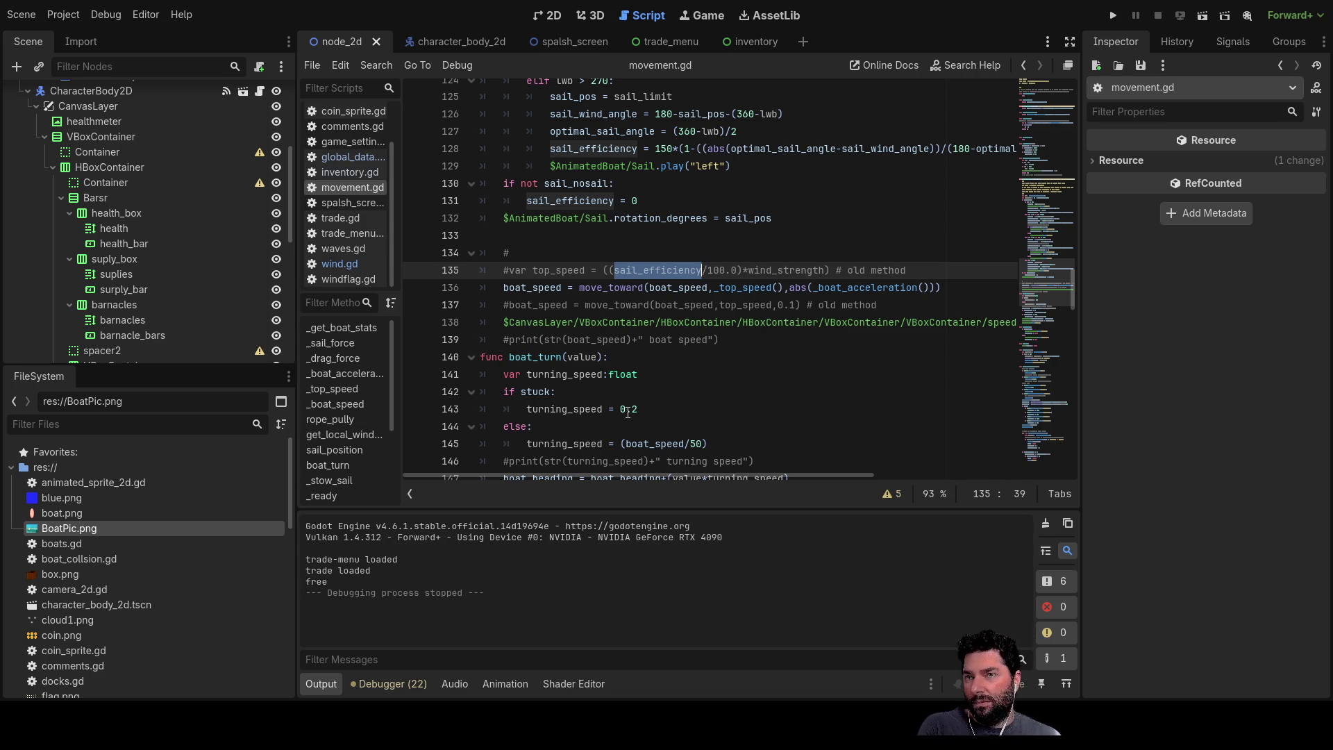
scroll(628, 414, "up", 3)
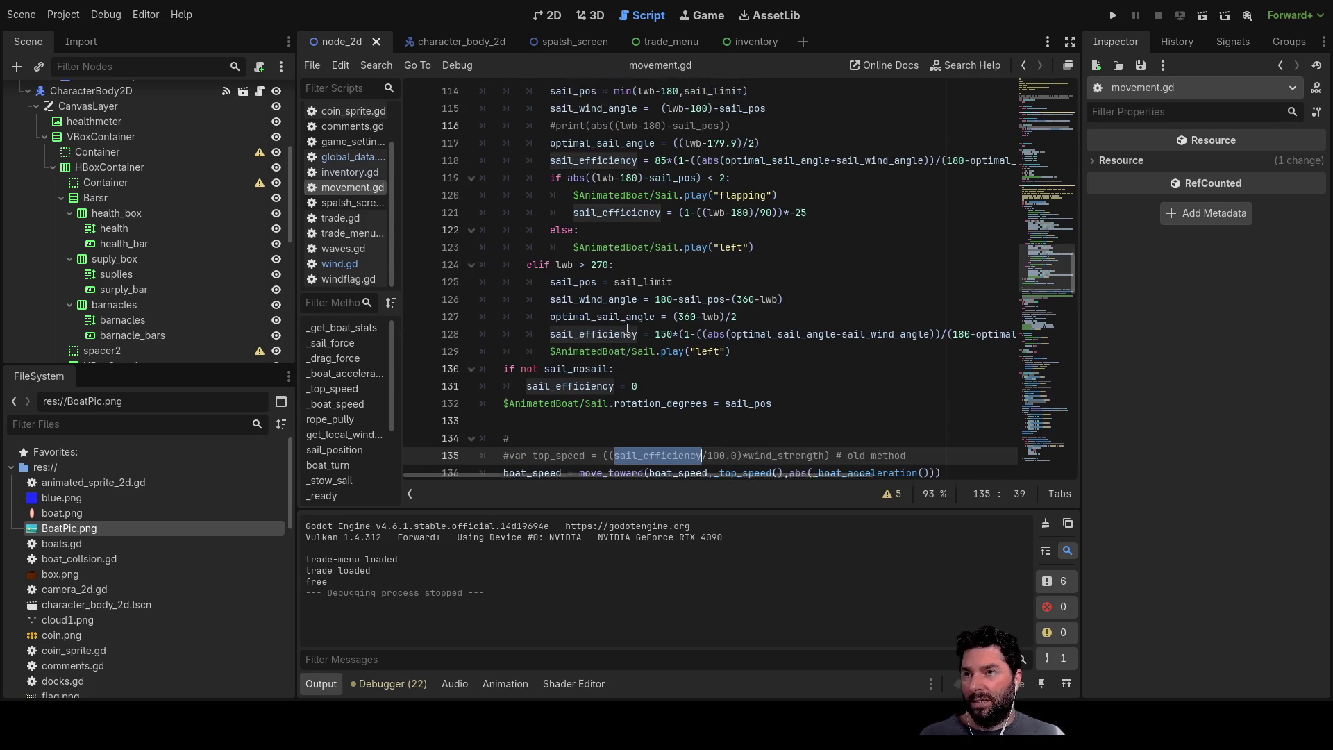
scroll(646, 311, "up", 2)
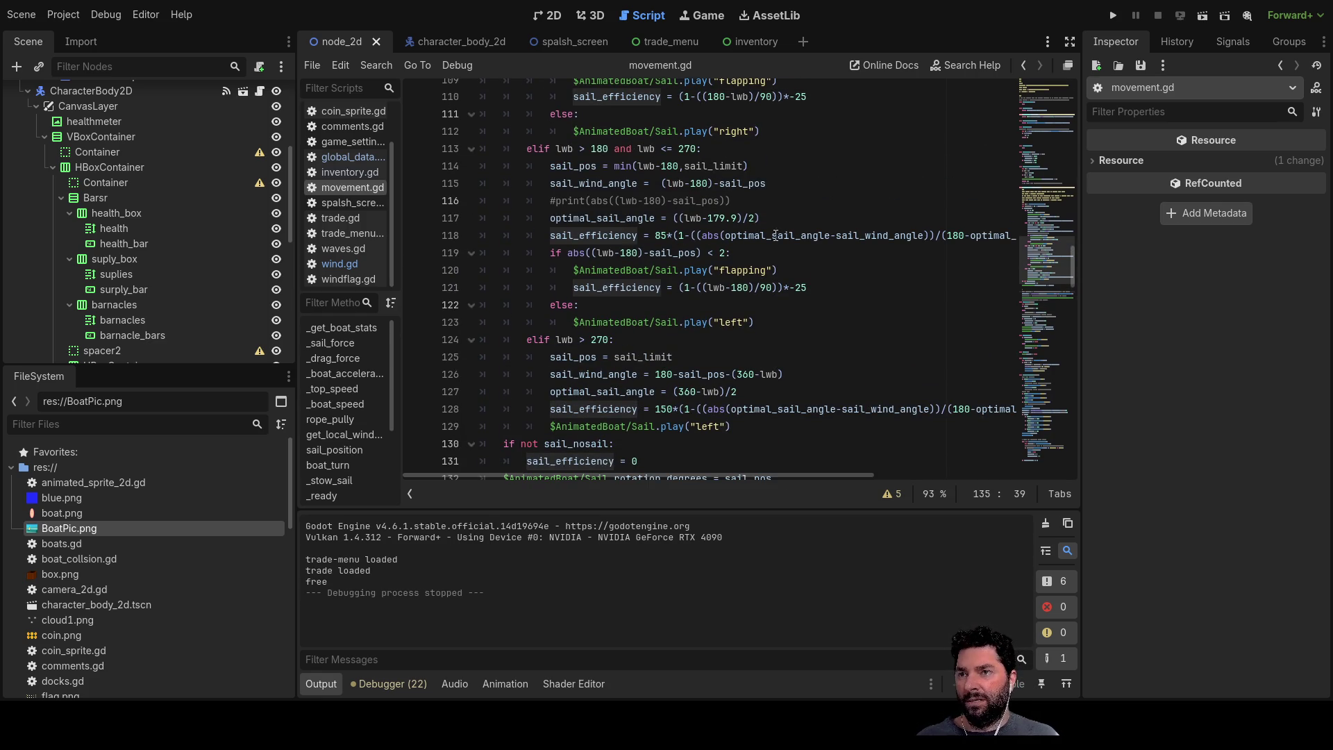
scroll(667, 260, "up", 2)
scroll(704, 292, "up", 1)
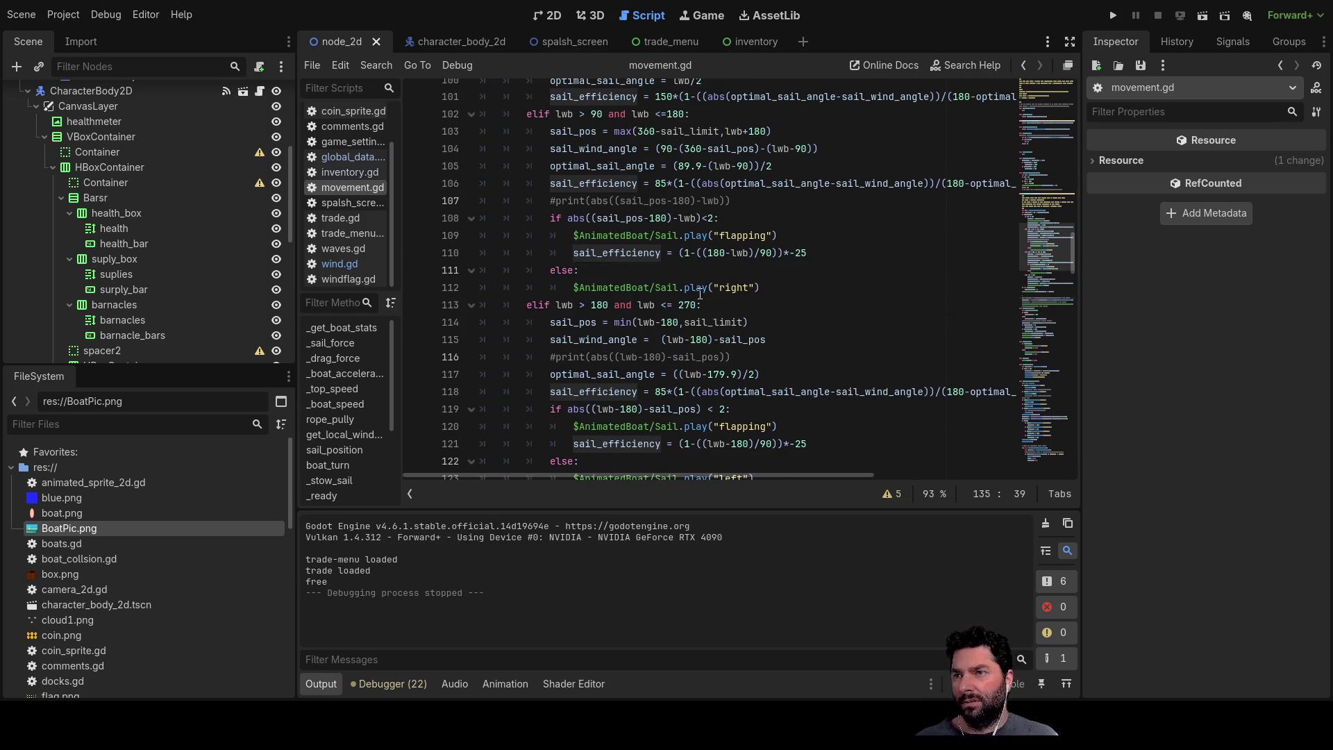
scroll(657, 229, "up", 2)
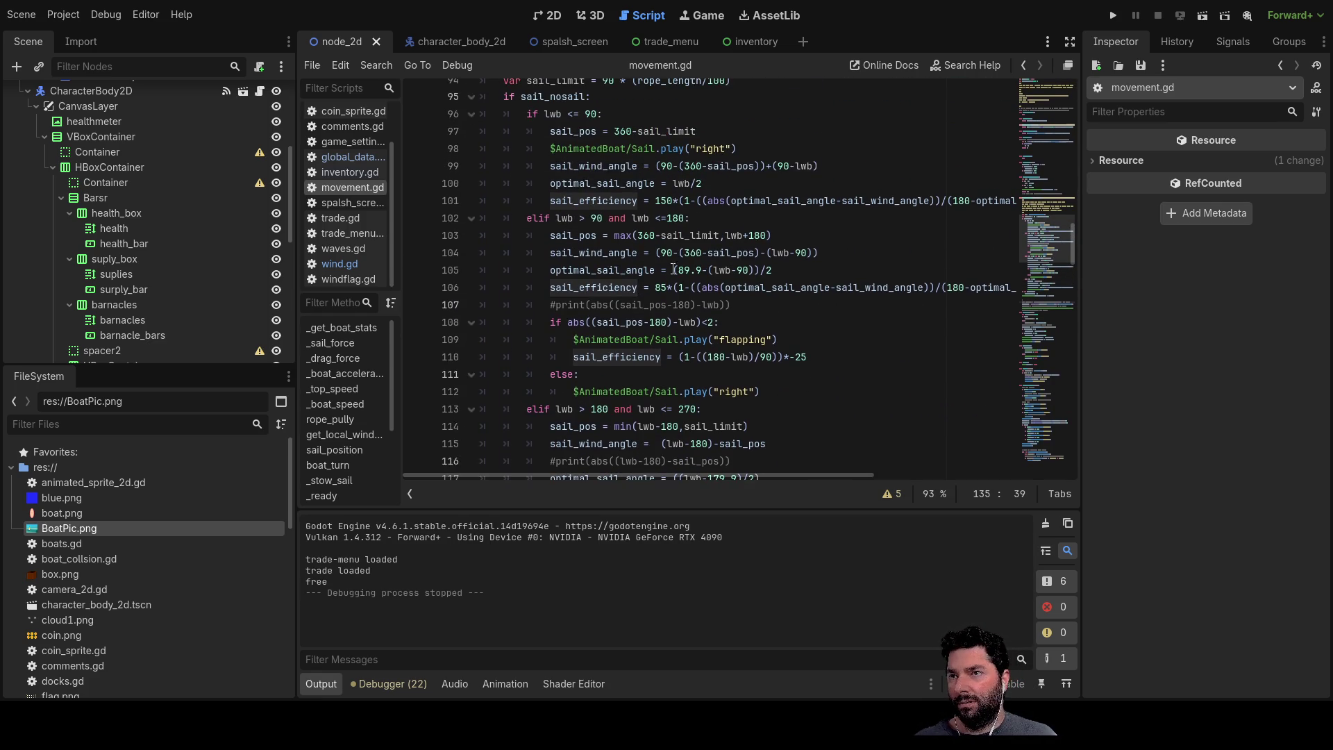
scroll(666, 295, "down", 3)
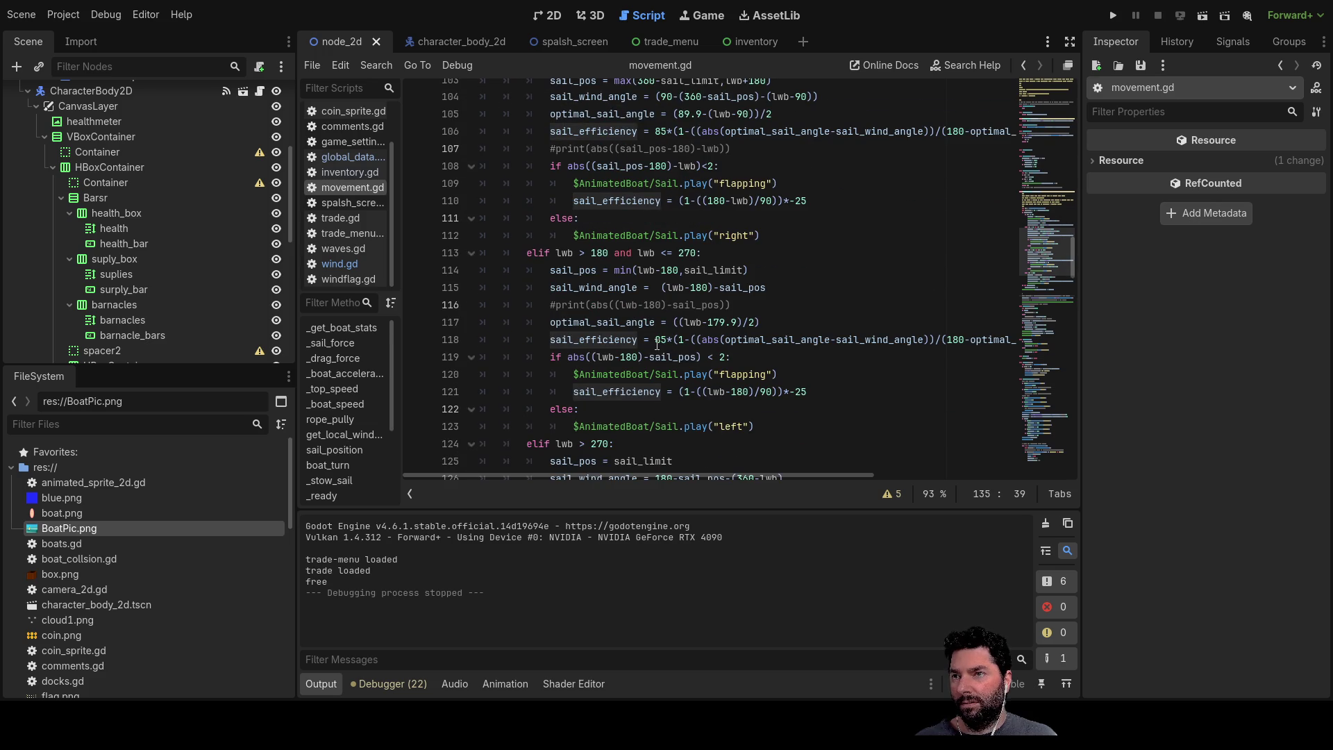
scroll(658, 345, "up", 1)
scroll(638, 303, "up", 1)
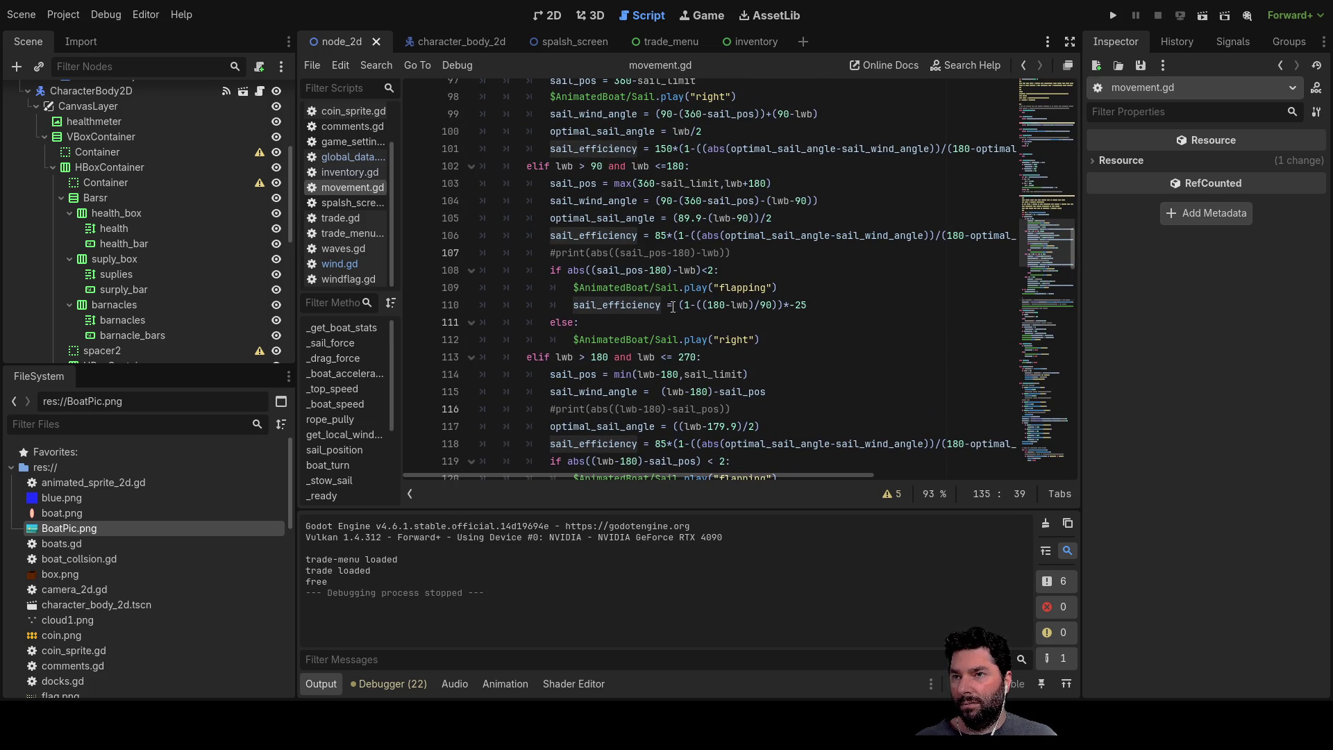
left_click_drag(819, 304, 790, 304)
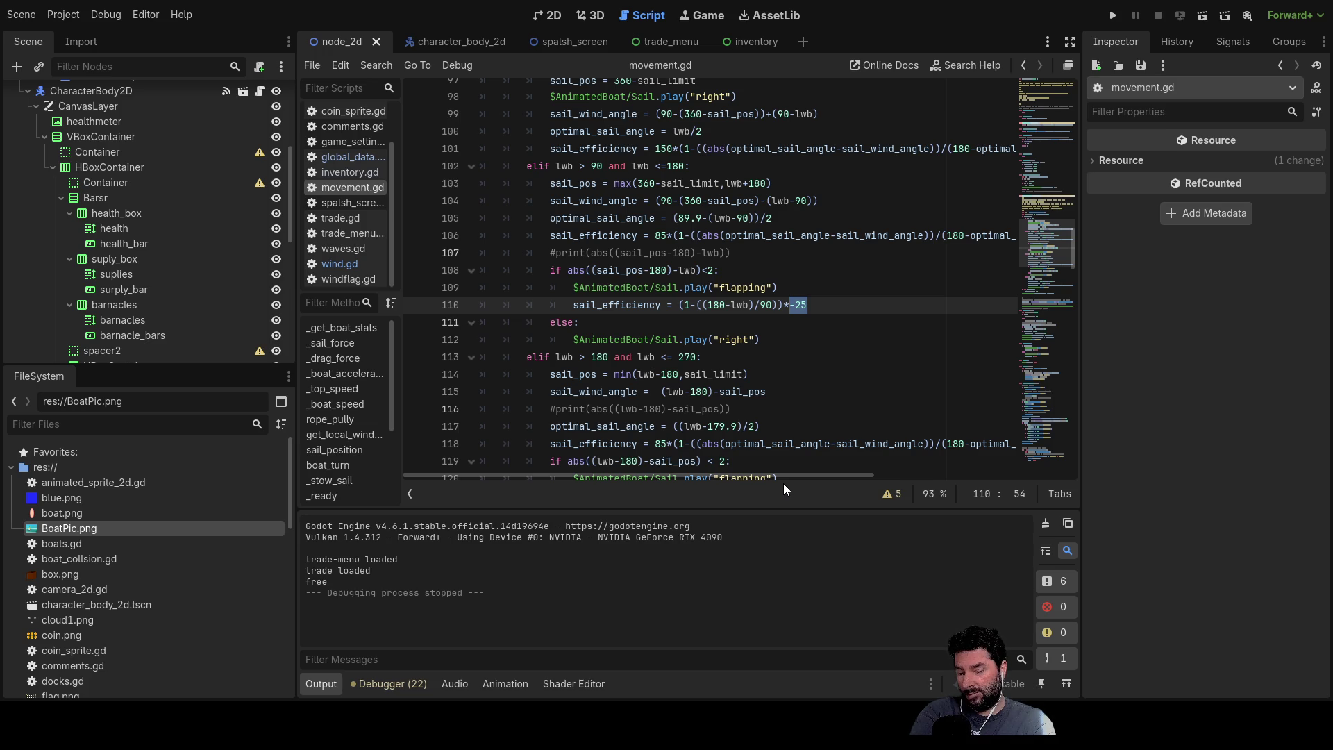
scroll(657, 302, "up", 8)
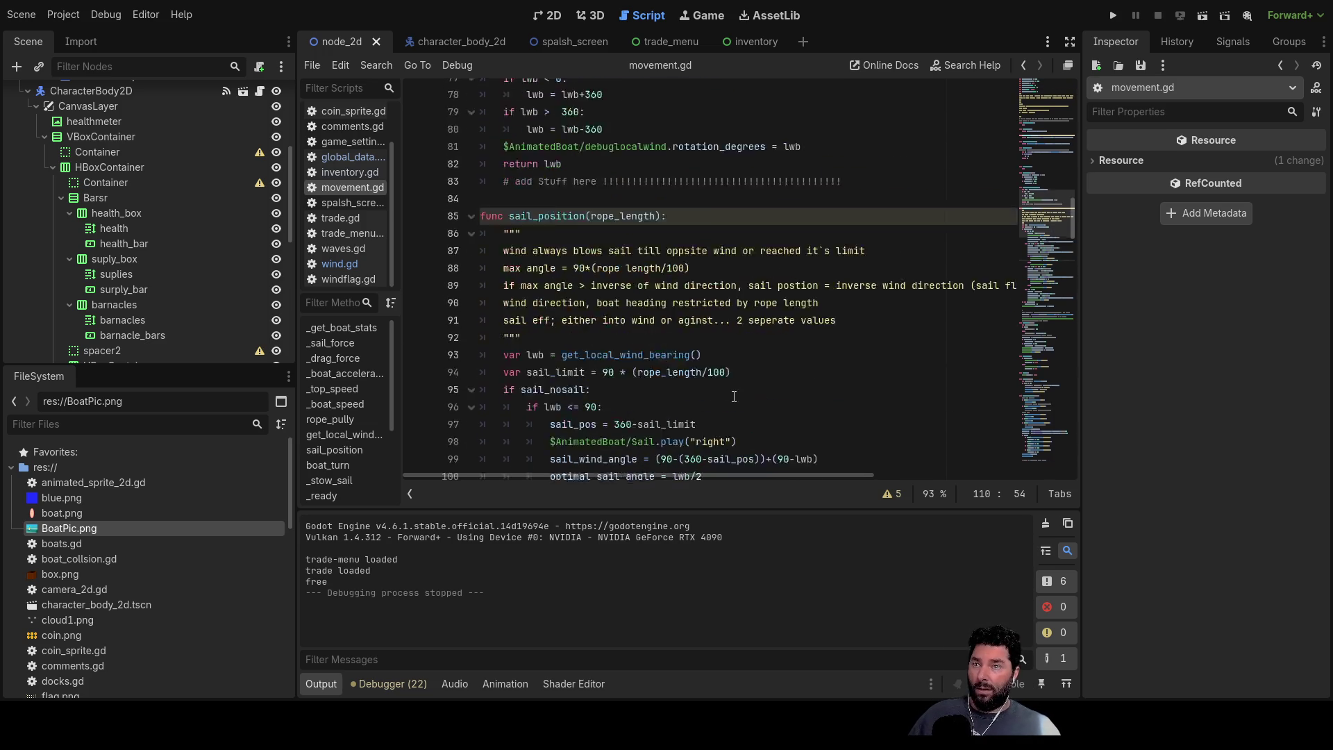
scroll(657, 302, "up", 2)
scroll(652, 313, "up", 3)
scroll(644, 329, "up", 3)
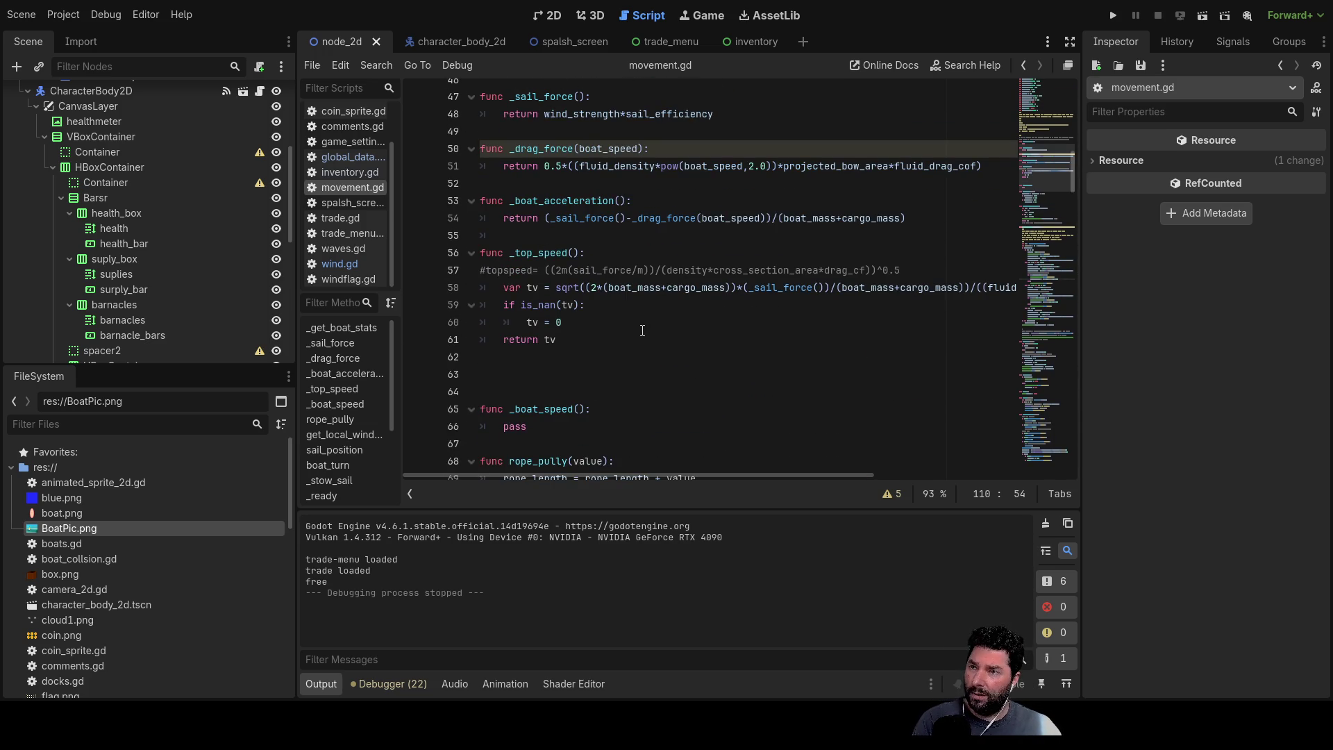
double_click(758, 287)
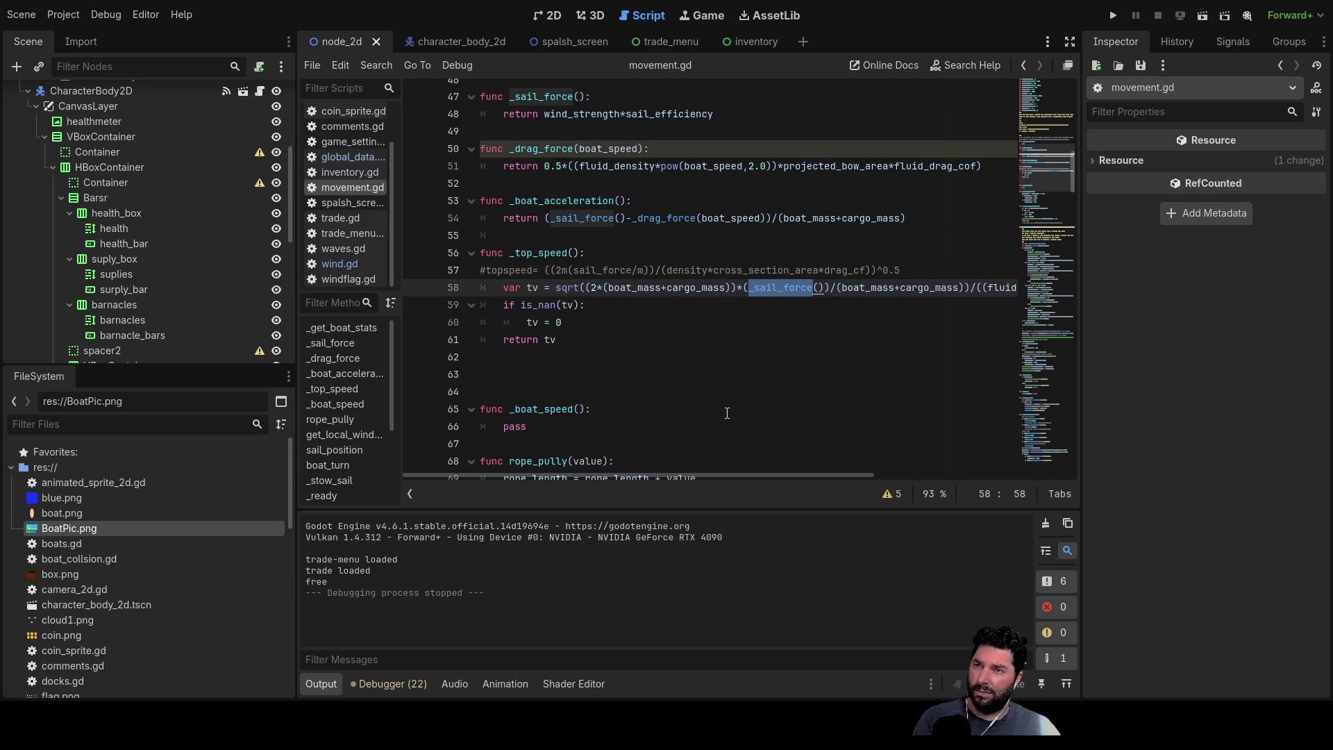
left_click_drag(796, 471, 760, 464)
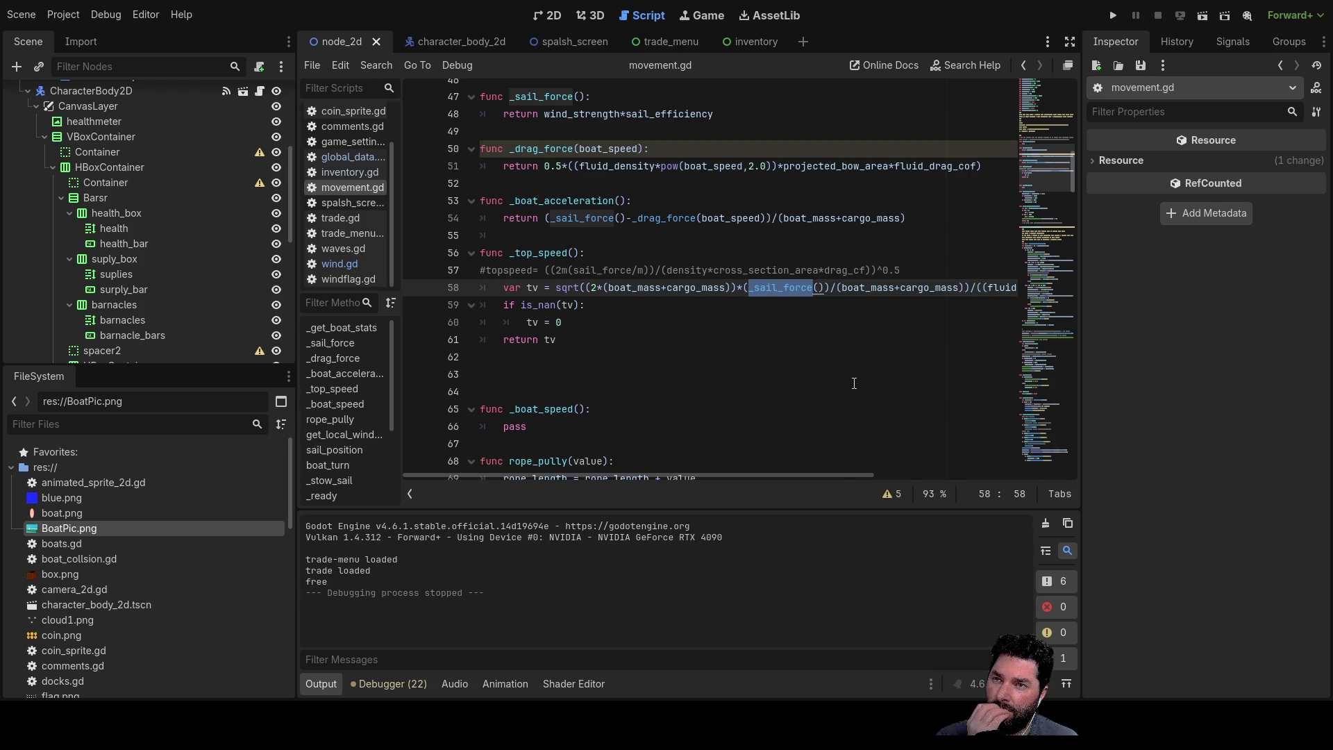
mouse_move(839, 475)
left_mouse_down()
mouse_move(1004, 474)
mouse_move(838, 480)
left_mouse_up()
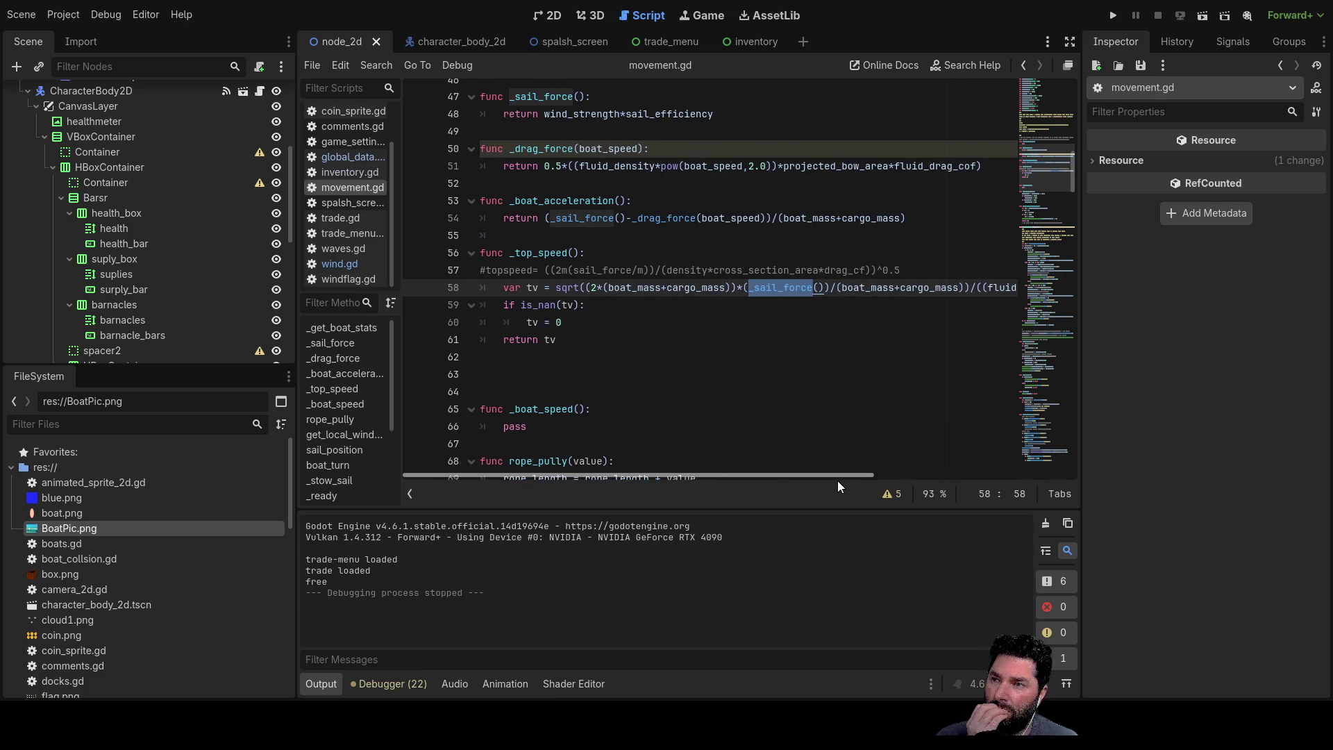
Step: Replace the NaN fallback tv = 0 with tv = -25 and run the project
left_click(568, 322)
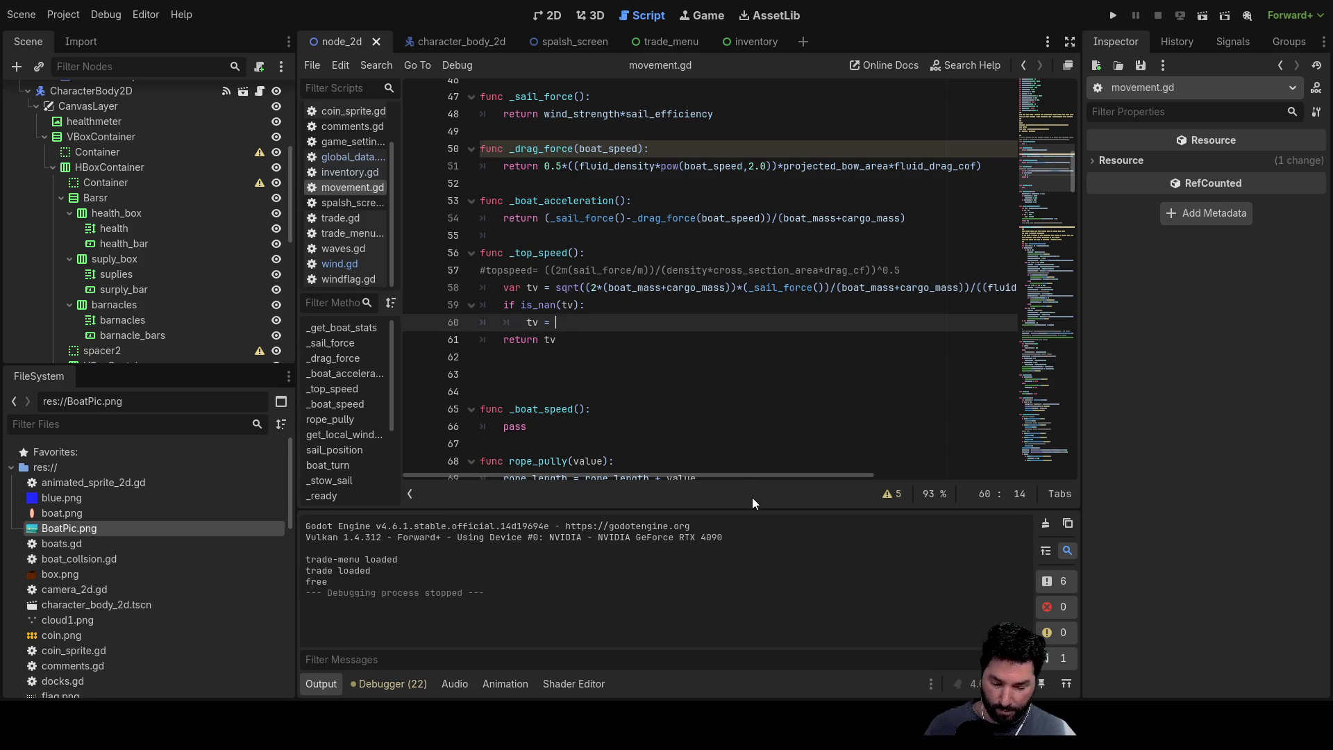
type("-")
key("BackSpace")
type("-25")
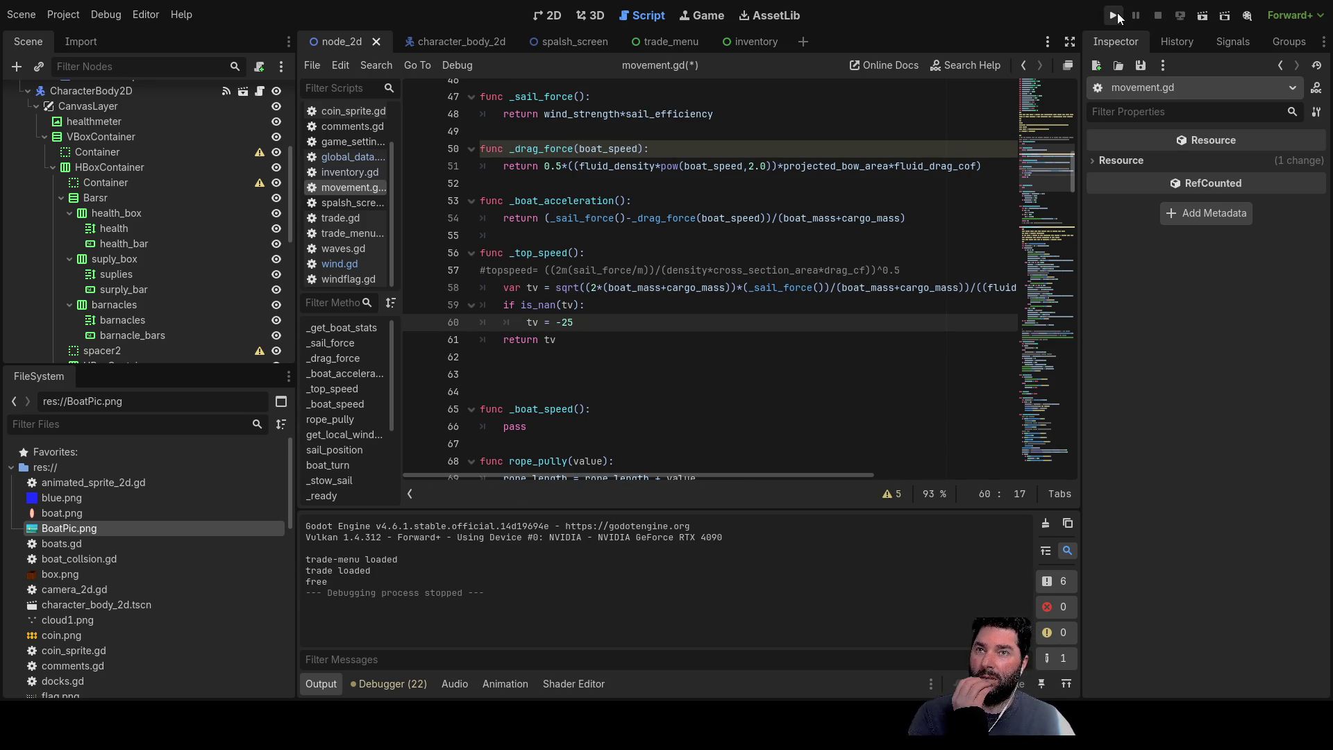
left_click(1115, 15)
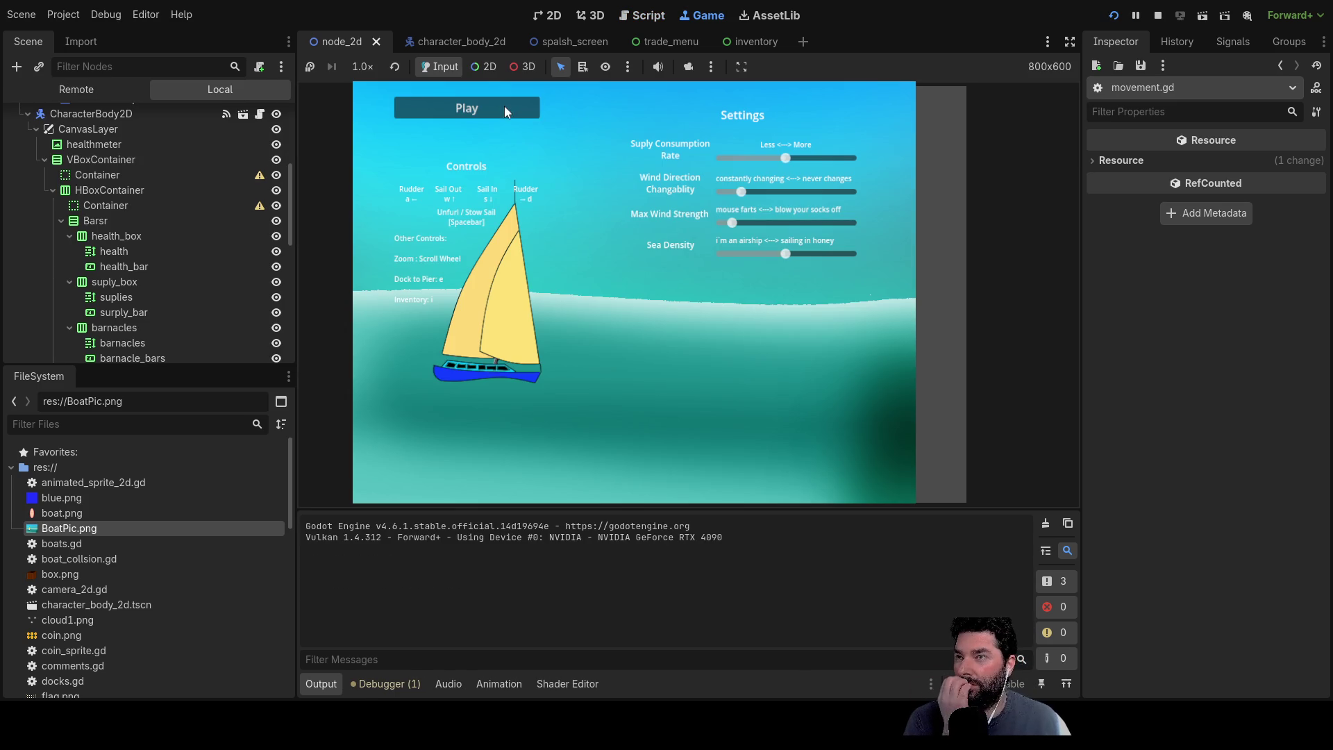
Step: Start the game and sail with the arrow keys, raising/stowing the sail and turning counter-clockwise
left_click(506, 109)
scroll(742, 297, "up", 3)
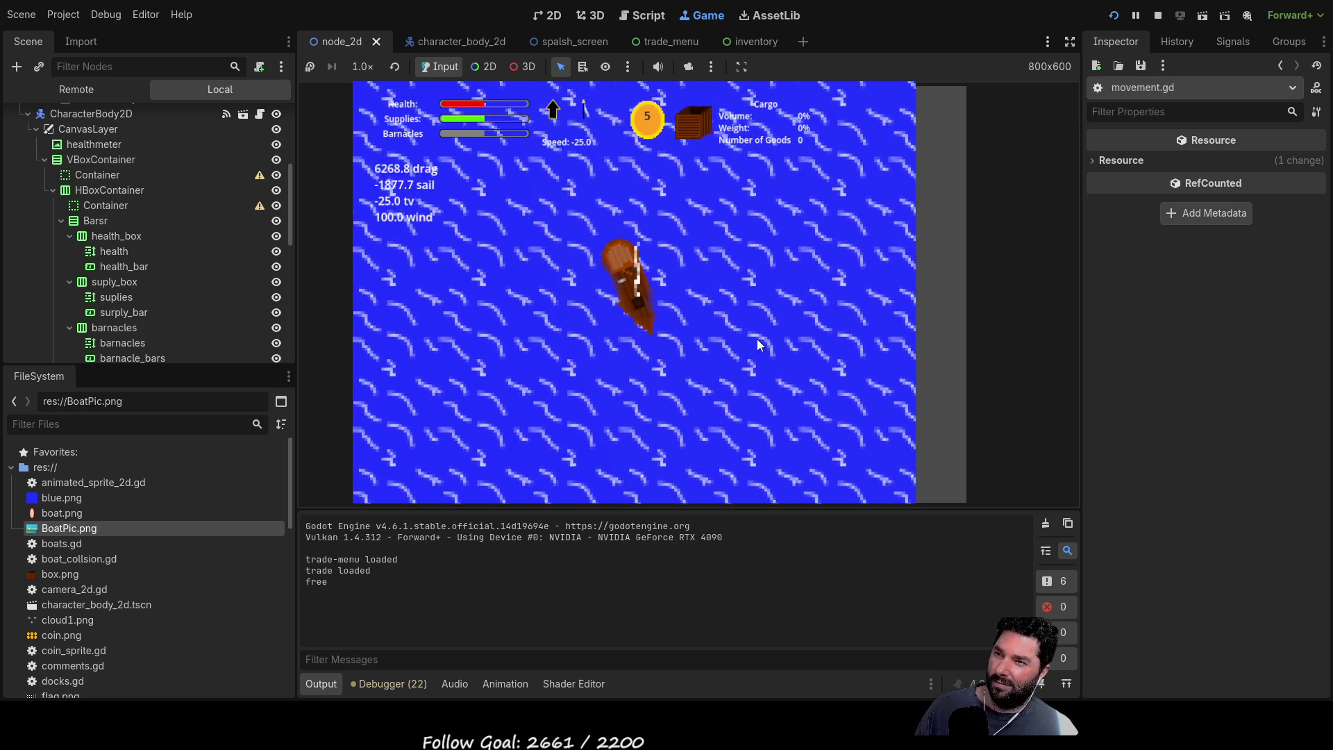
key("Up")
key("Down")
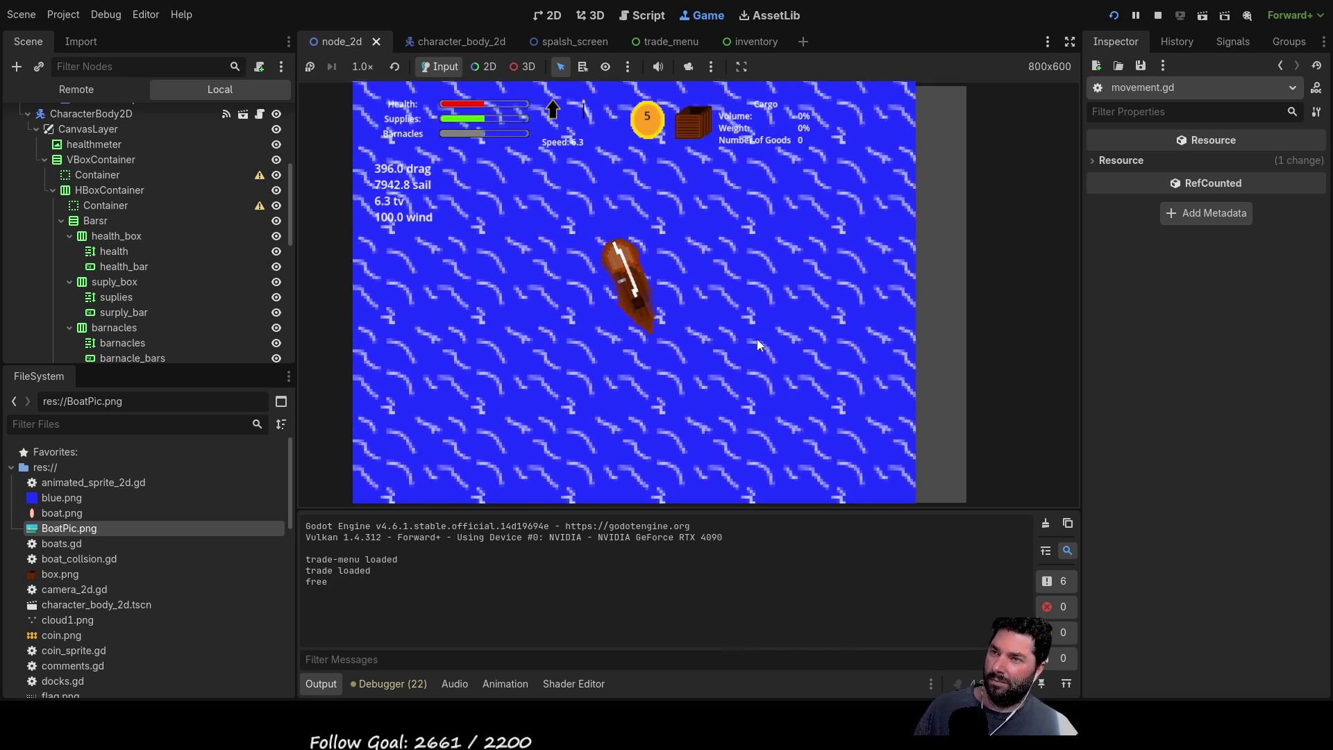
key("Up")
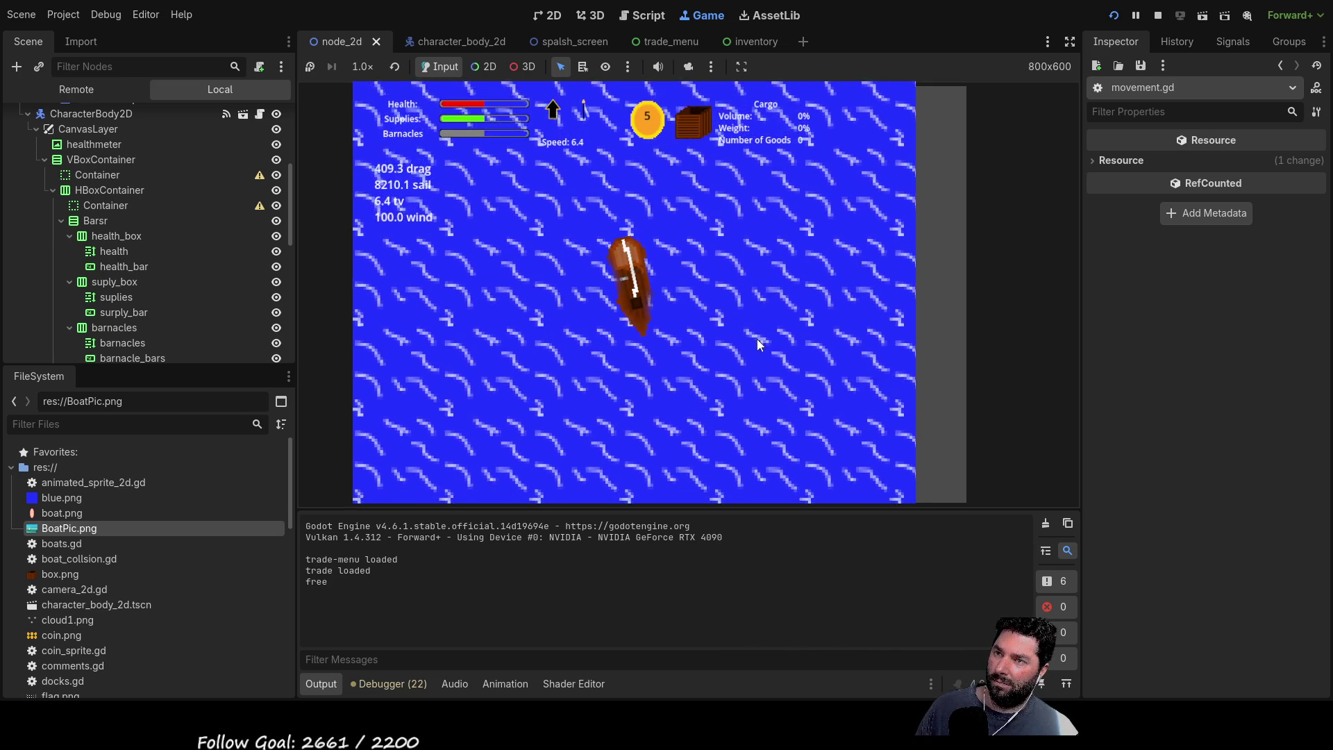
key("Left")
key("Left")
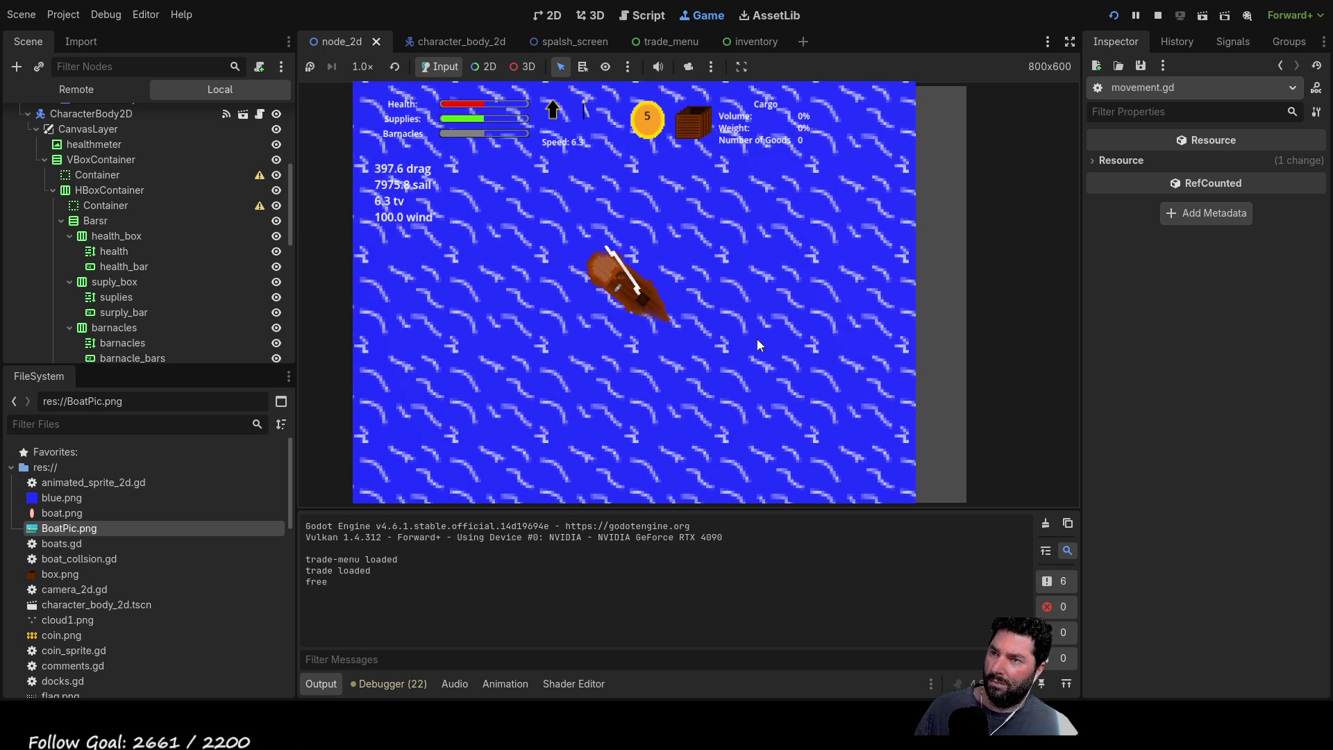
key("Left")
key("Down")
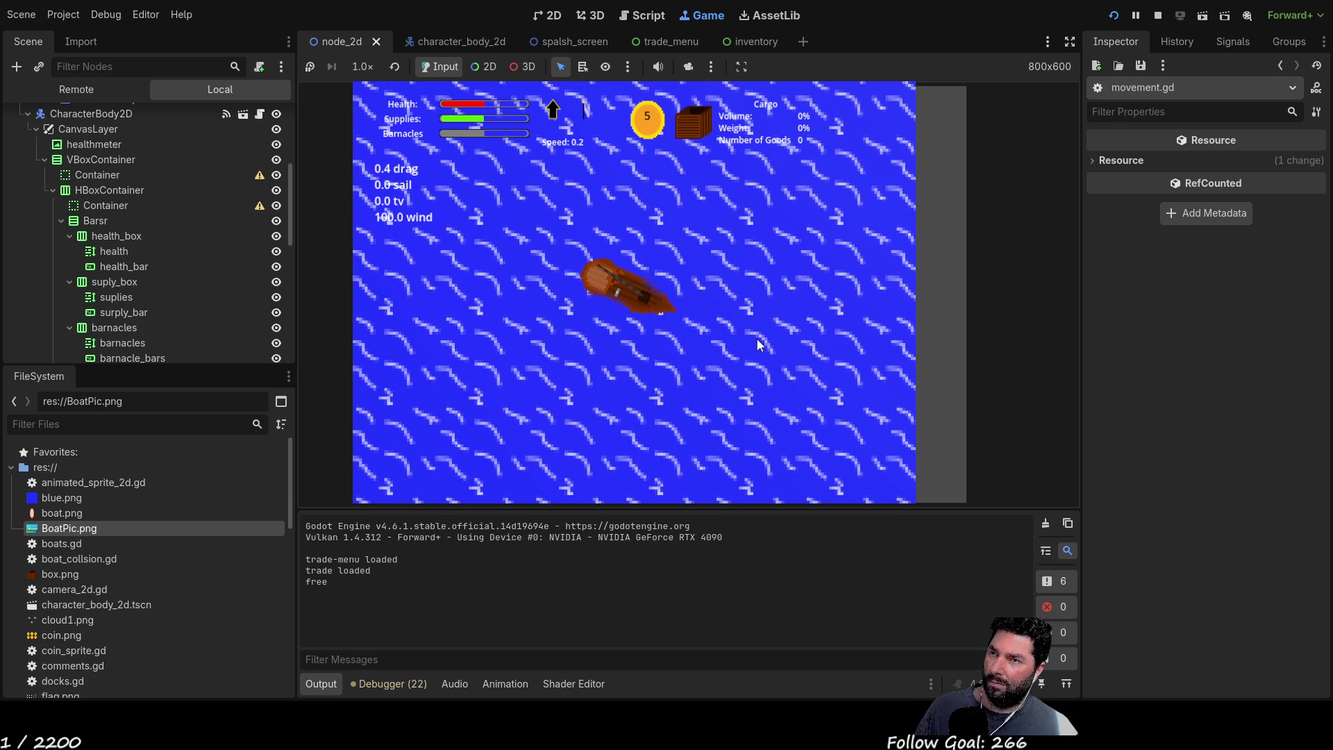
key("Up")
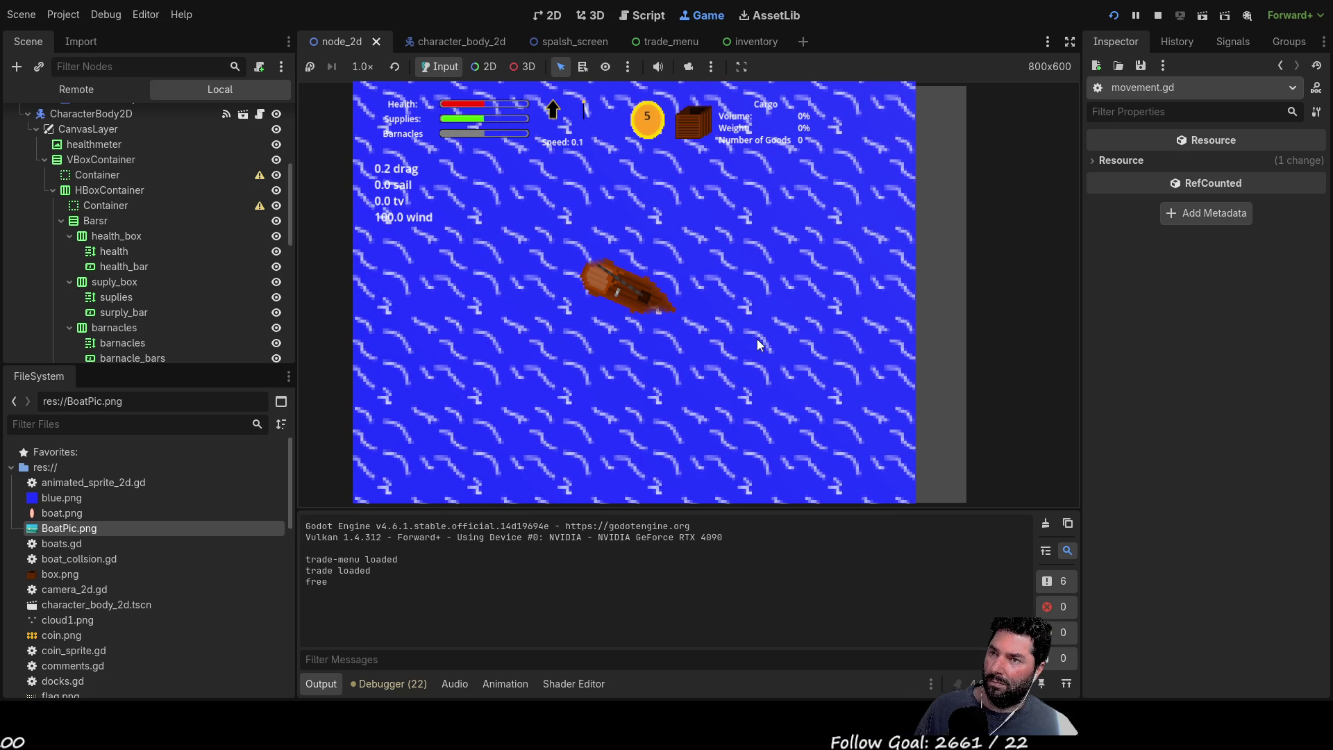
key("Left")
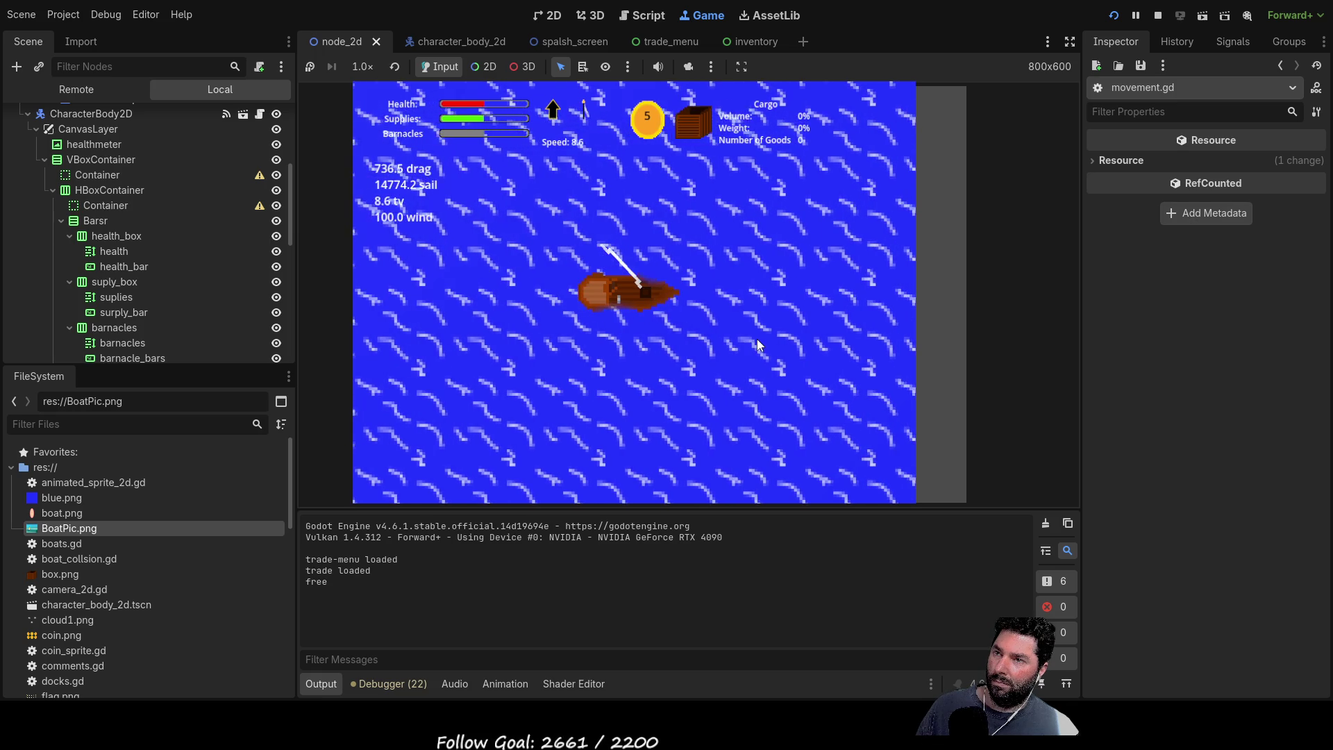
Step: Sail with WASD and swing the sail with Q/E, watching tv fall back to -25.0, then stop the game with F8
key("s")
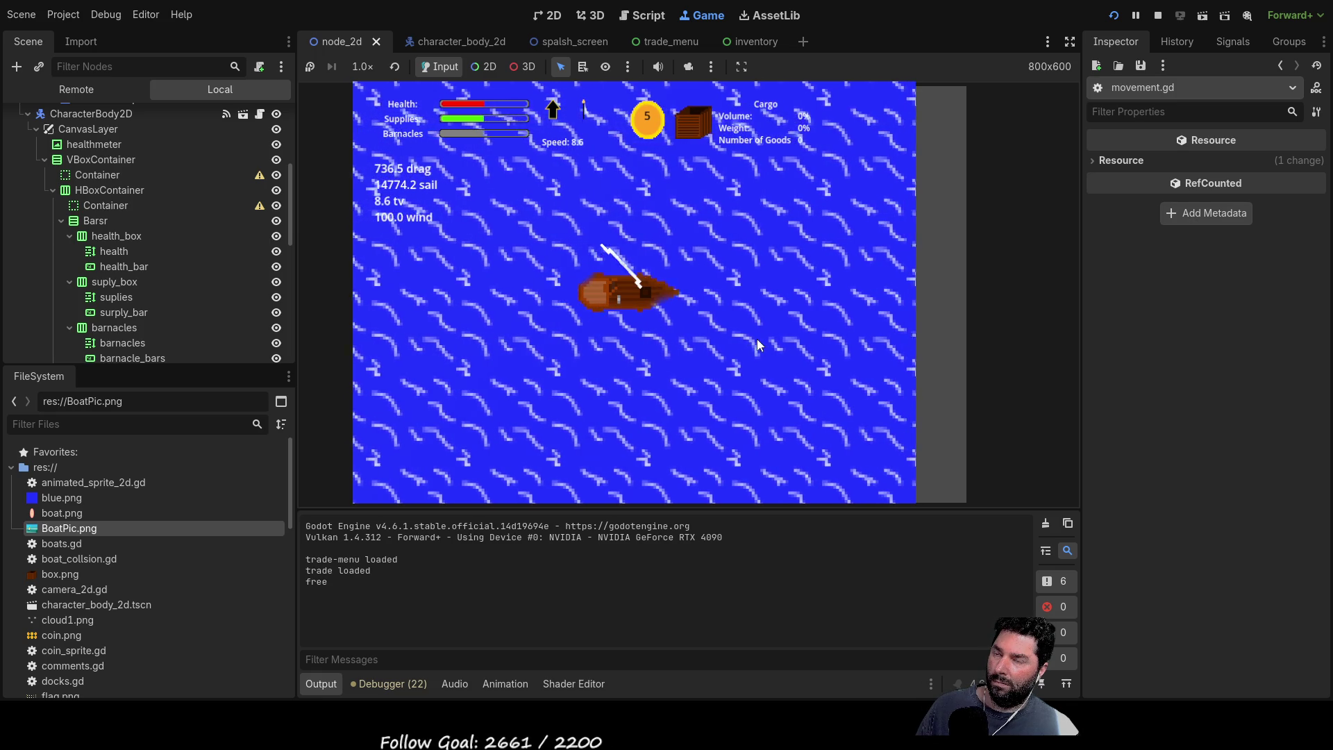
key("w")
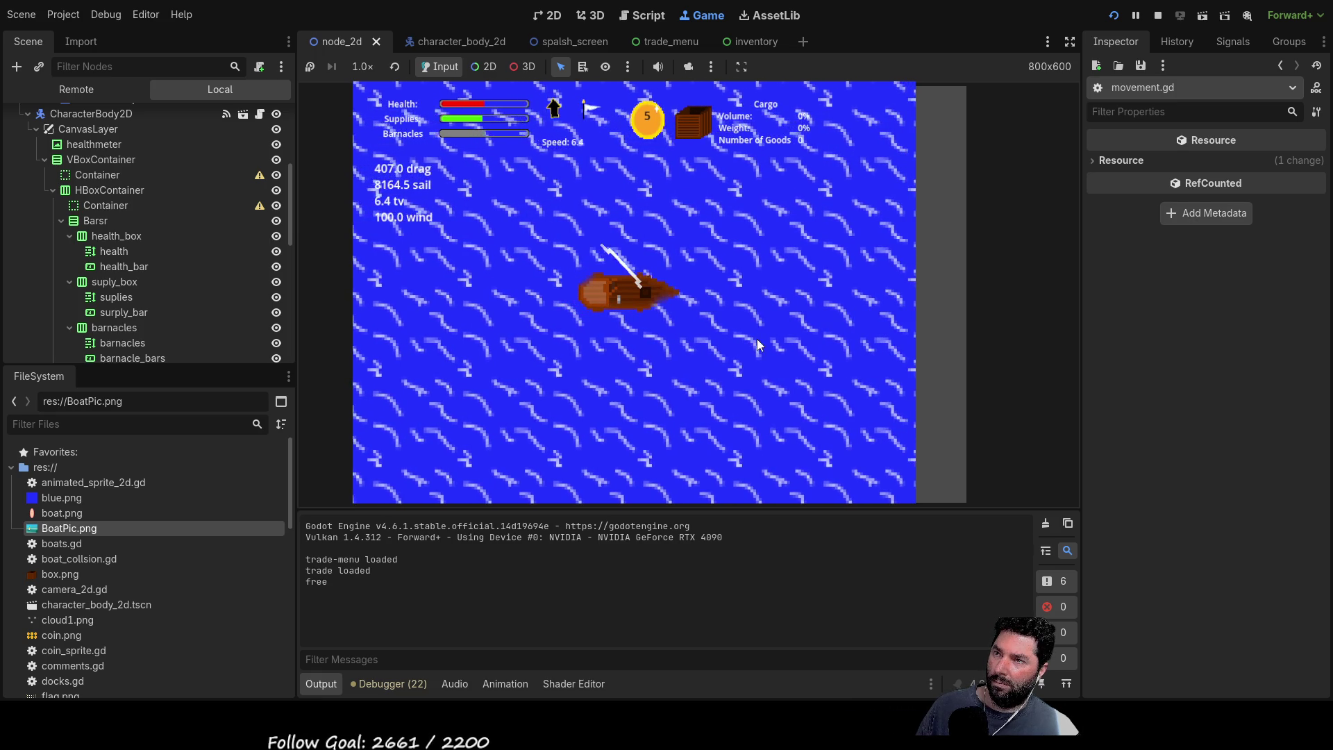
key("d")
key("e")
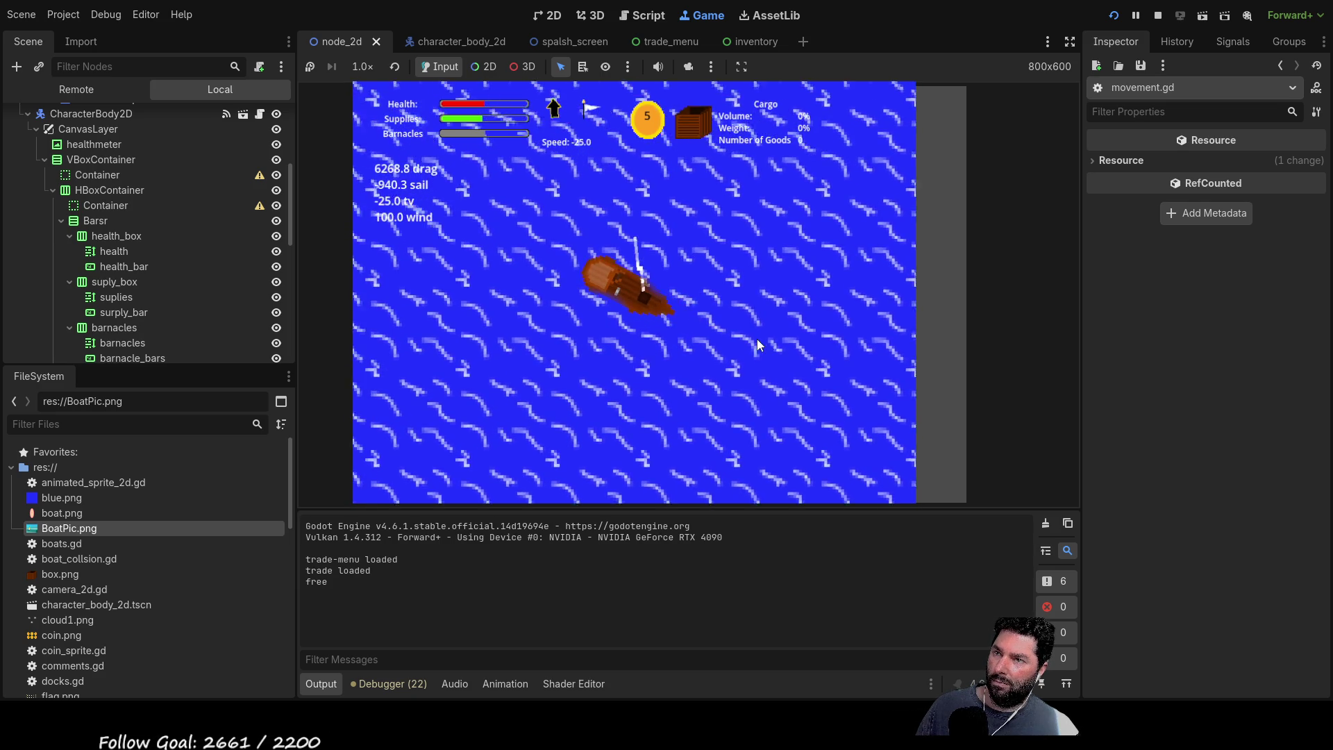
key("d")
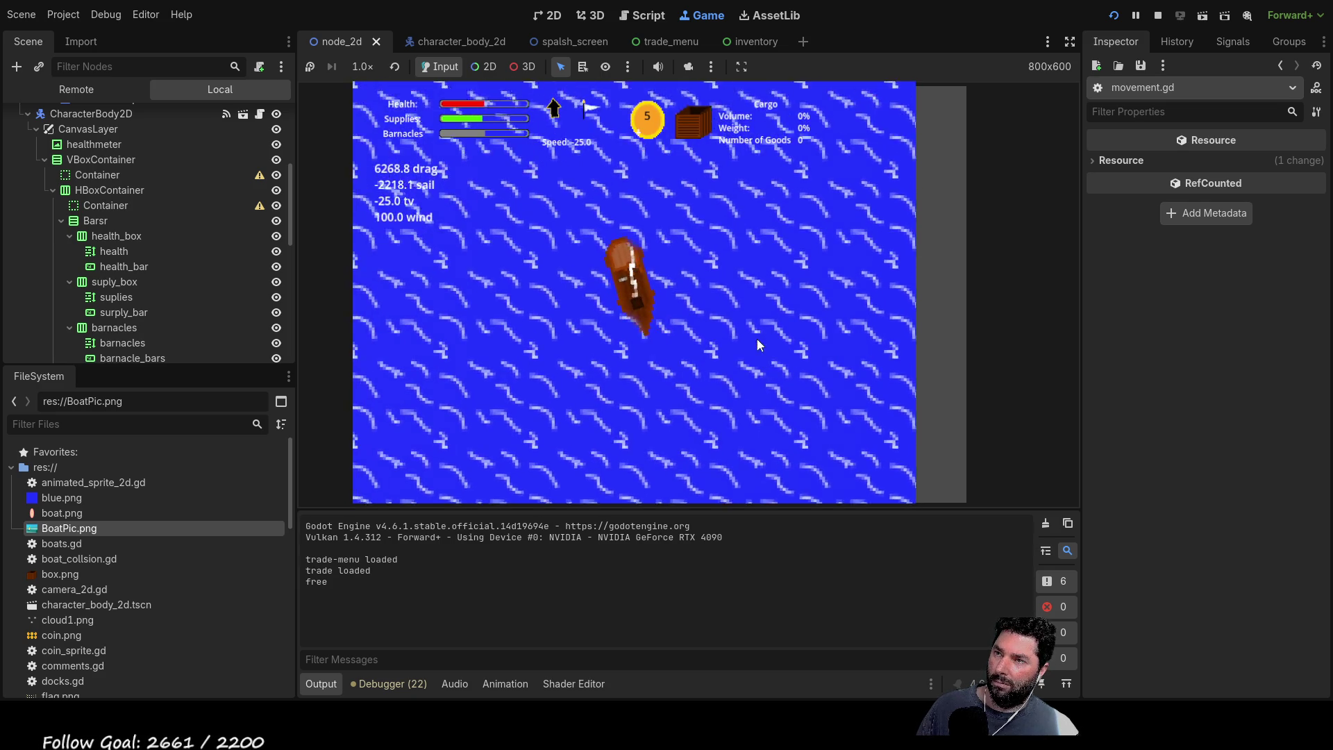
key("a")
key("q")
key("q")
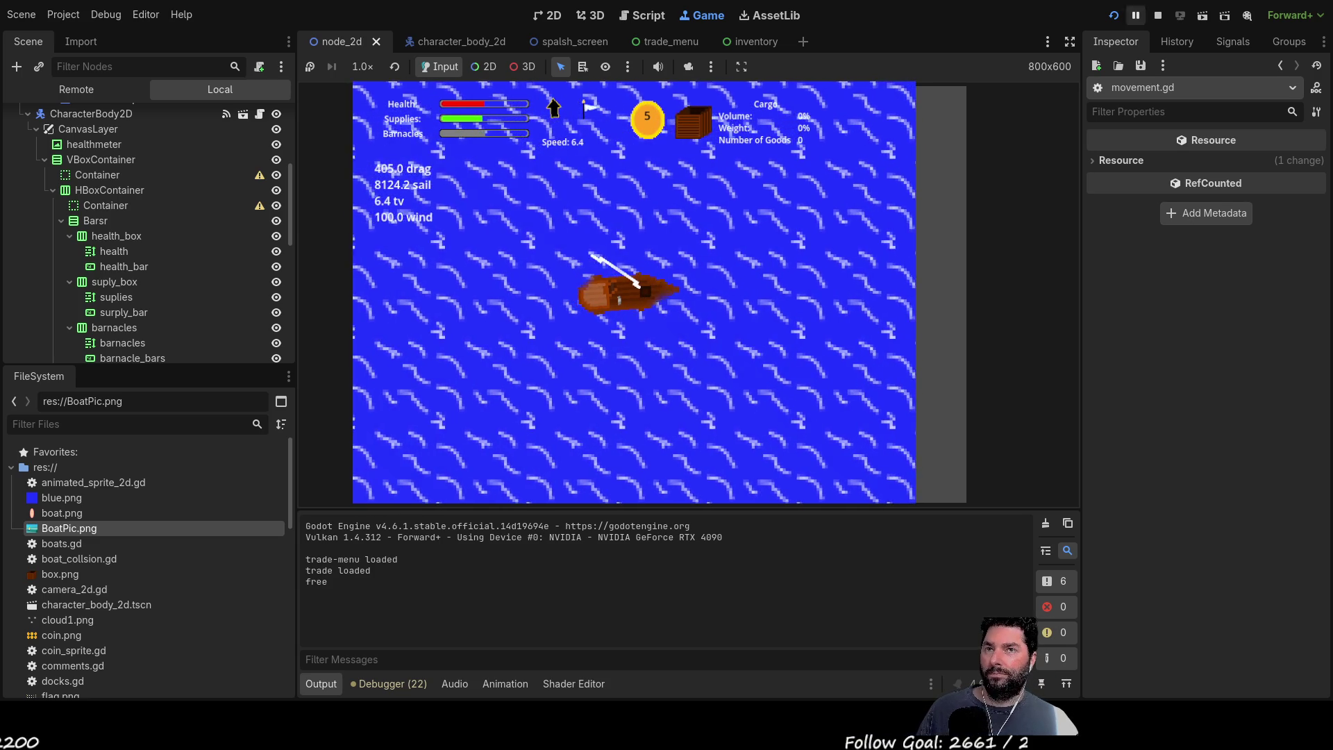
key("F8")
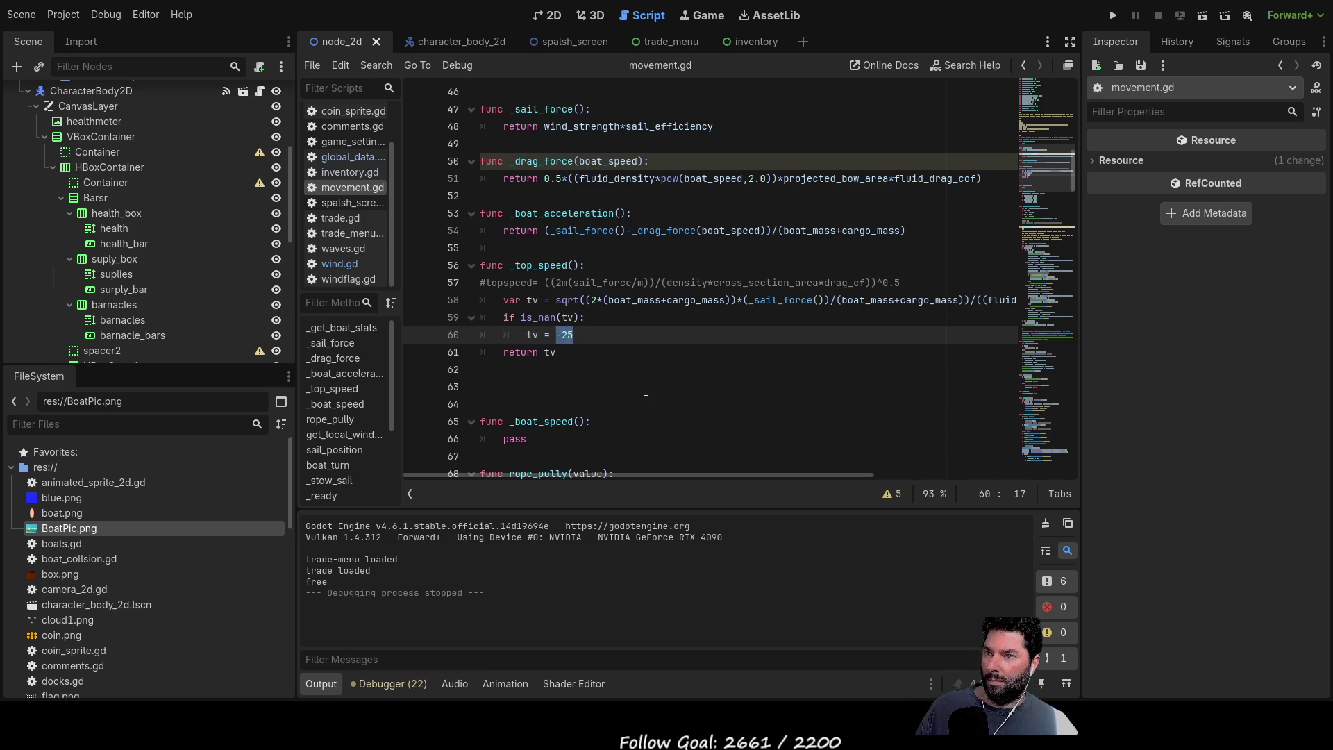
Step: Delete -25 on line 60 and negate _sail_force on line 58
key("Up")
key("Up")
key("Up")
key("Up")
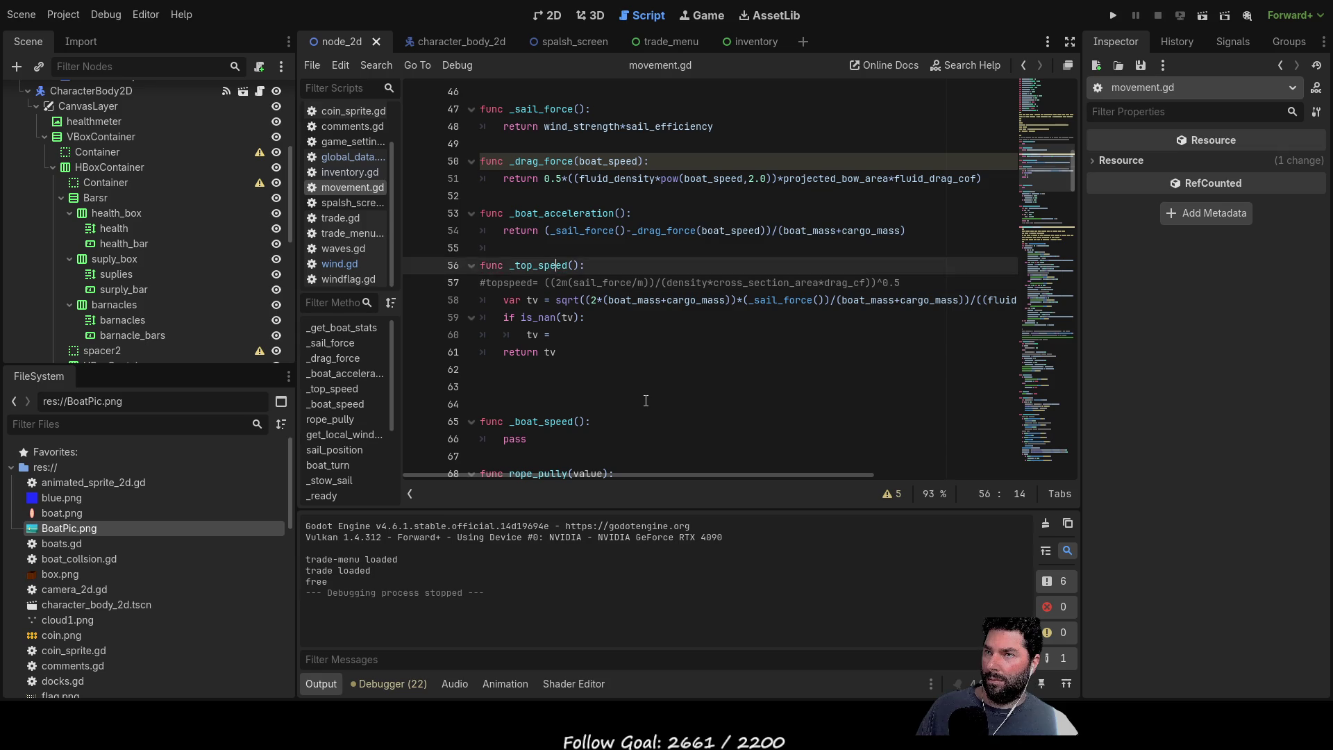
key("Up")
key("Up")
key("Up")
key("Up")
key("Up")
key("Down")
key("Down")
key("Down")
key("Down")
key("Down")
key("Down")
key("Down")
key("Down")
key("Down")
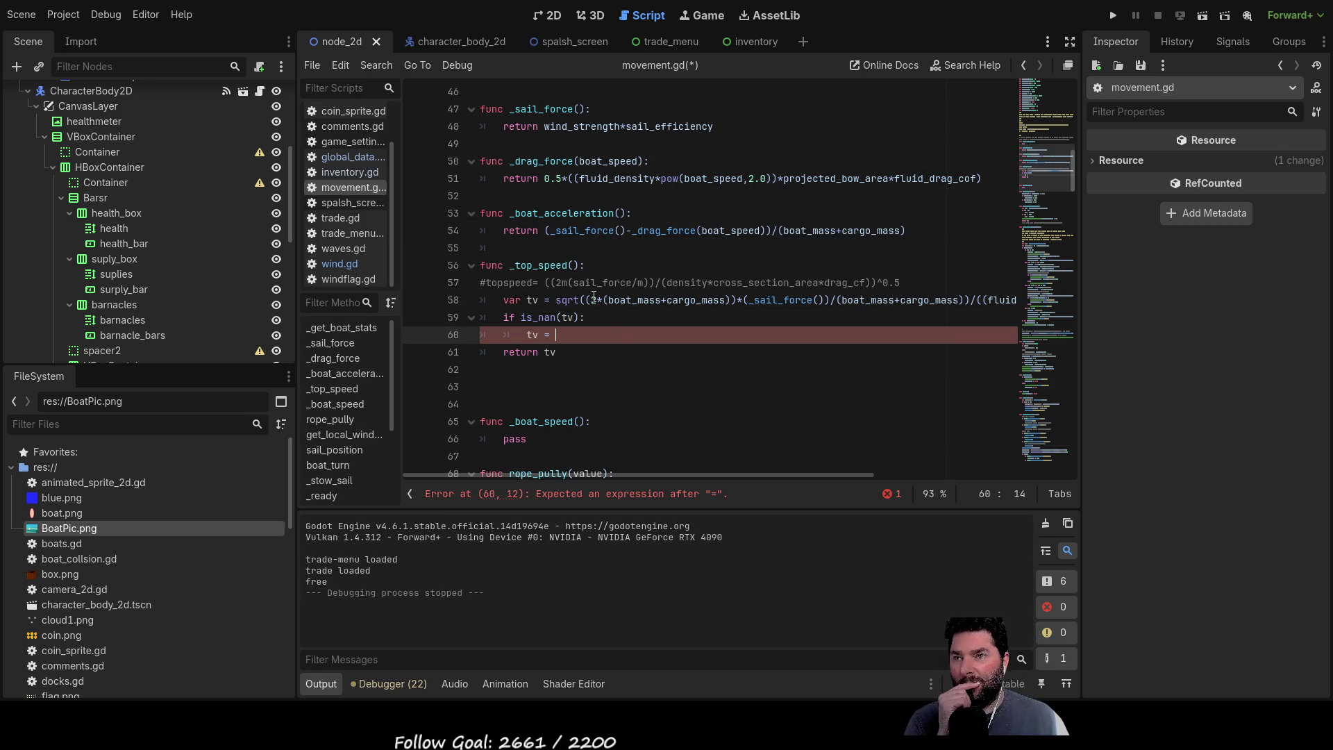
mouse_move(808, 474)
left_mouse_down()
mouse_move(1032, 475)
mouse_move(790, 469)
left_mouse_up()
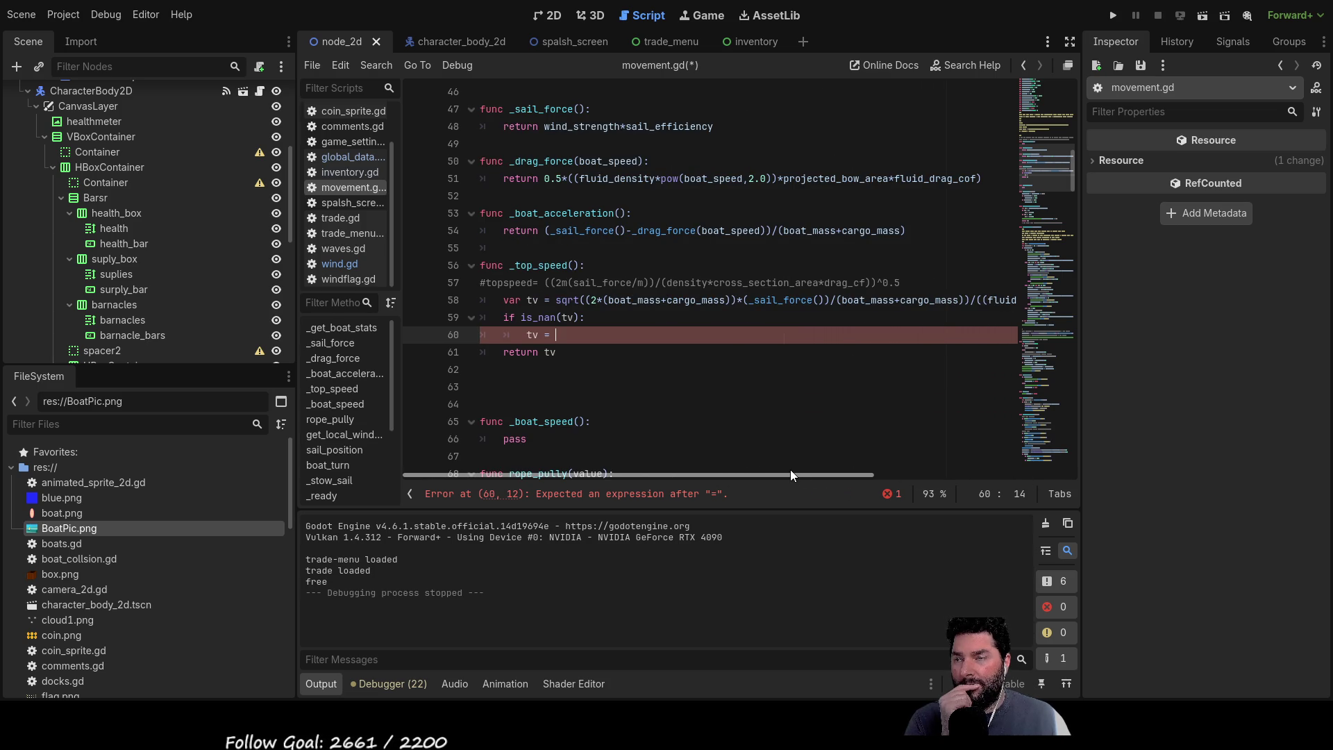
mouse_move(816, 467)
left_mouse_down()
mouse_move(838, 466)
mouse_move(797, 471)
left_mouse_up()
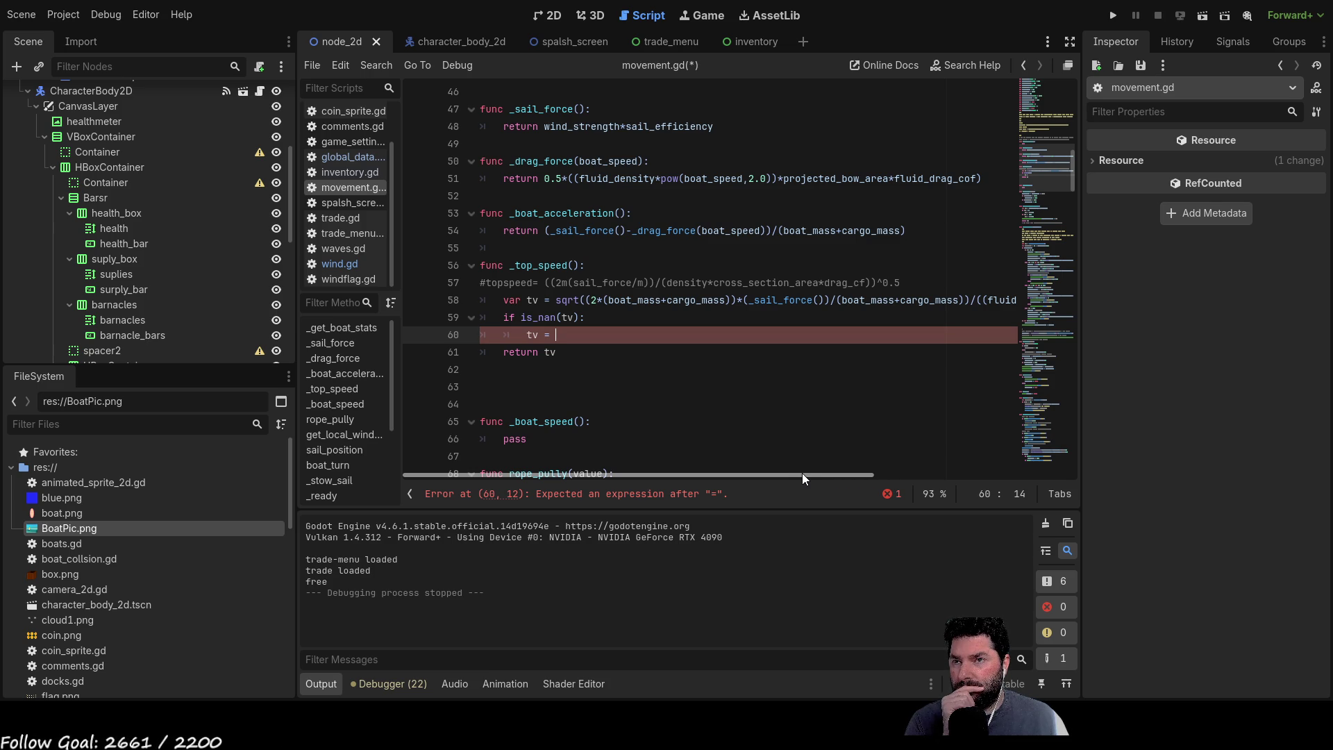
left_click(750, 300)
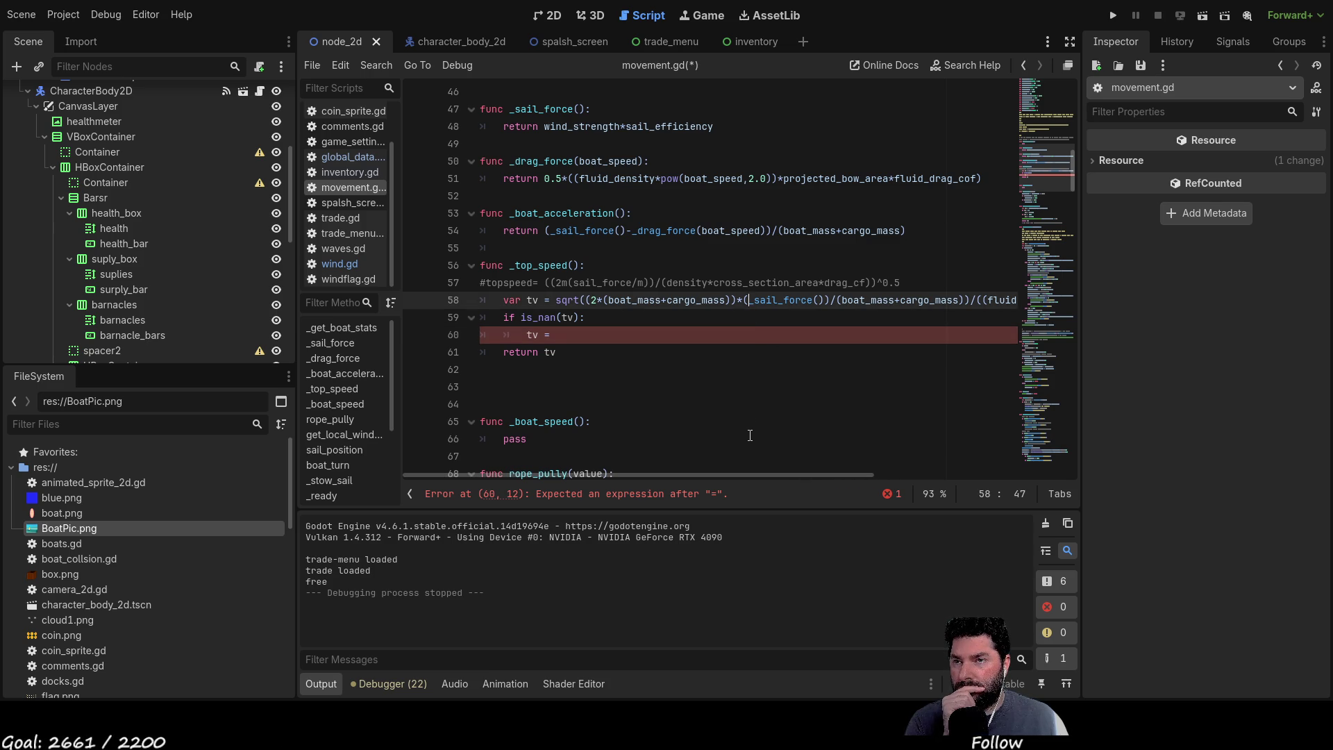
type("-")
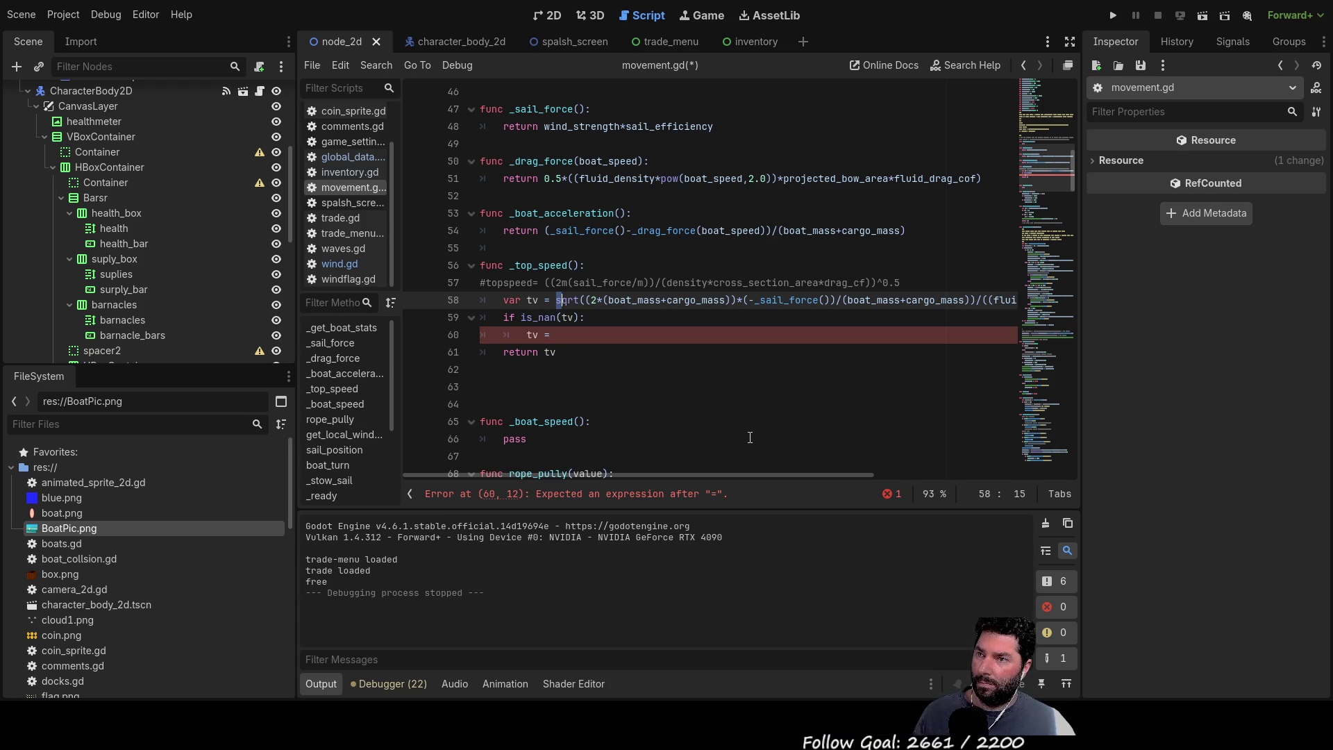
Step: Copy line 58's sqrt top-speed expression and paste it after 'tv =' on line 60
key("shift+Right")
key("shift+Right")
key("shift+Right")
key("shift+Right")
key("shift+Right")
key("shift+Right")
key("shift+Right")
key("shift+Right")
key("shift+Right")
key("shift+Right")
key("shift+Right")
key("shift+Right")
key("shift+Right")
key("shift+Right")
key("shift+Right")
key("shift+Right")
key("shift+Right")
key("shift+Right")
key("shift+Right")
key("shift+Right")
key("shift+Right")
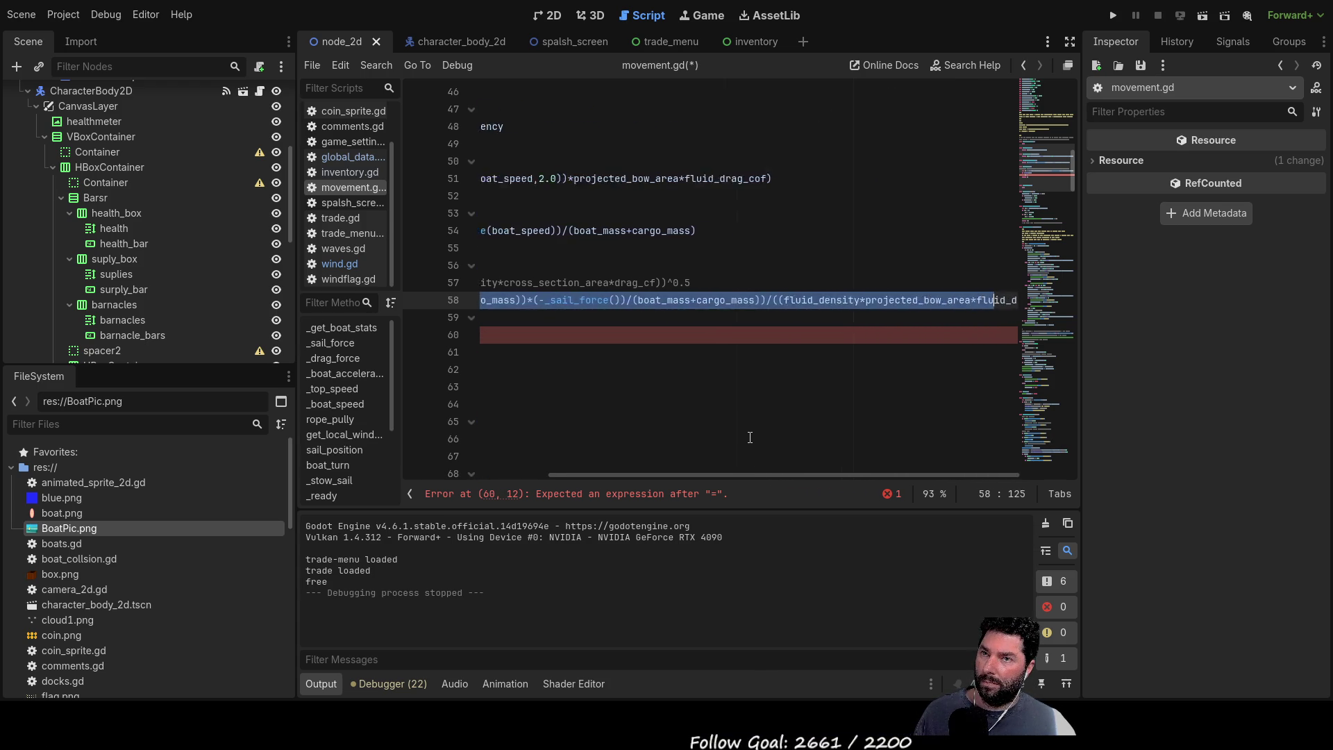
key("shift+Right")
key("shift+Right")
key("shift+Right")
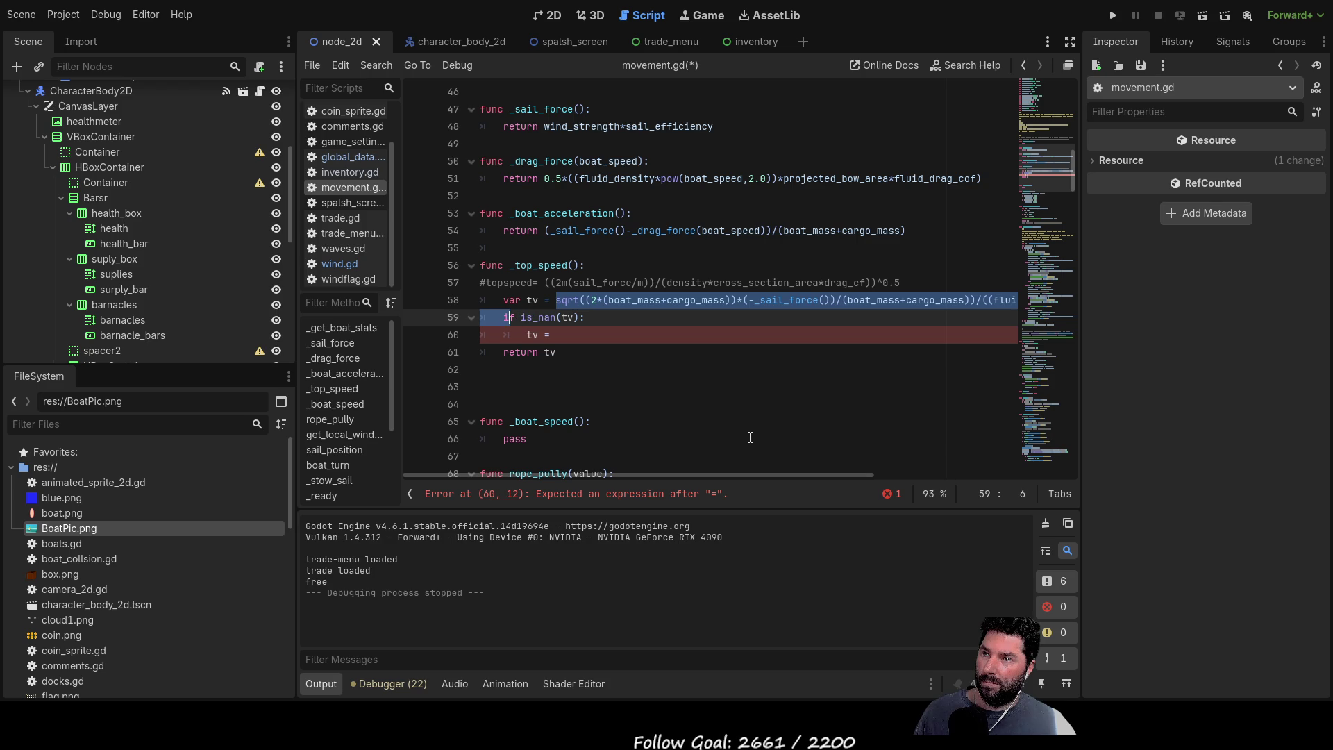
key("shift+Left")
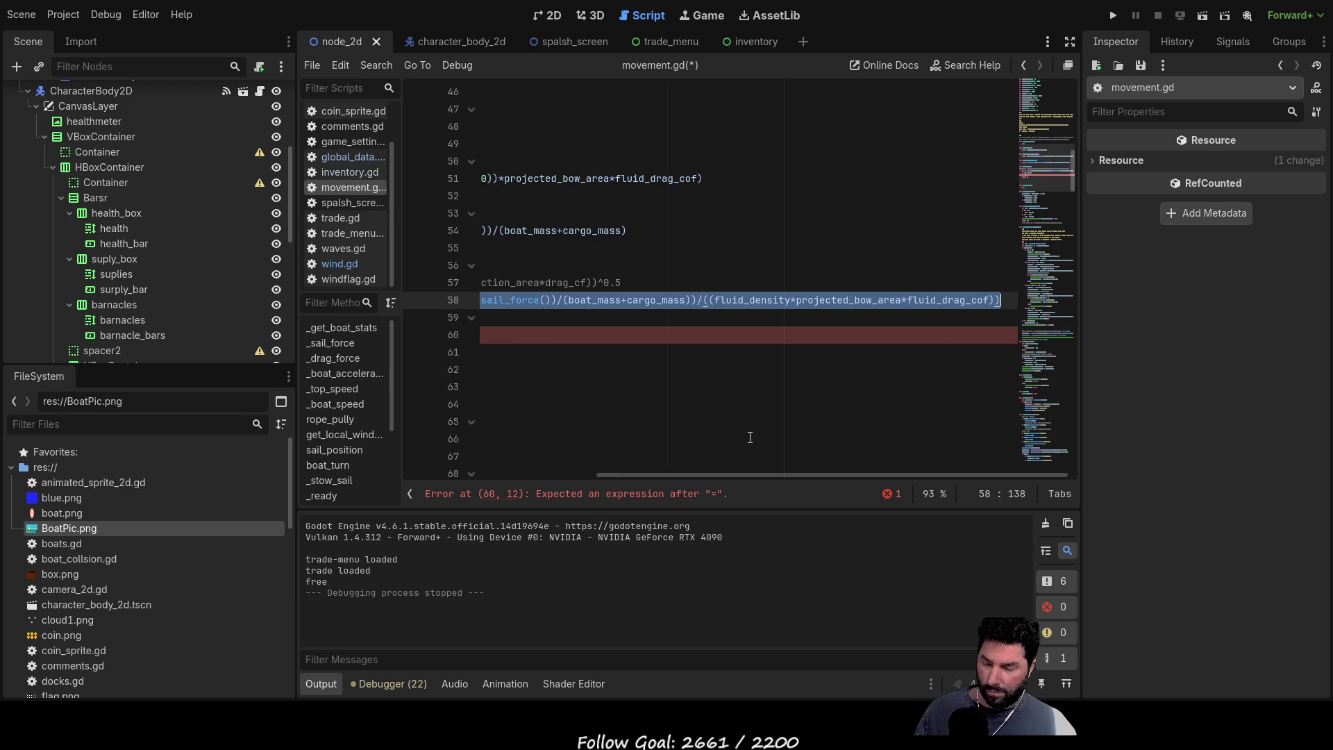
key("Down")
key("Down")
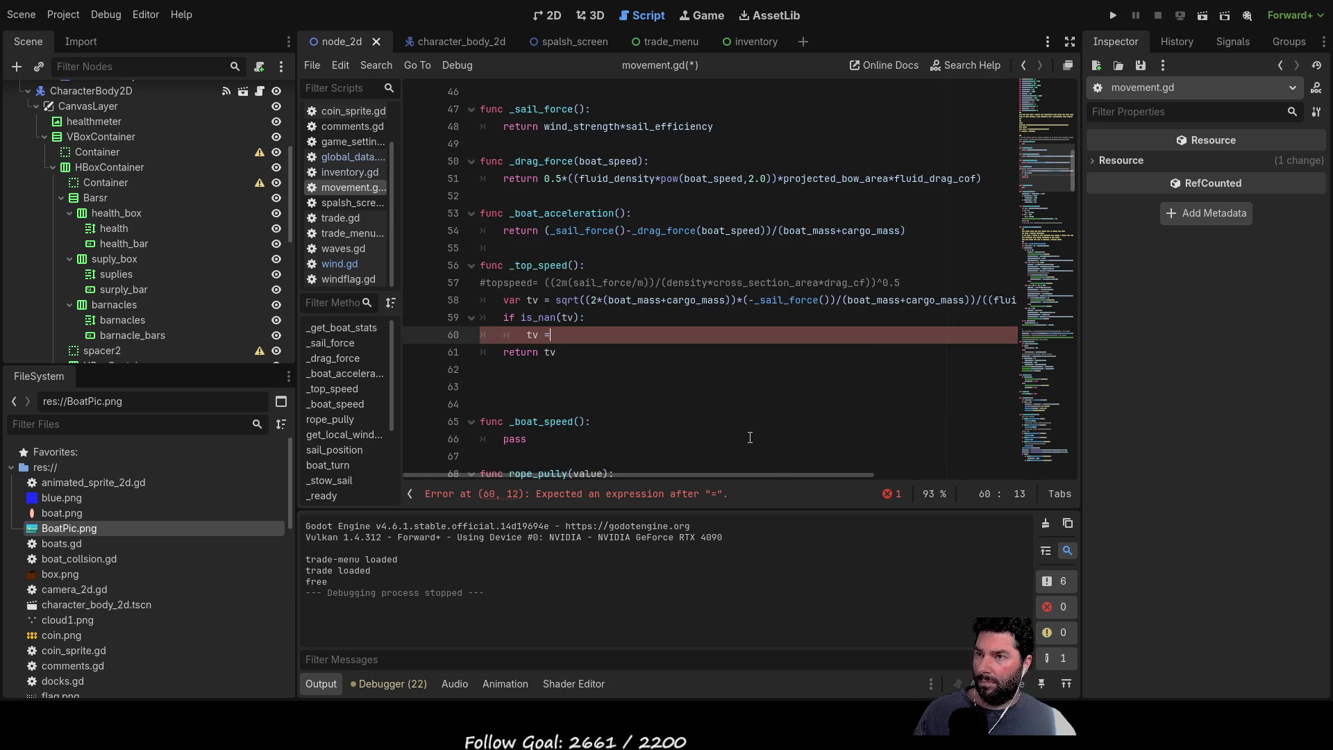
type("sqrt((2*(boat_mass+cargo_mass))*(-_sail_force())/(boat_mass+cargo_mass))/((fluid_density*projected_bow_area*fluid_drag_cof))")
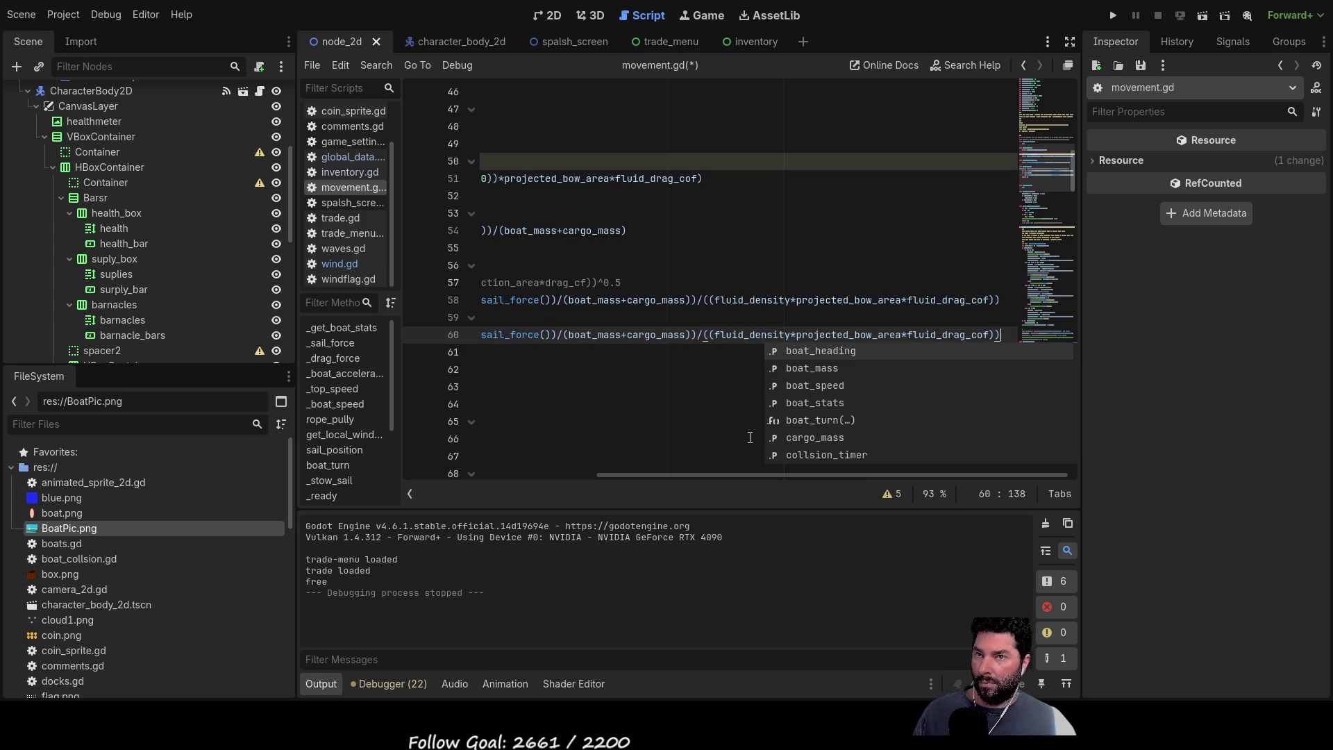
left_click_drag(632, 475, 430, 479)
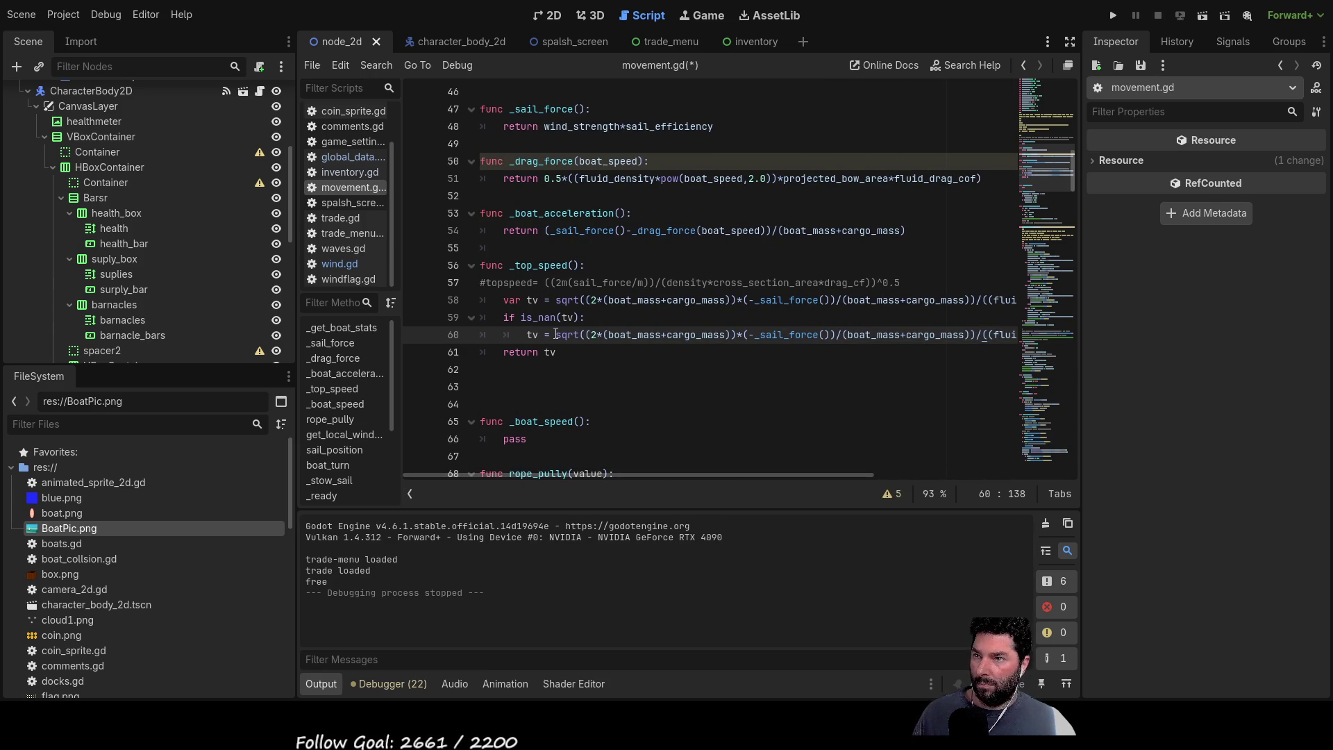
type("-")
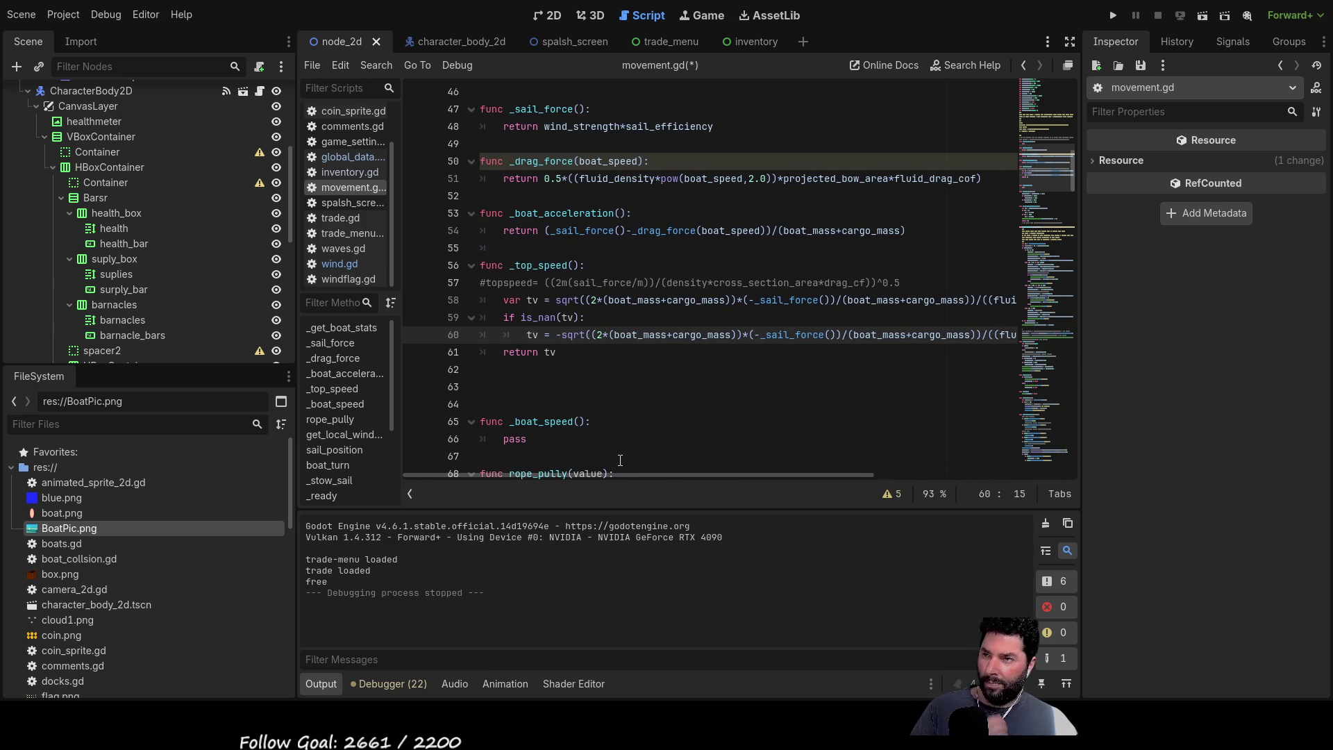
Step: Restore positive _sail_force on line 58 and negate the sqrt expression on line 60
left_click(754, 301)
key("BackSpace")
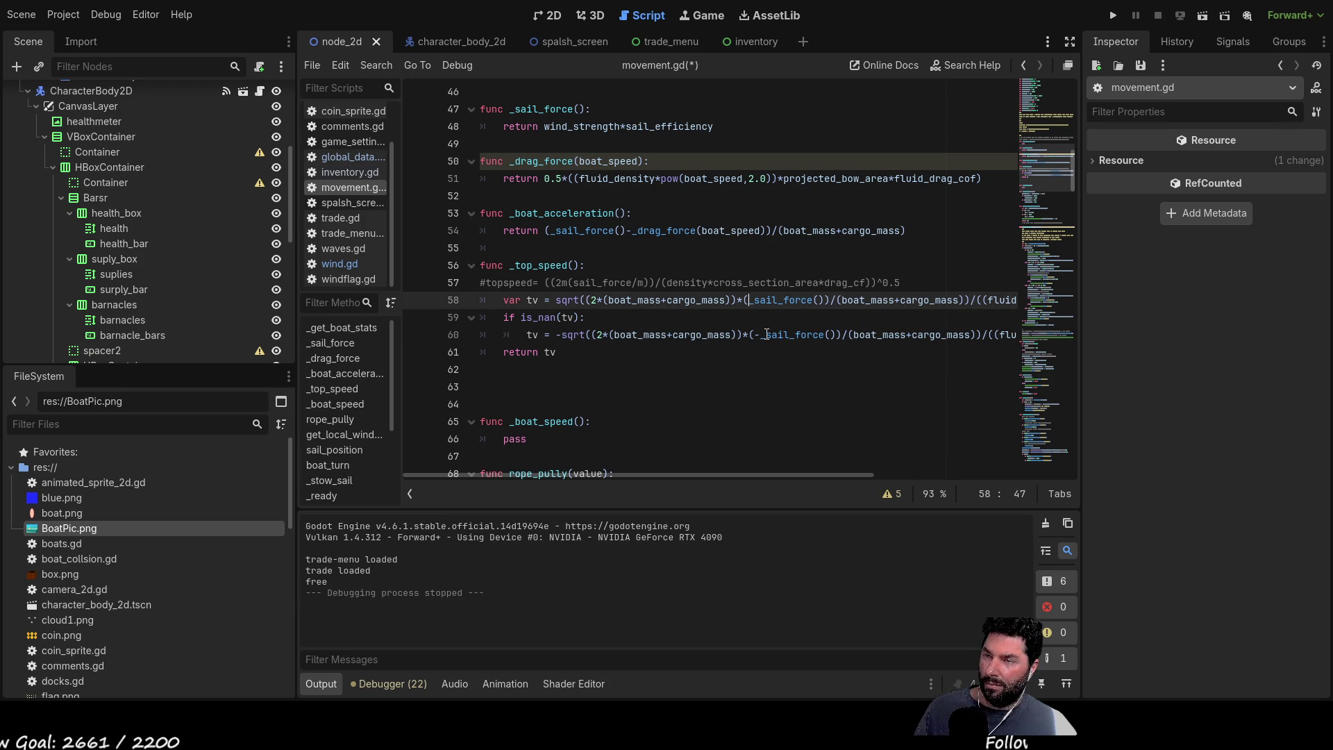
left_click(562, 336)
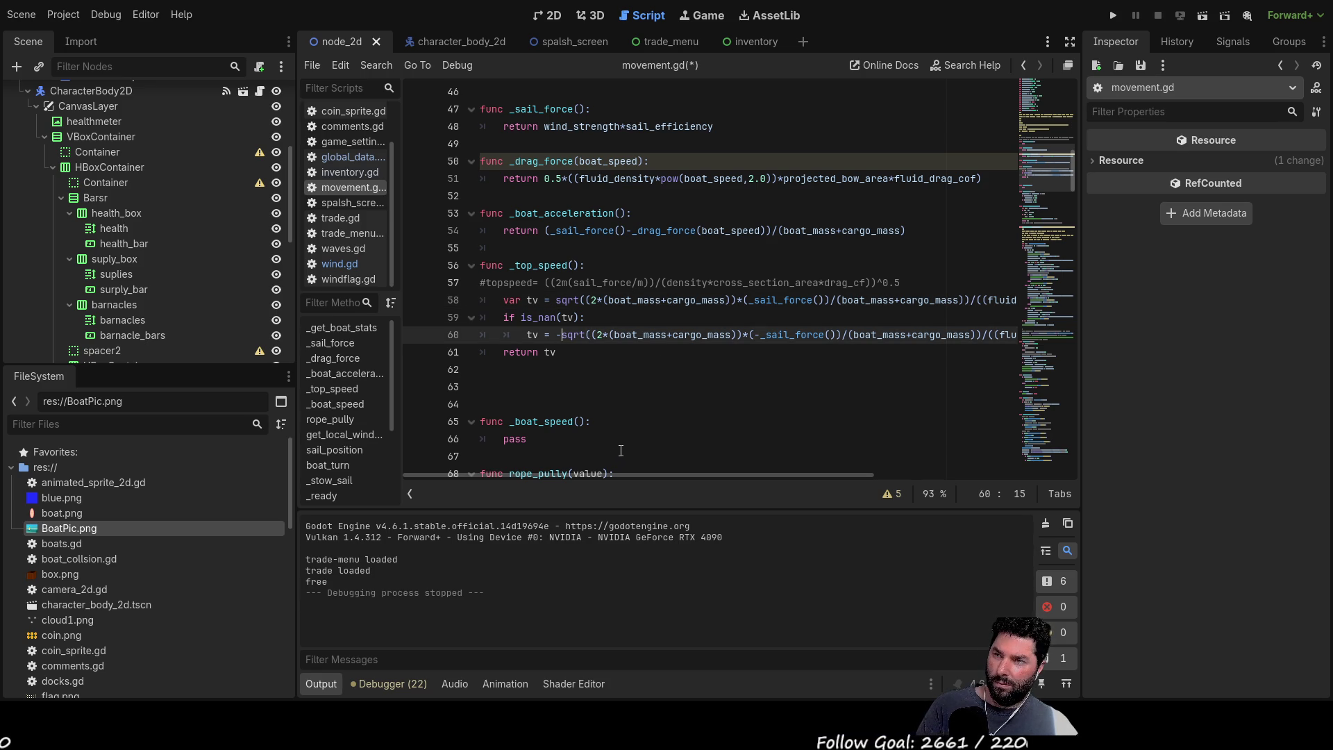
Step: Relaunch the project and start playing from the main menu
left_click(1114, 16)
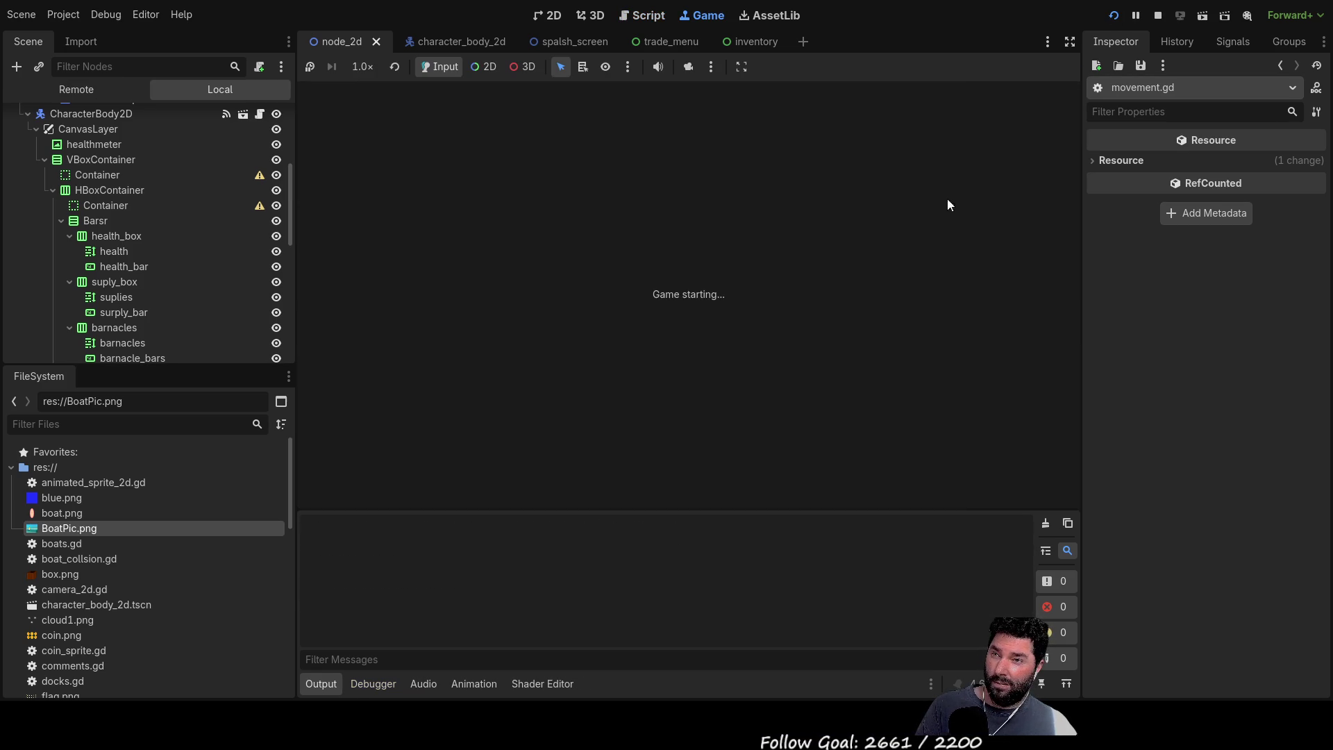
left_click(524, 101)
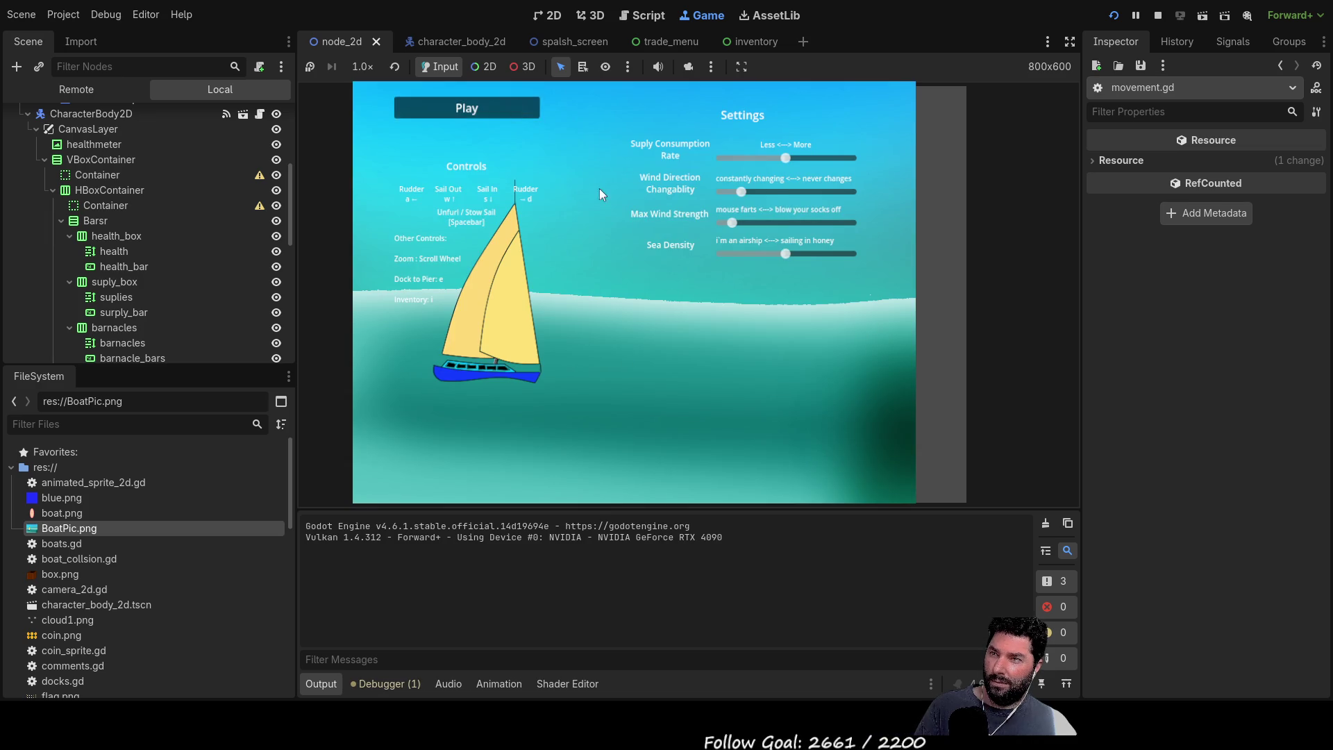
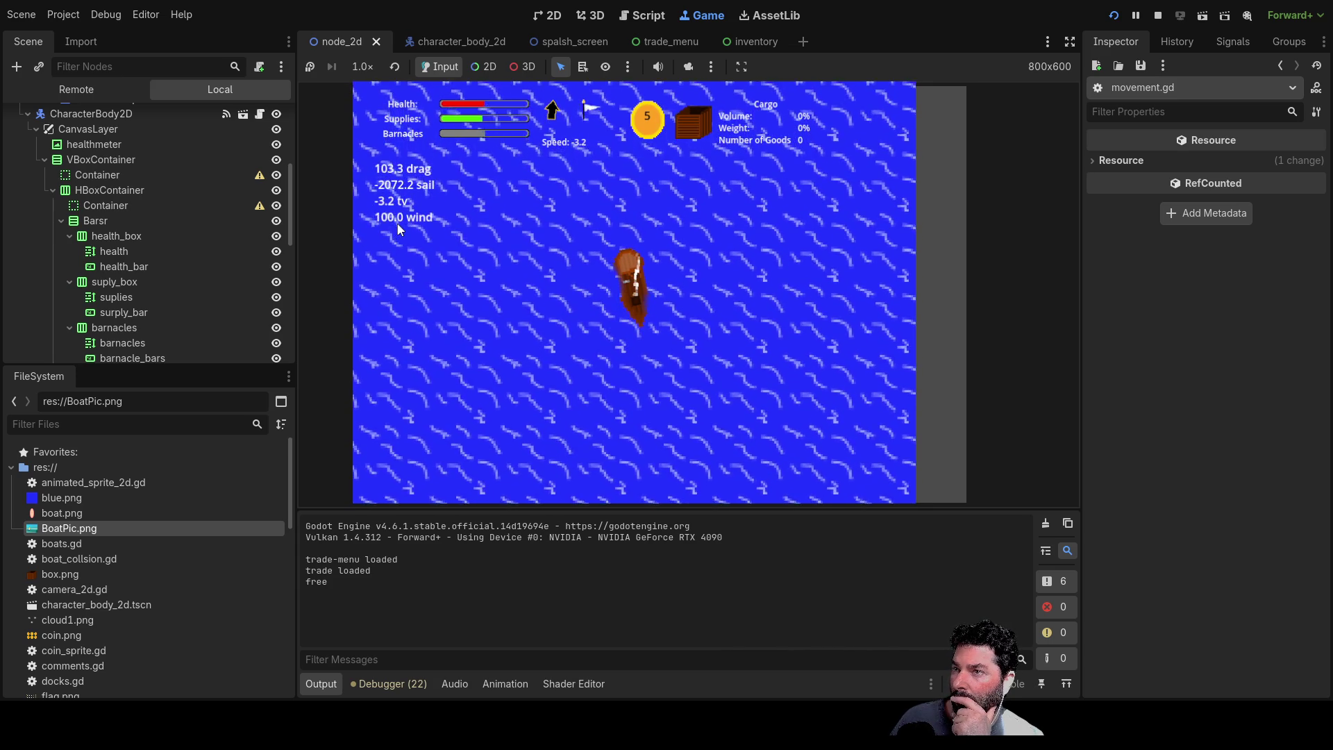
Step: Sail the boat forward and in reverse twice with the arrow keys, then stop the run with F8
key("Up")
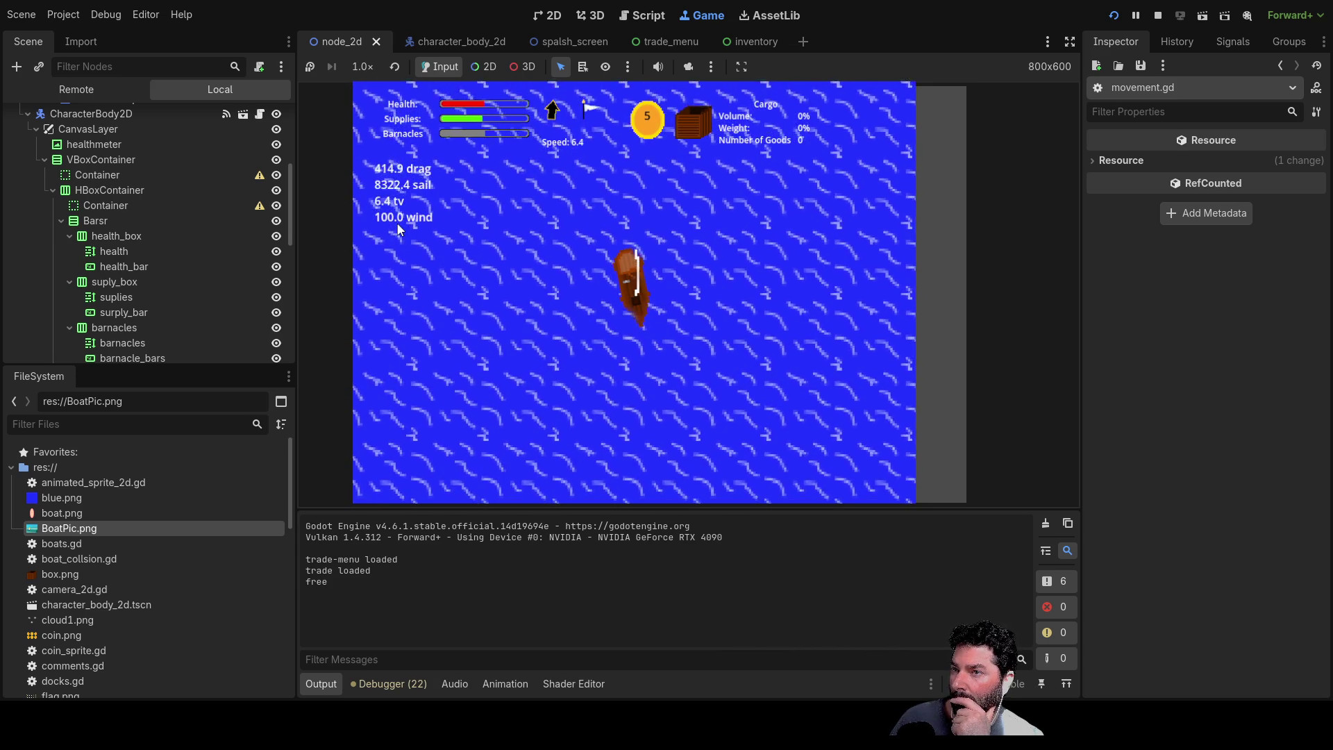
key("Down")
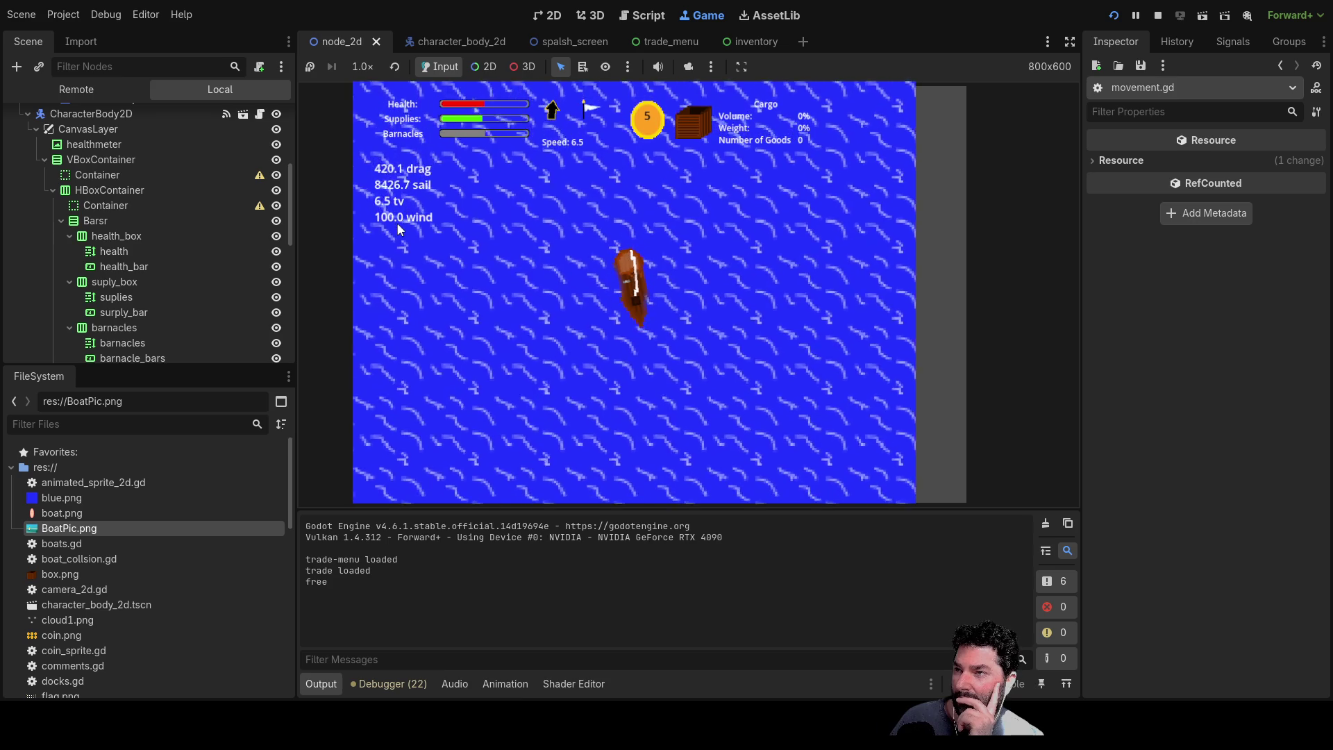
key("Up")
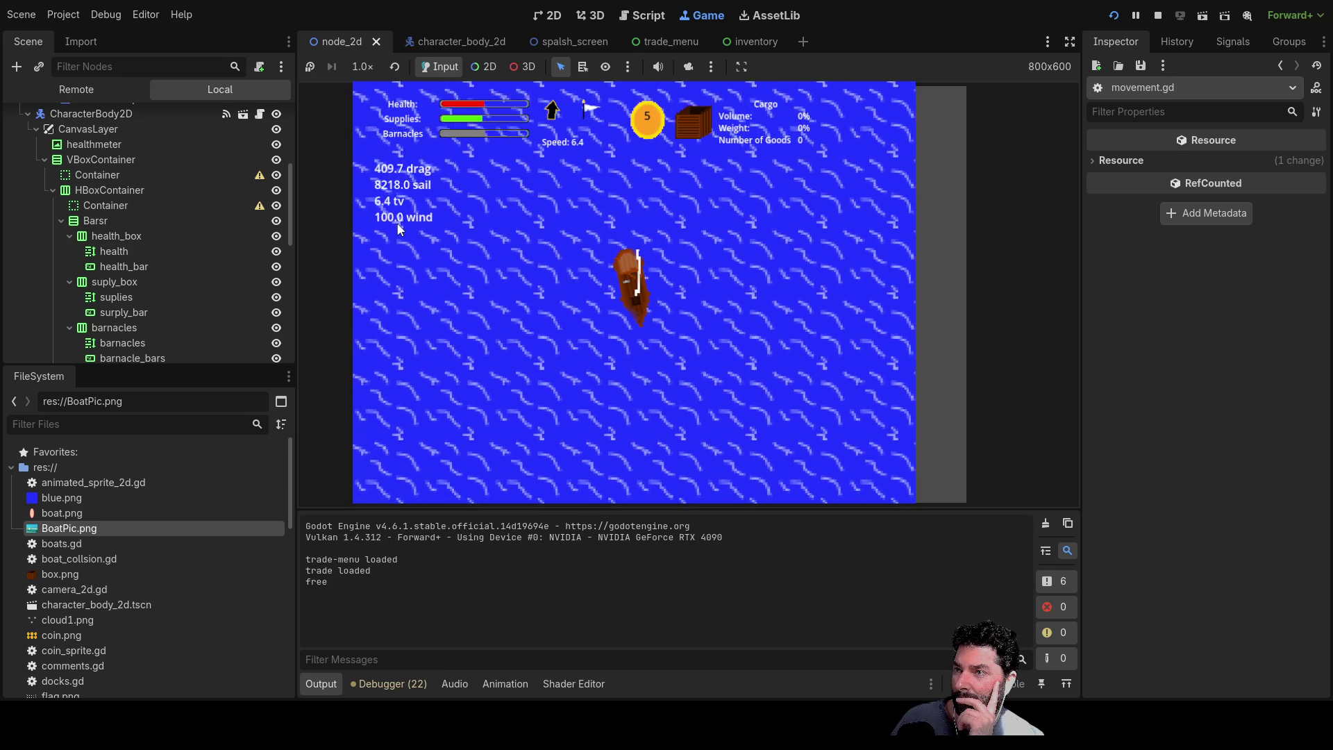
key("Down")
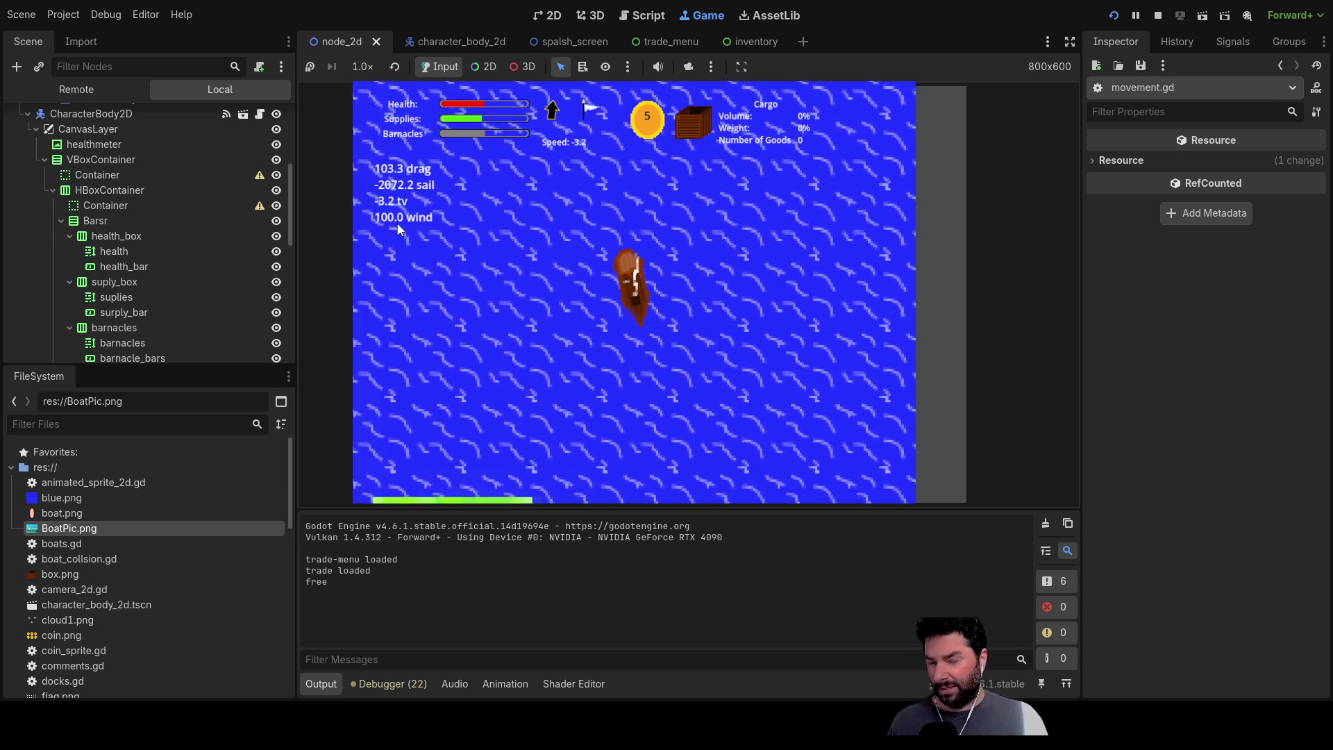
key("F8")
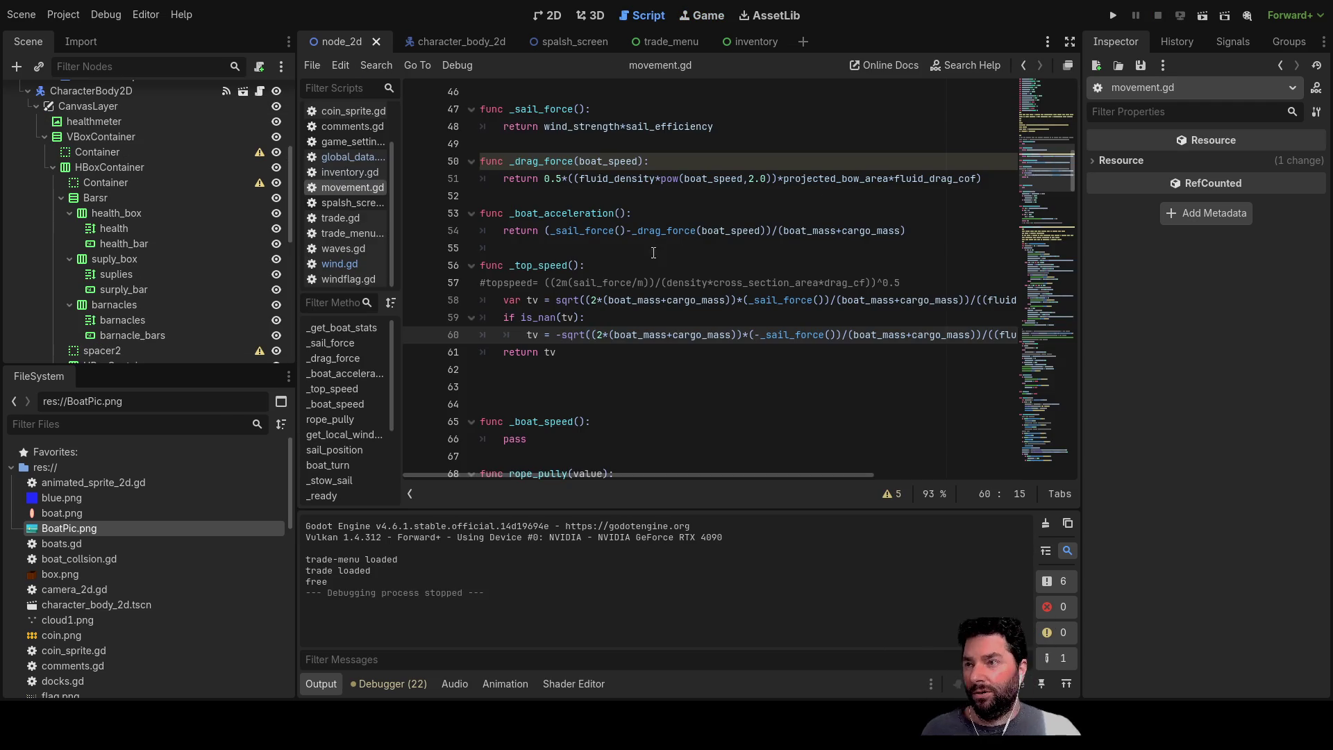
scroll(346, 224, "up", 2)
scroll(337, 245, "up", 1)
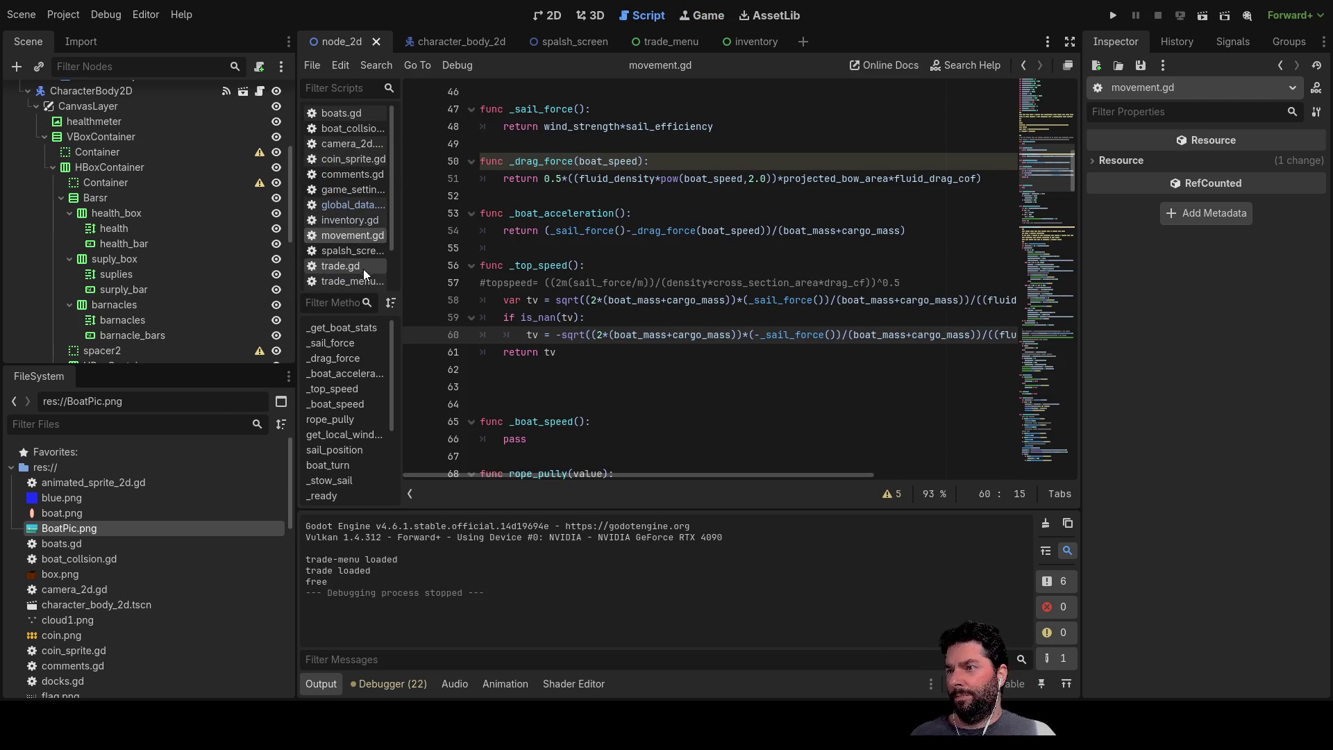
scroll(349, 286, "down", 2)
Step: In wind.gd set wind_strenght to 10 and the low-wind check to 0.5, then run with F5
left_click(338, 265)
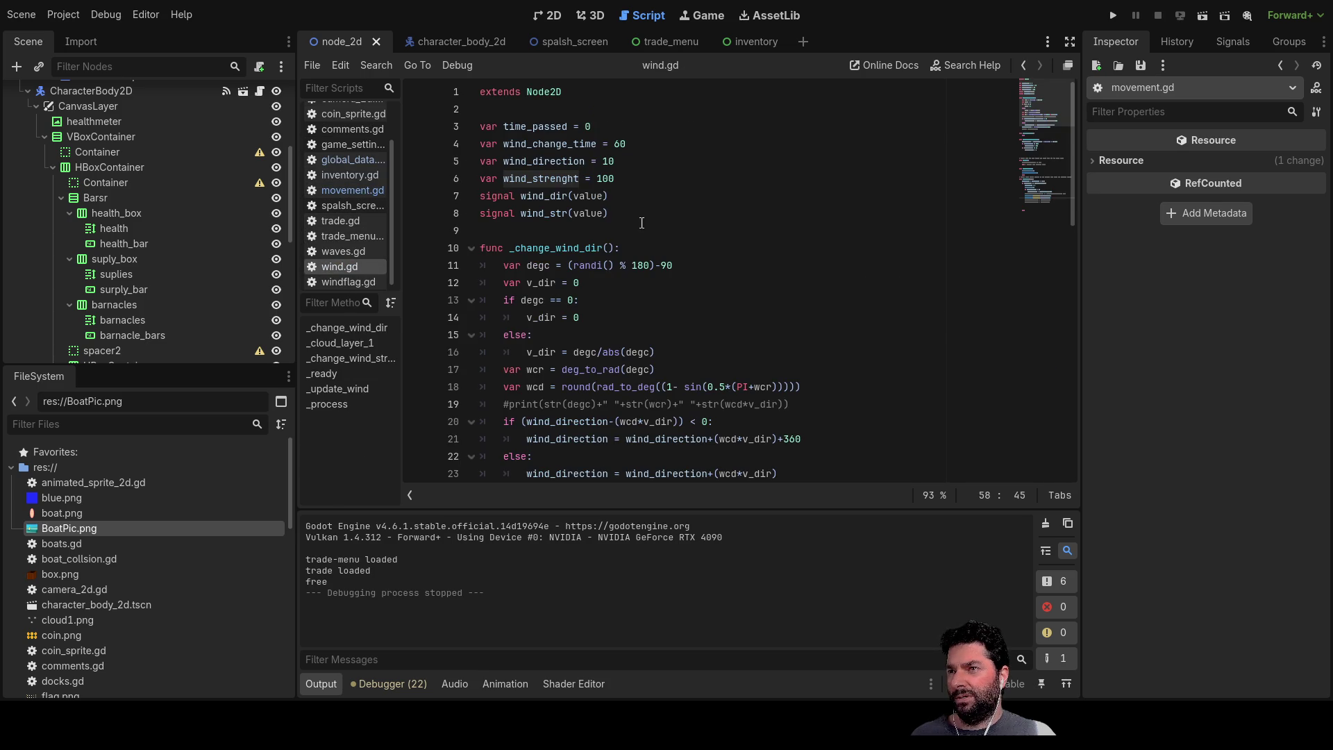
left_click(616, 180)
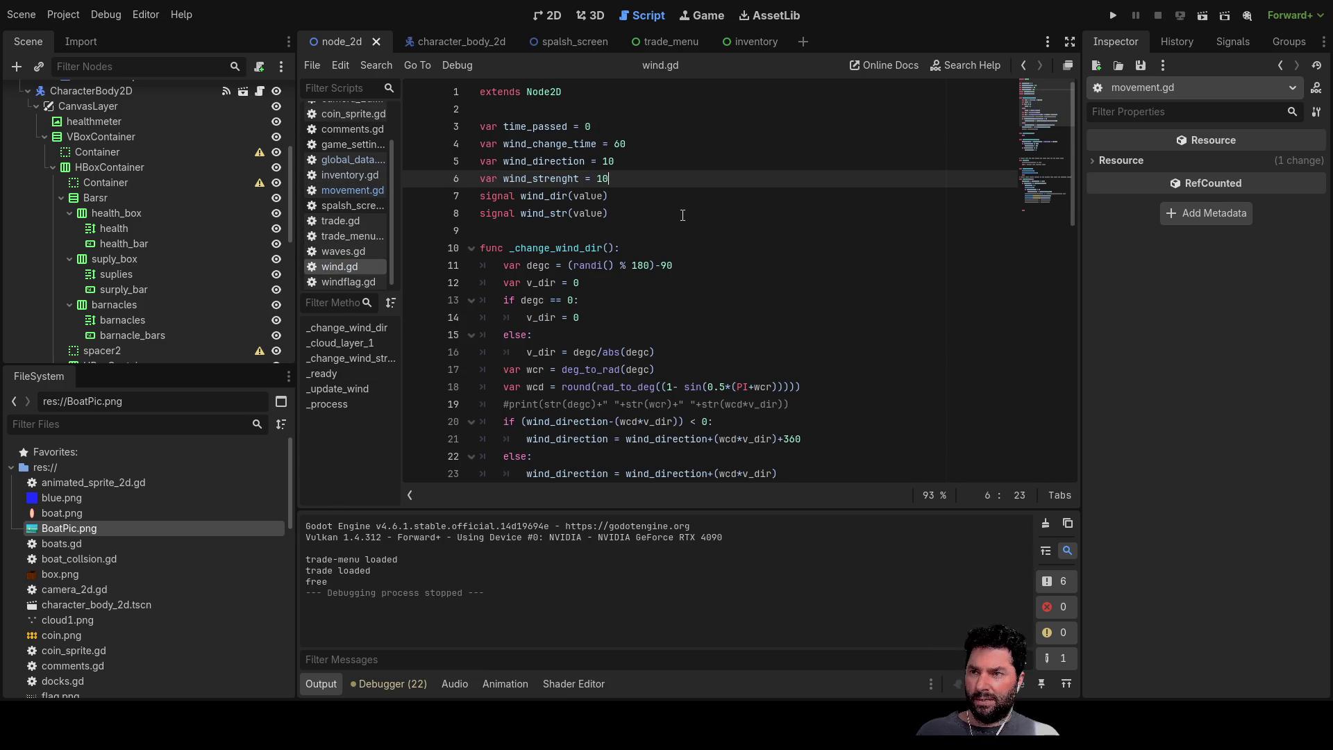
scroll(646, 269, "down", 4)
scroll(656, 261, "down", 1)
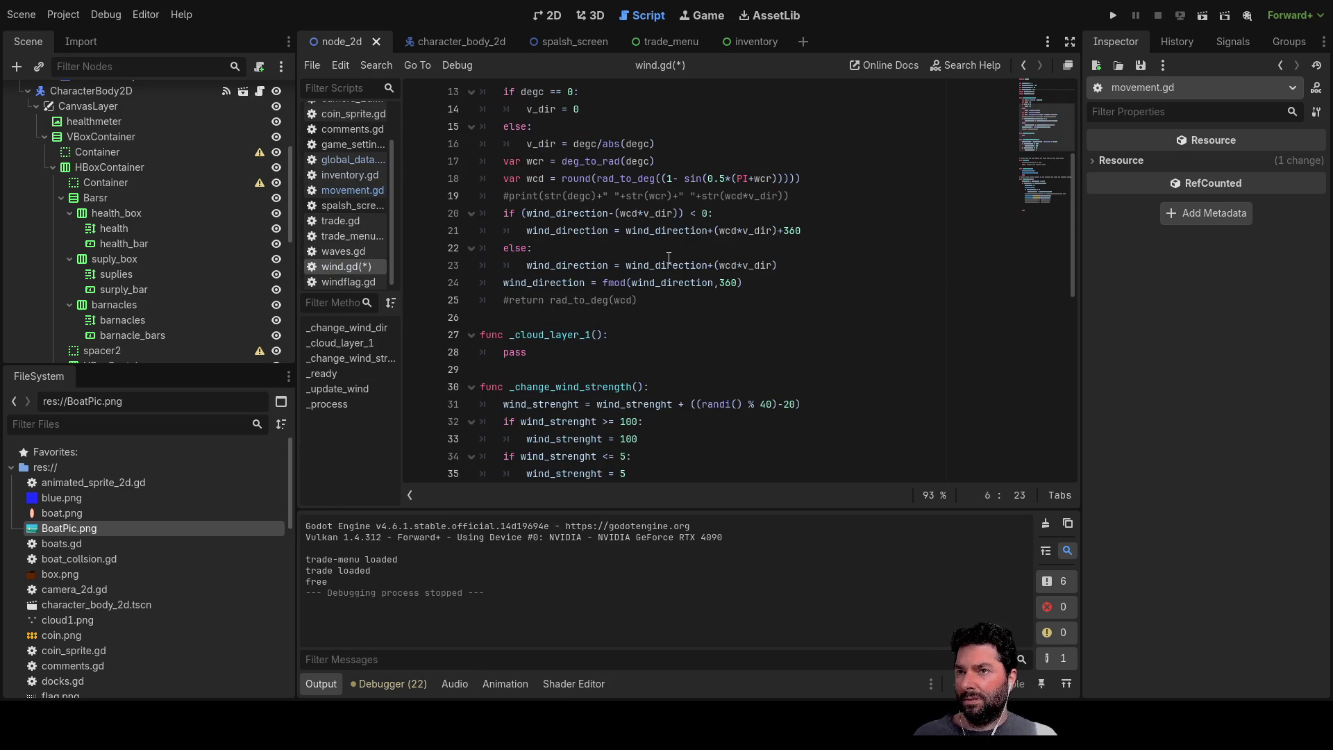
scroll(665, 256, "up", 3)
scroll(638, 223, "down", 3)
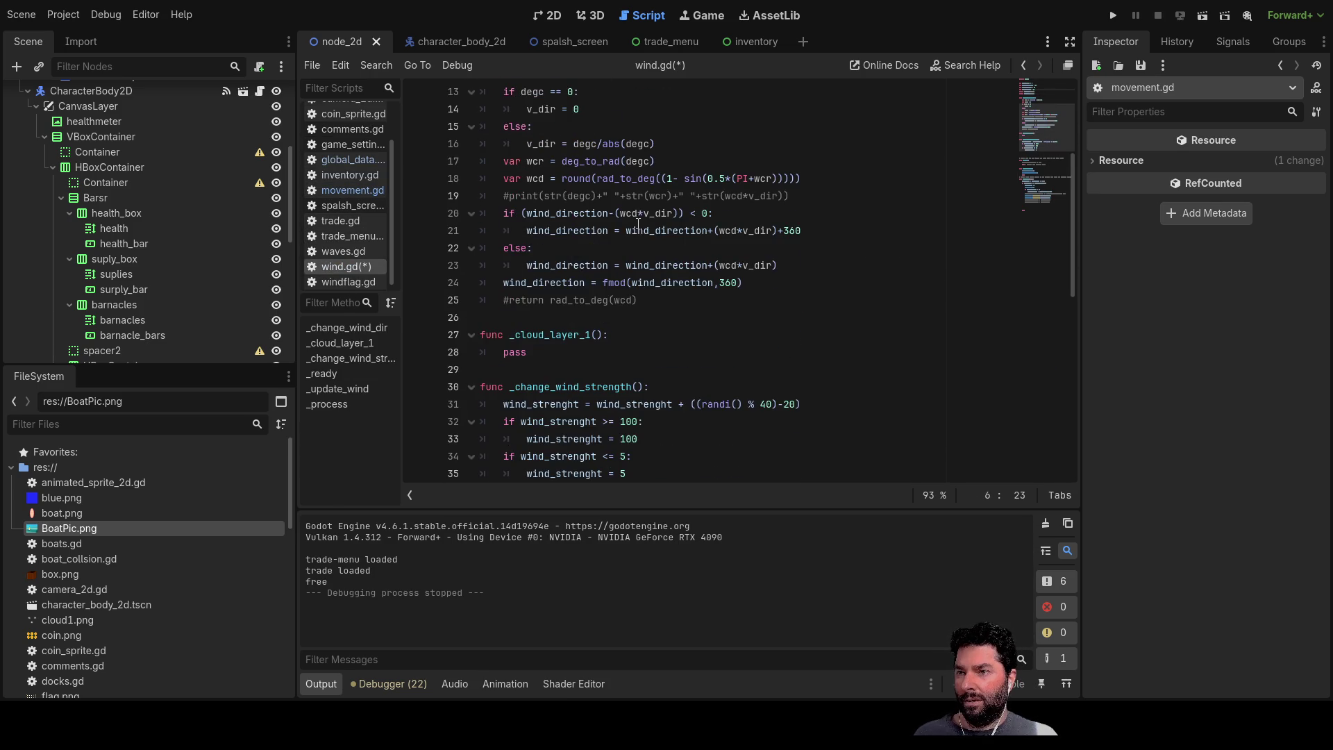
scroll(654, 299, "down", 2)
left_click(626, 352)
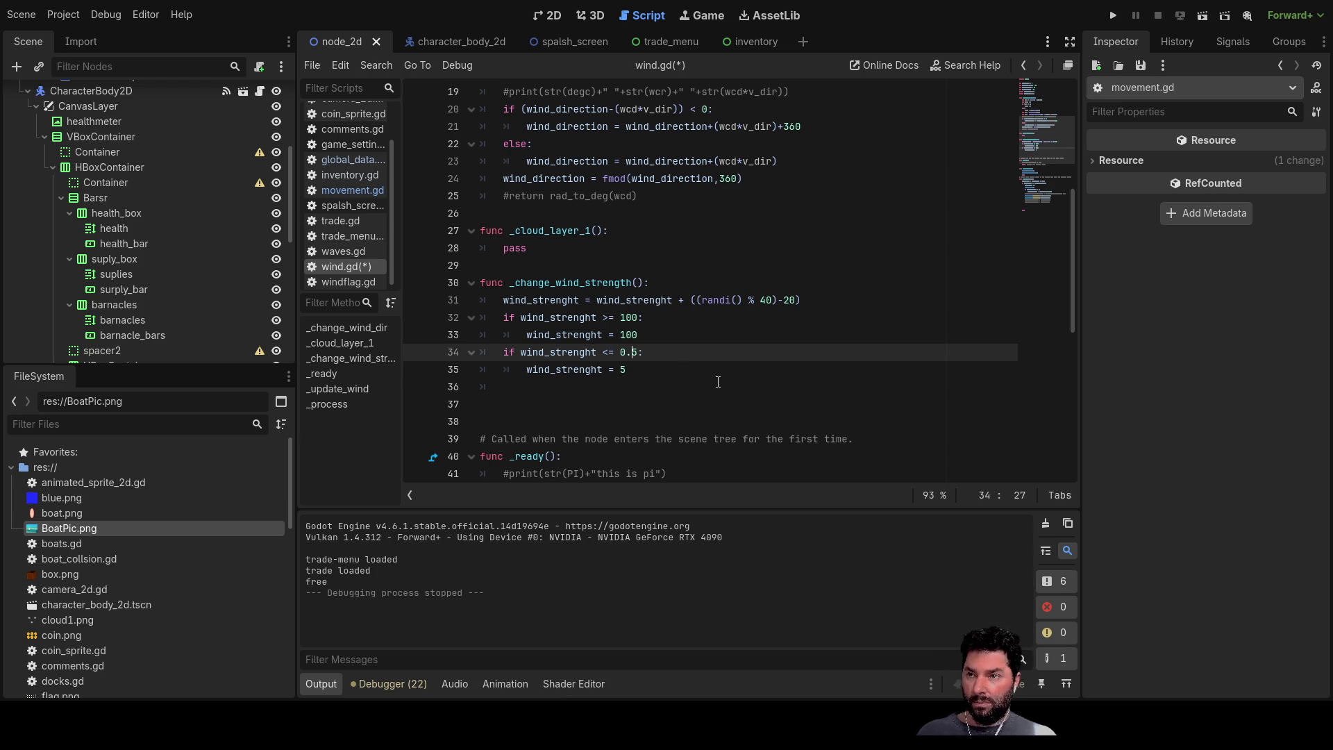
key("Down")
key("F5")
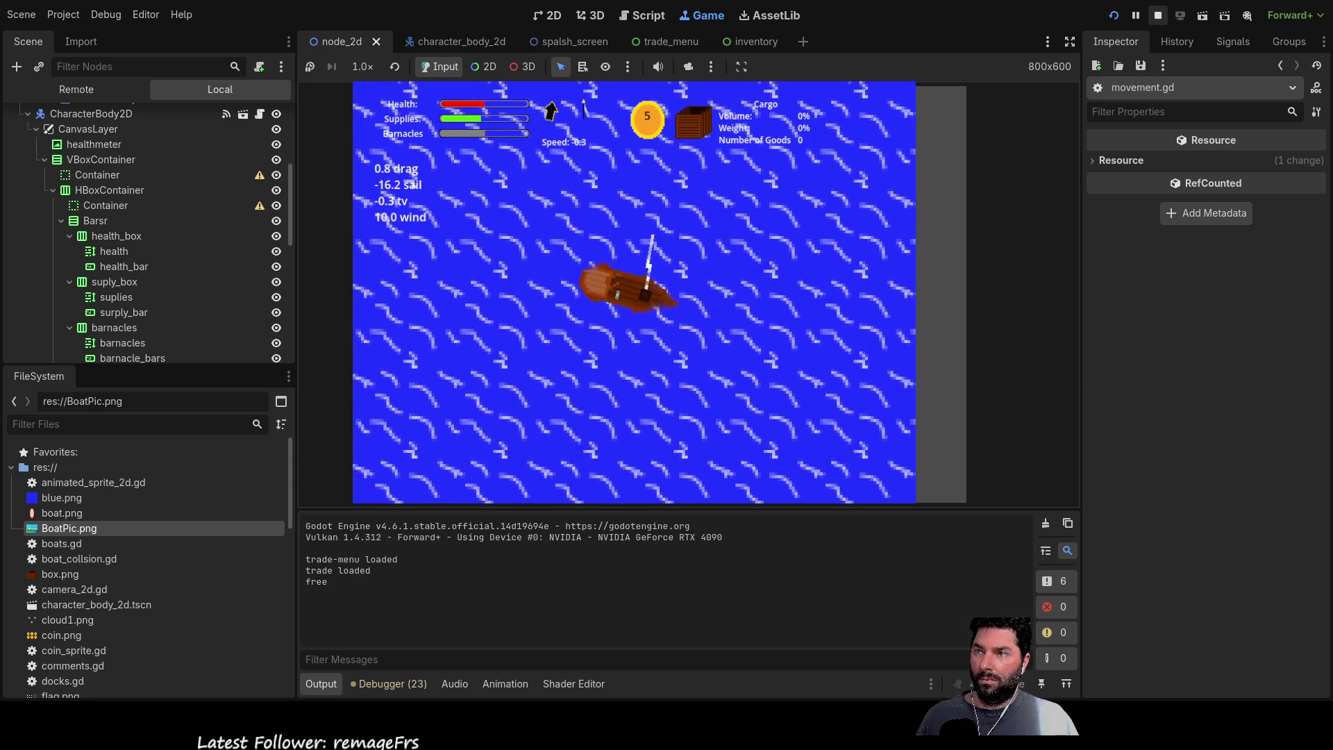
Step: Stop the running game and return to movement.gd's variable declarations
left_click(1157, 15)
scroll(638, 282, "down", 2)
scroll(646, 279, "down", 5)
scroll(656, 278, "up", 5)
scroll(662, 275, "up", 1)
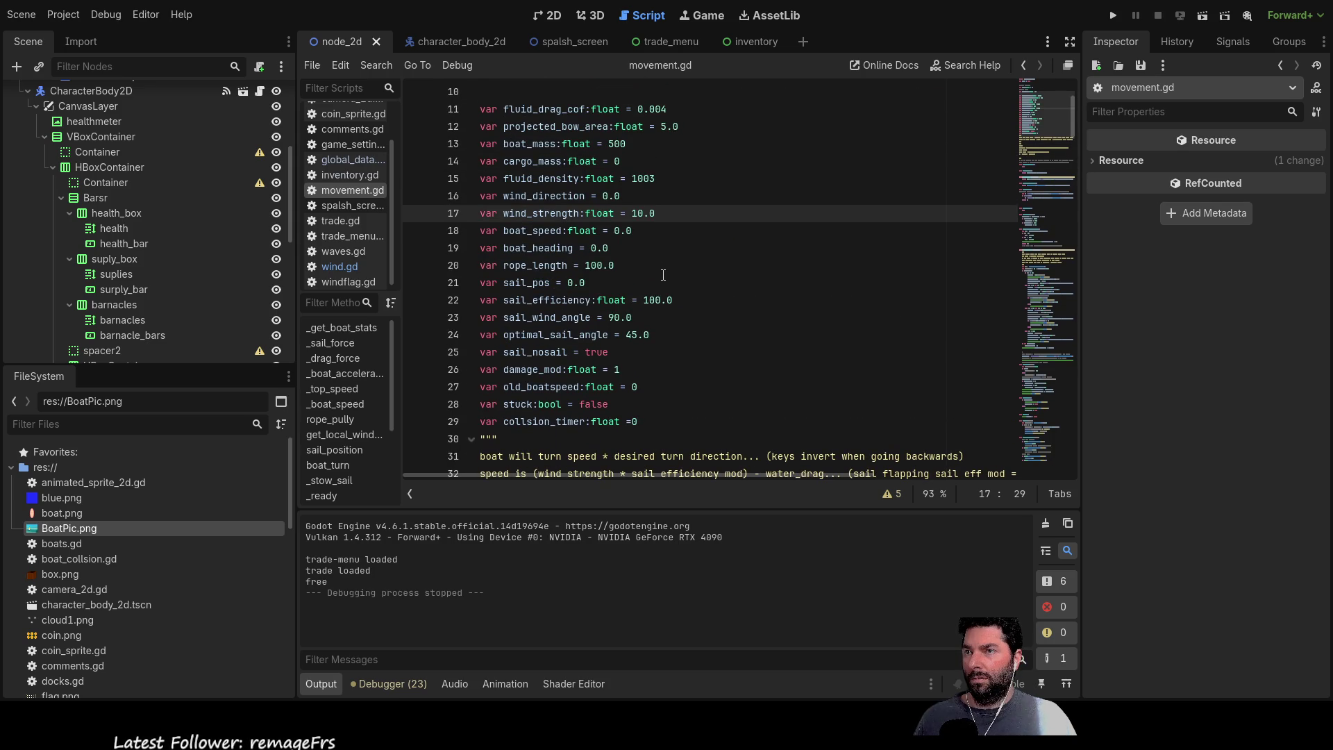
Step: Set the projected bow area to 4.0 and move along its declaration toward the value
left_click(663, 126)
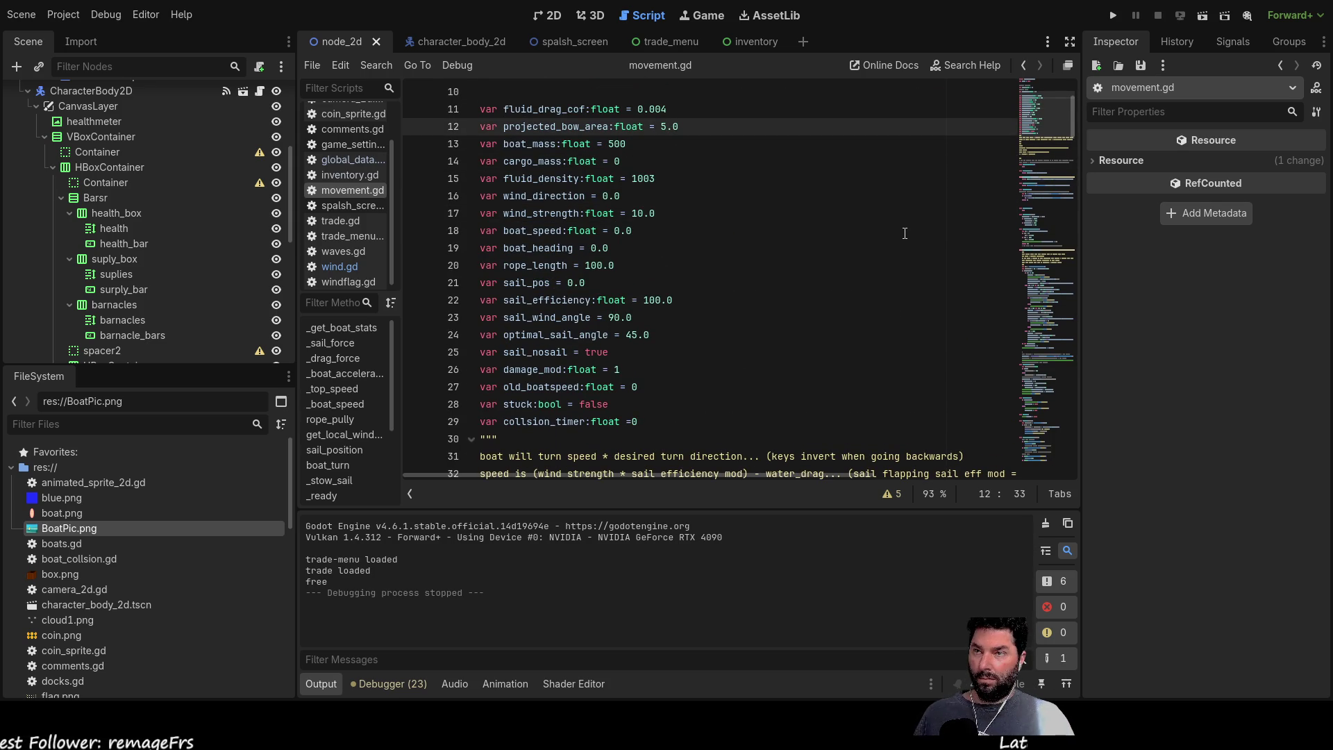
type("4")
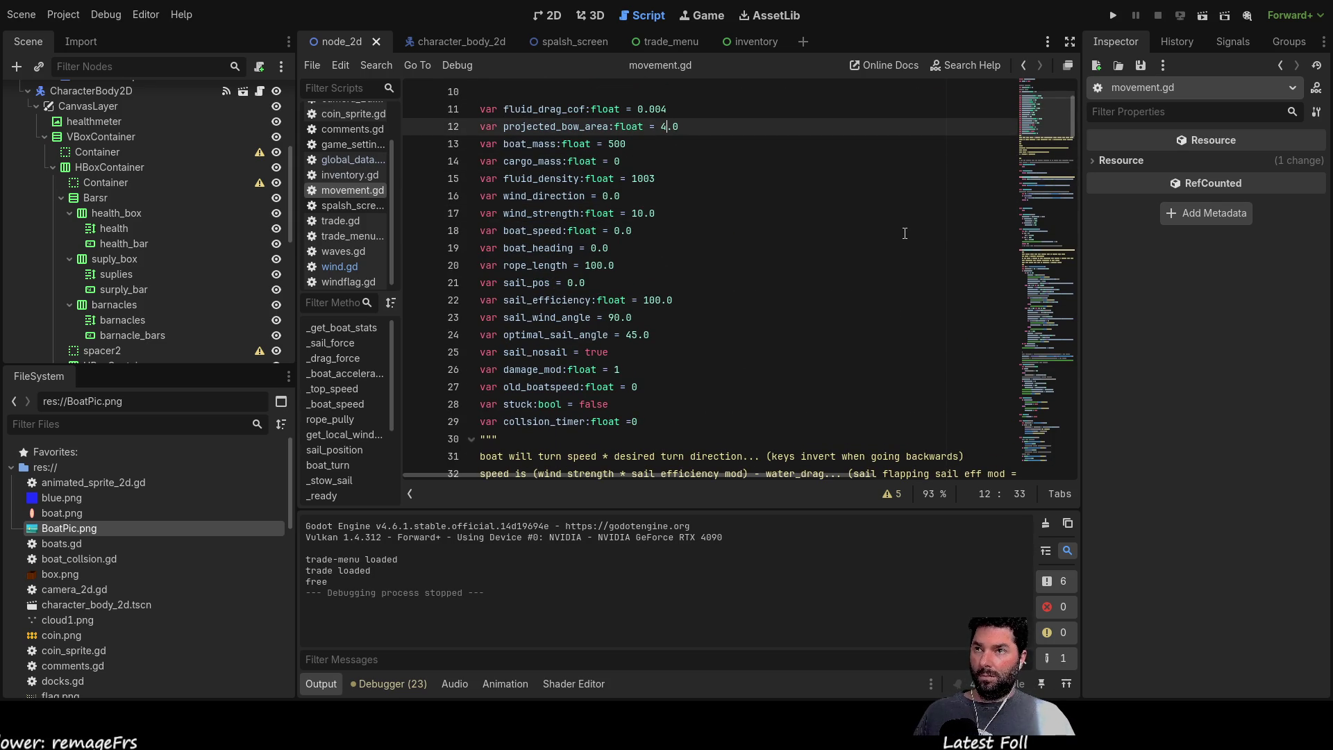
key("Down")
key("Up")
key("Up")
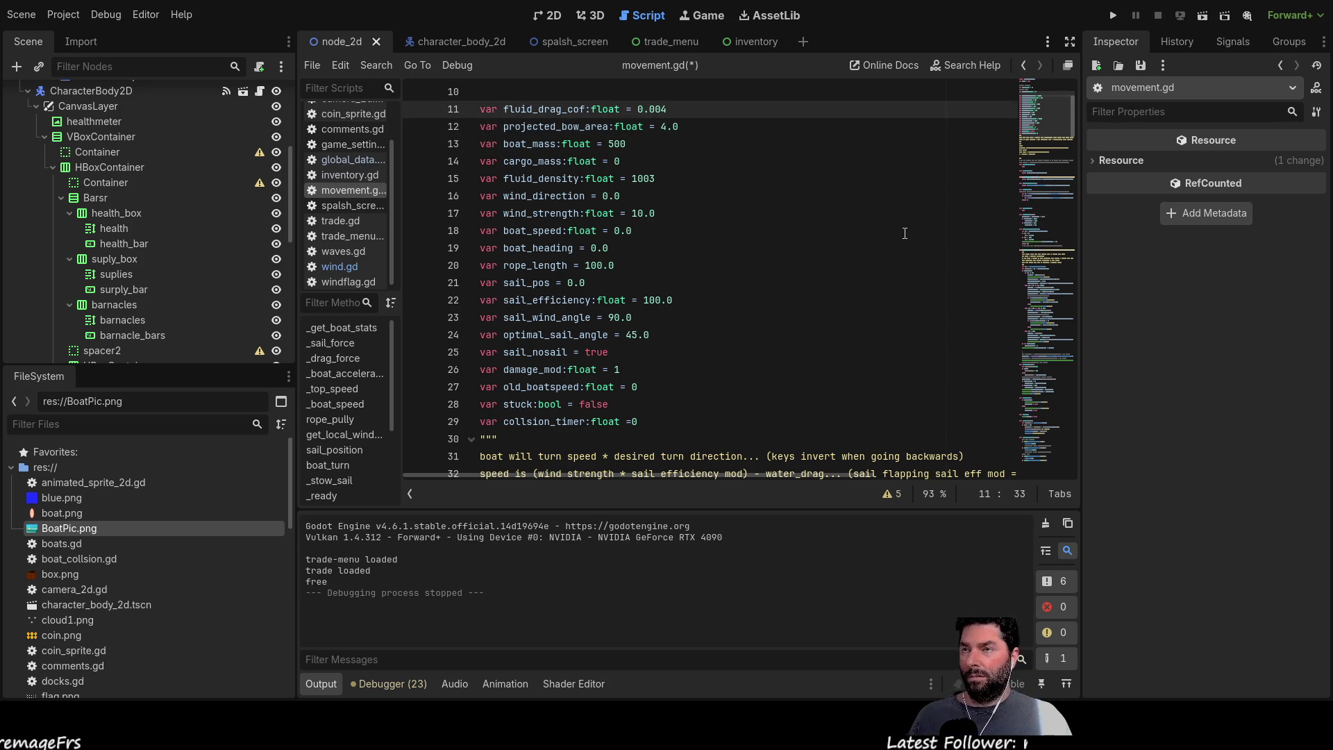
key("Down")
key("Down")
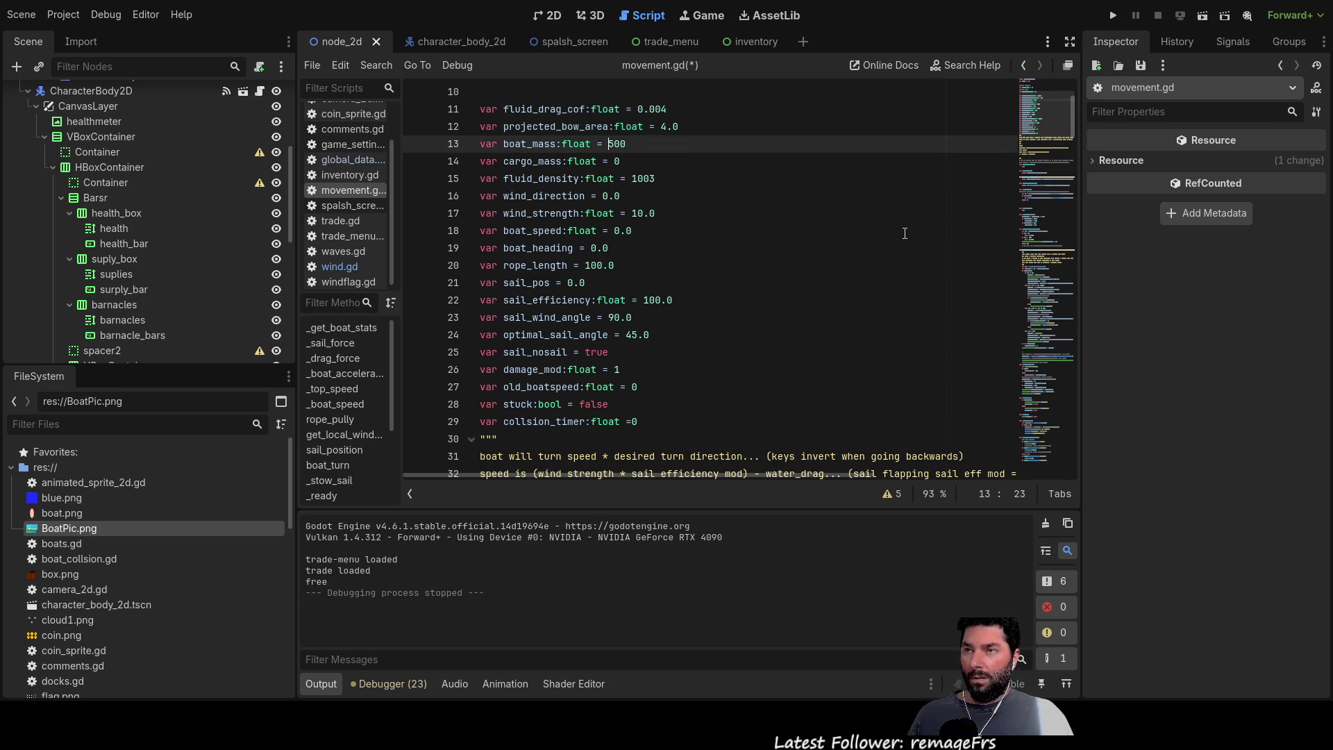
type("1")
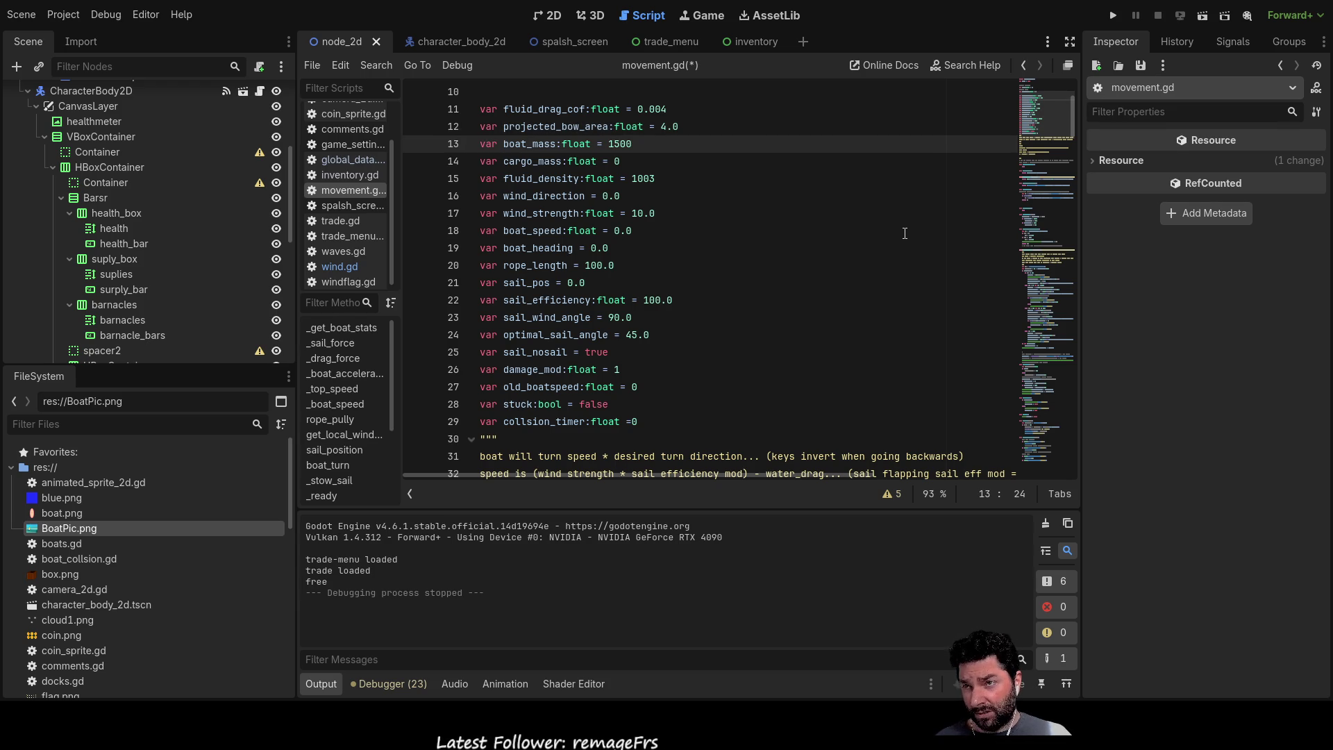
key("Up")
key("Up")
key("Down")
key("Up")
key("Down")
key("Right")
key("Right")
key("Right")
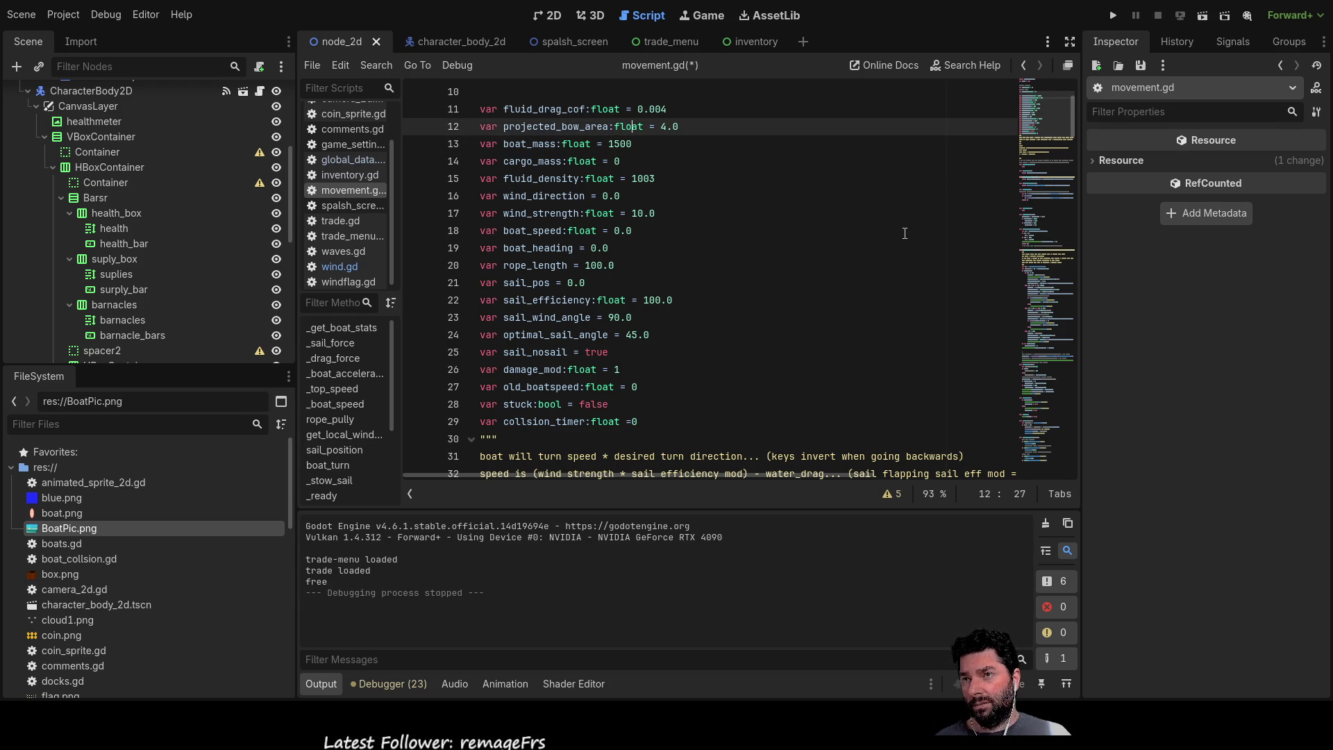
key("Right")
key("Right")
key("Right")
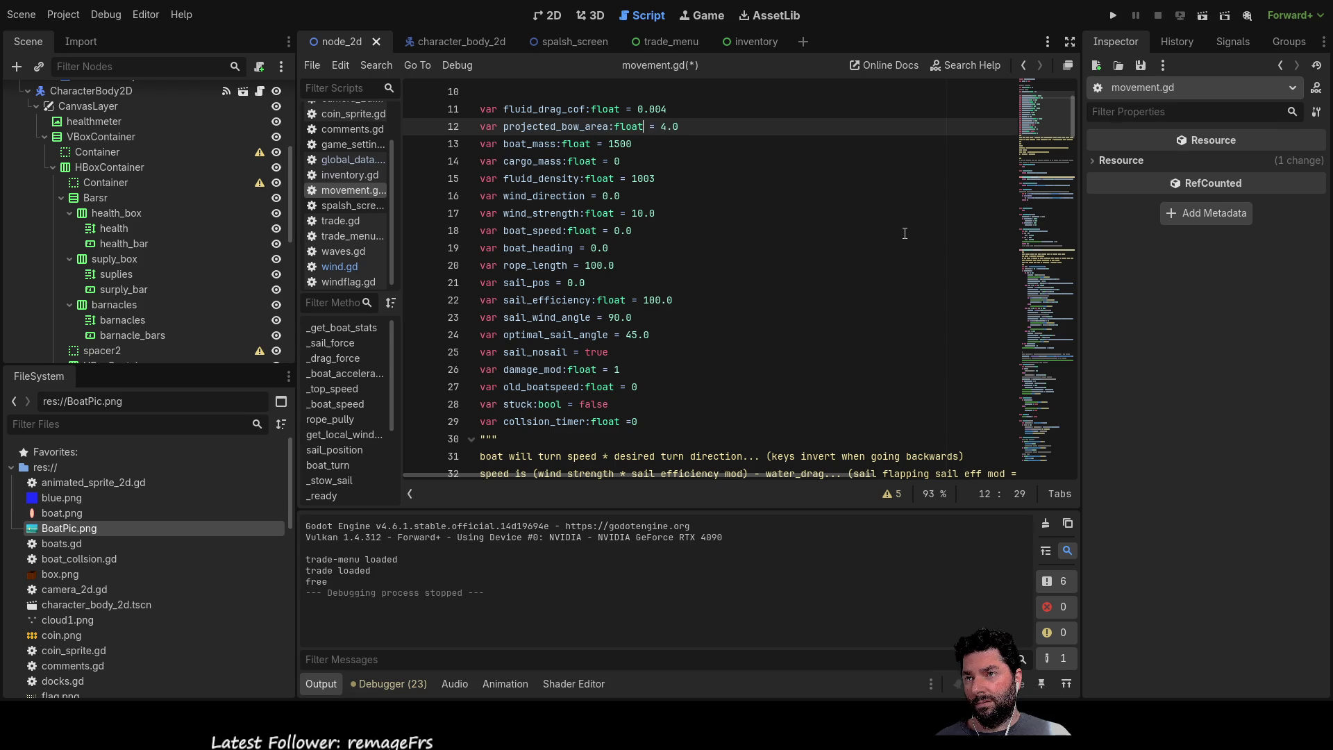
Step: Change boat_mass from 1500 to 1000 and append a #momentum comment to its line
key("Down")
key("Left")
key("Left")
key("BackSpace")
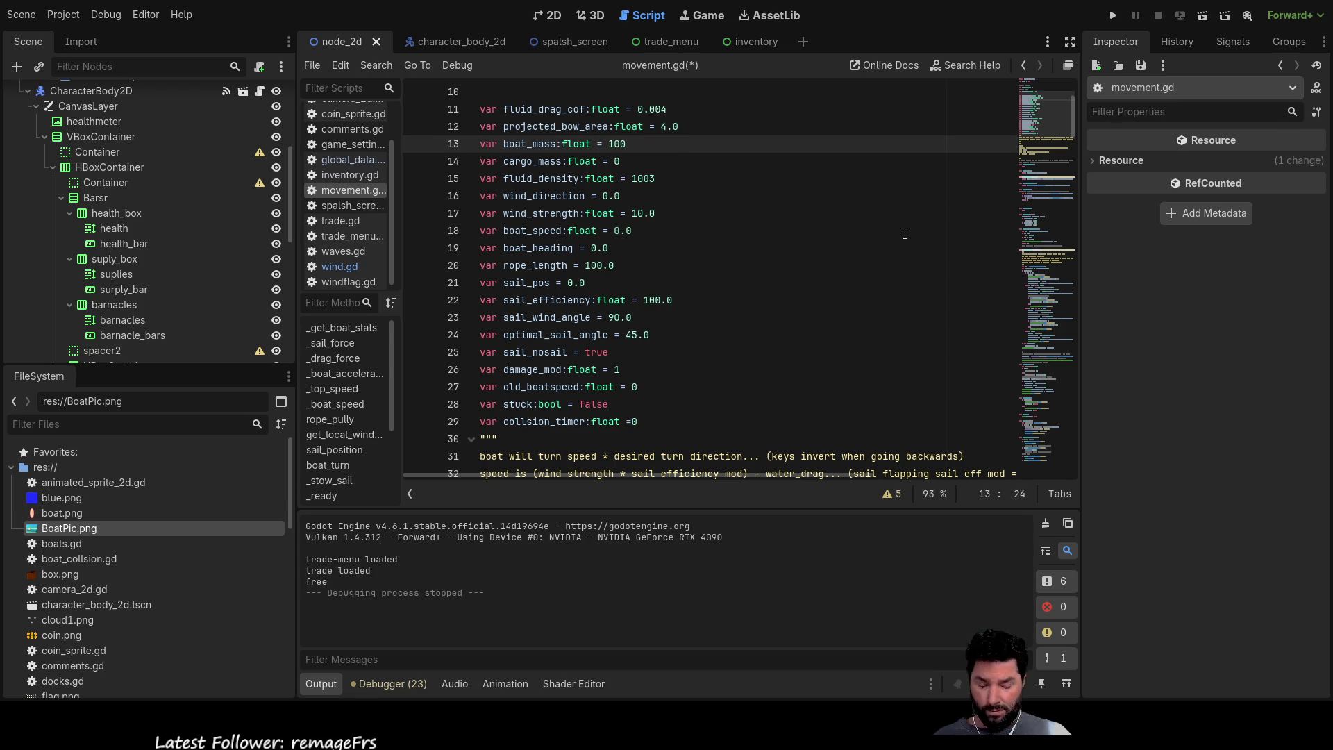
type("0")
key("Up")
key("Up")
key("Down")
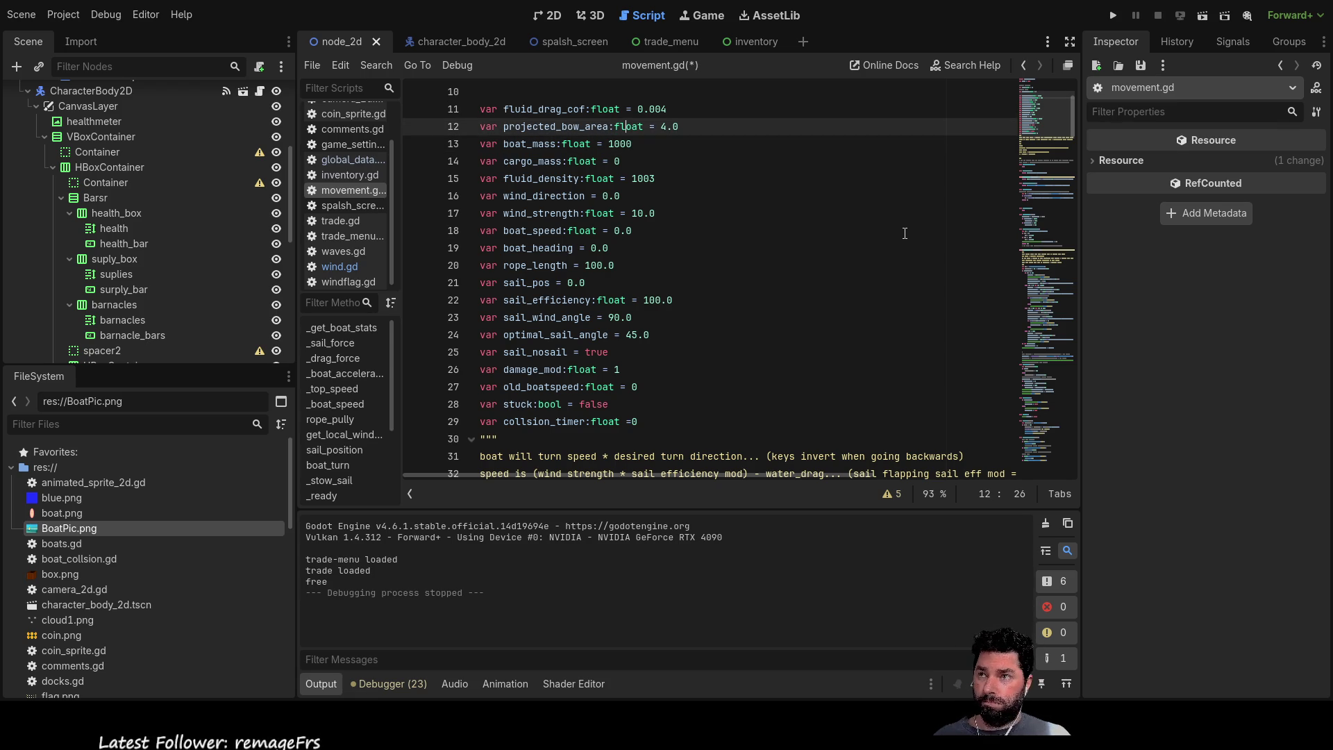
key("Right")
key("Right")
key("Right")
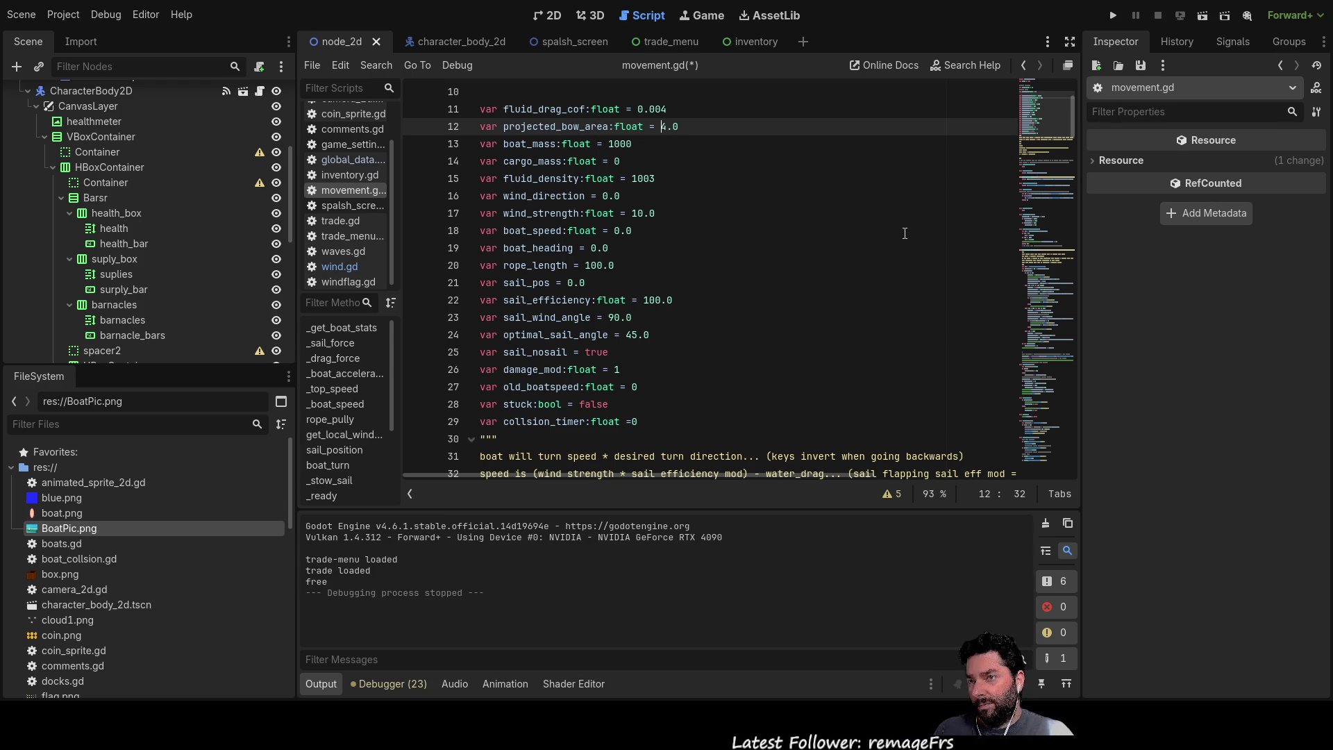
key("Down")
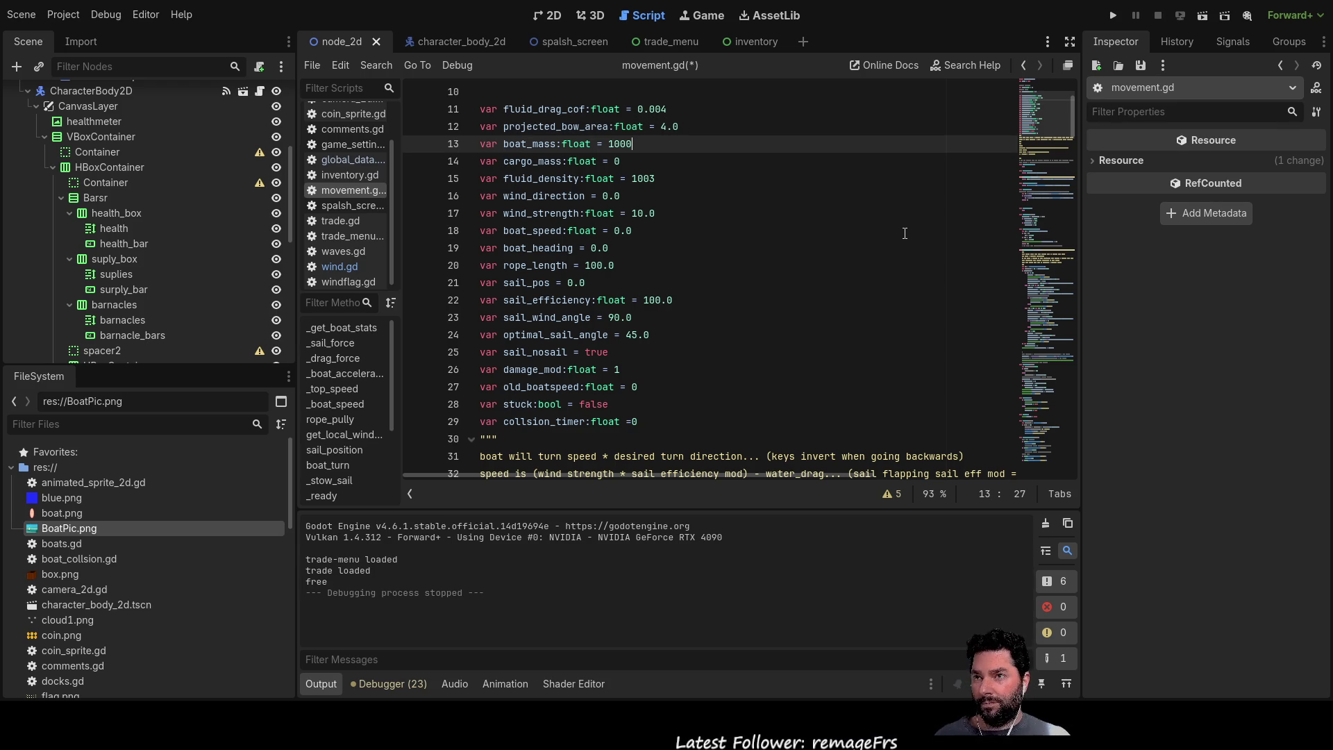
type("#momentum")
key("Up")
key("Up")
key("Down")
key("Down")
key("Up")
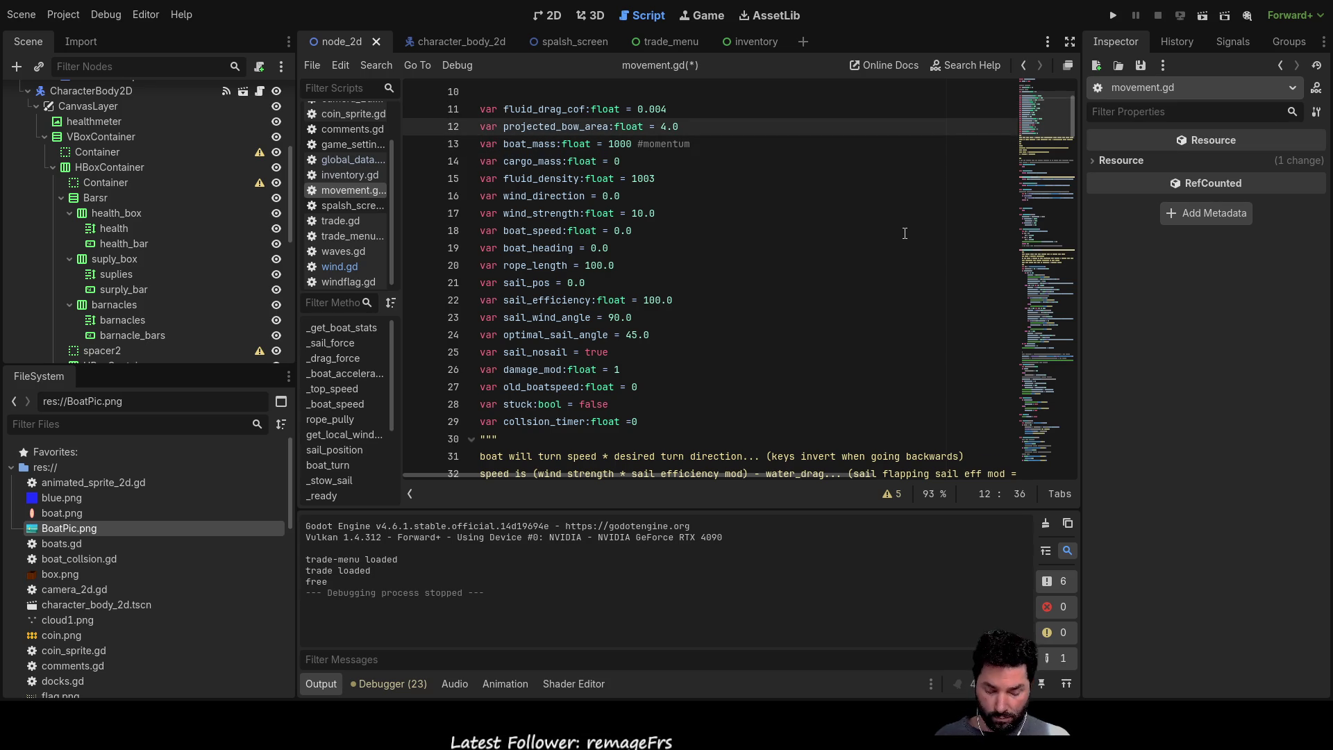
type("#")
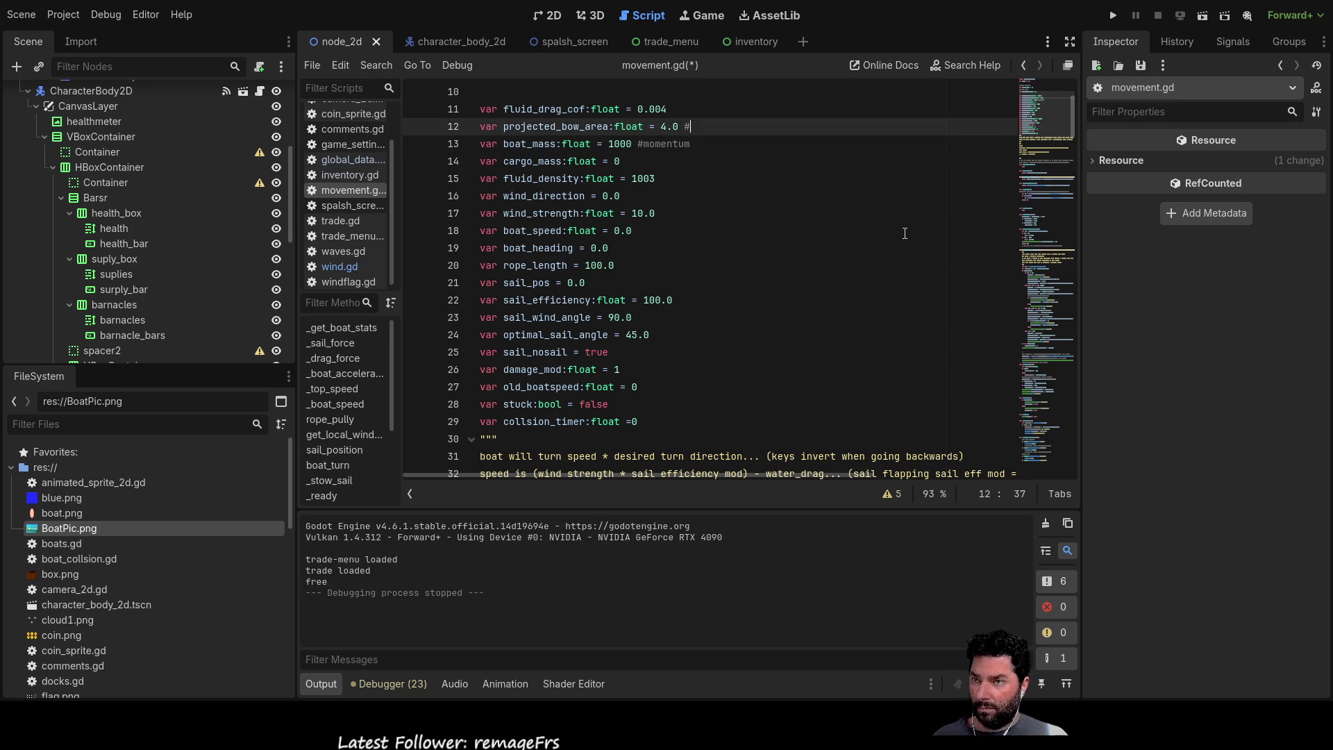
type("topspeed")
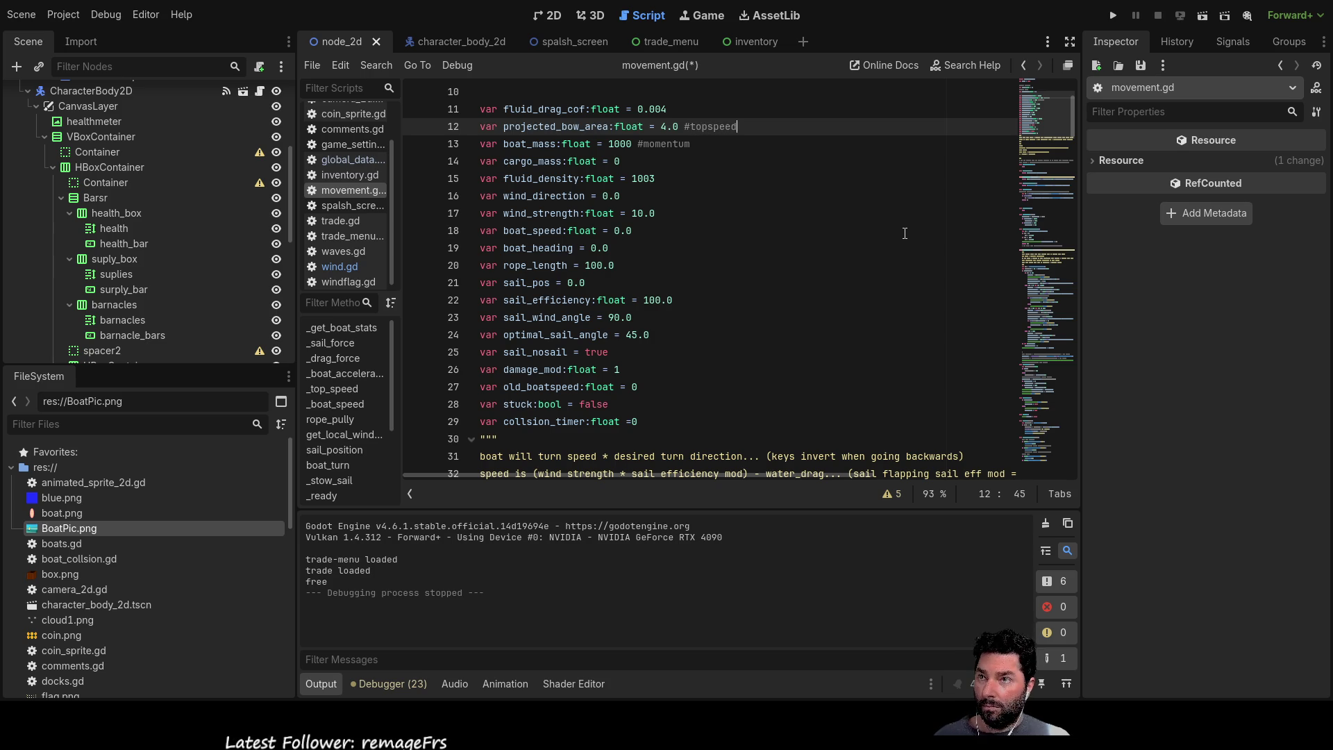
Step: Tag the bow area and drag coefficient lines with #topspeed and lower fluid_drag_cof to 0.003
key("Left")
key("Left")
key("Left")
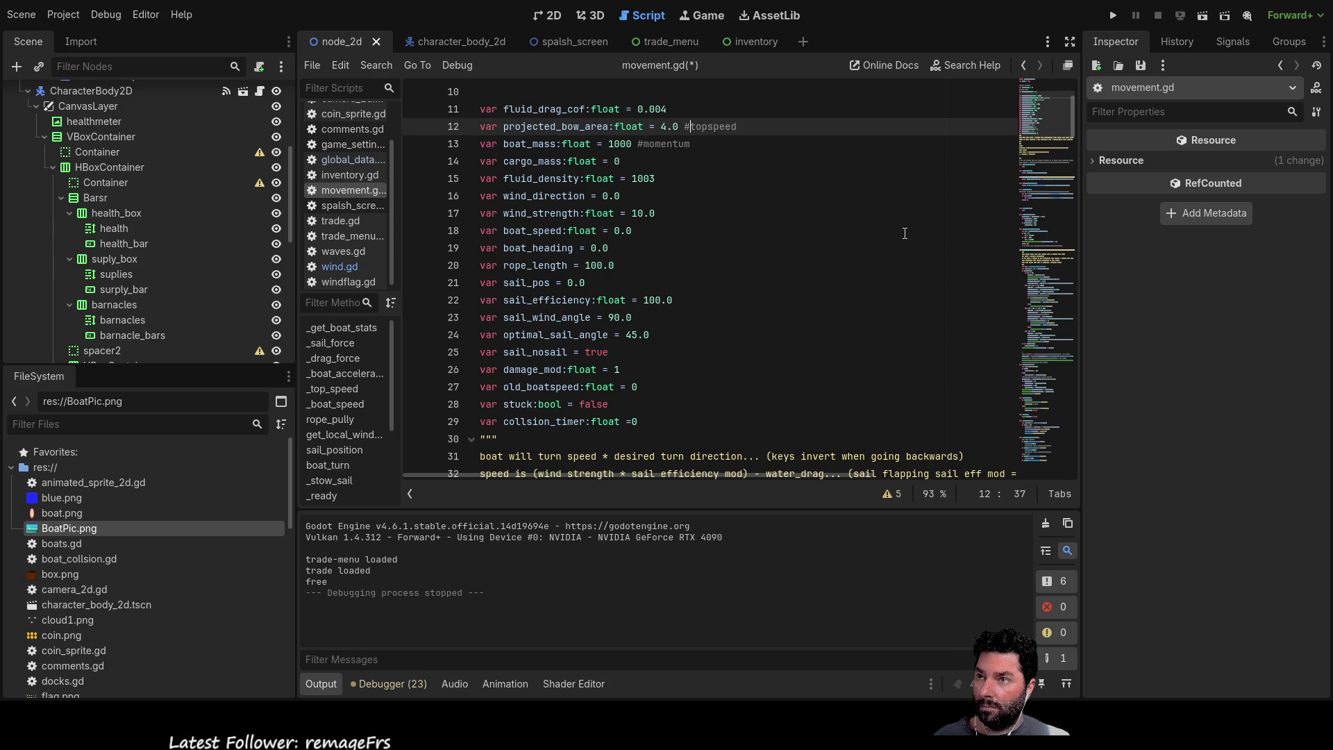
key("End")
key("Up")
key("Down")
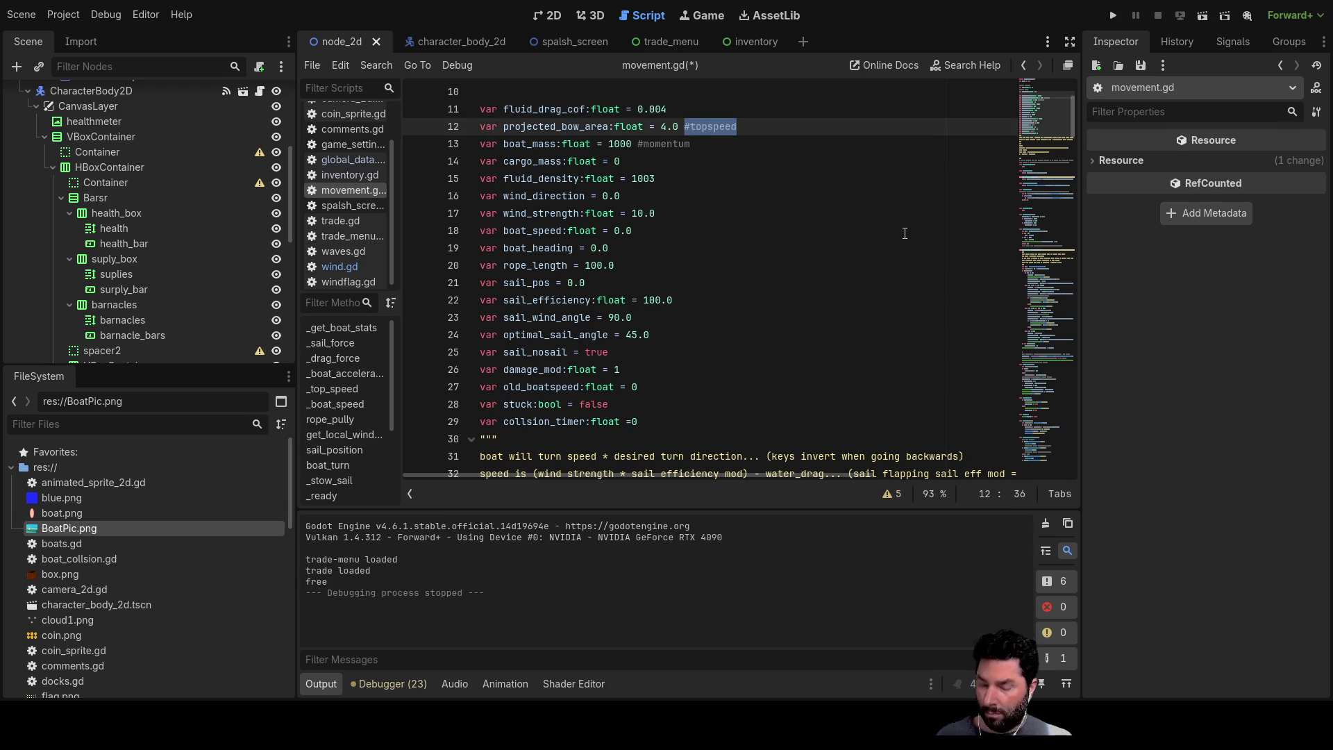
key("Up")
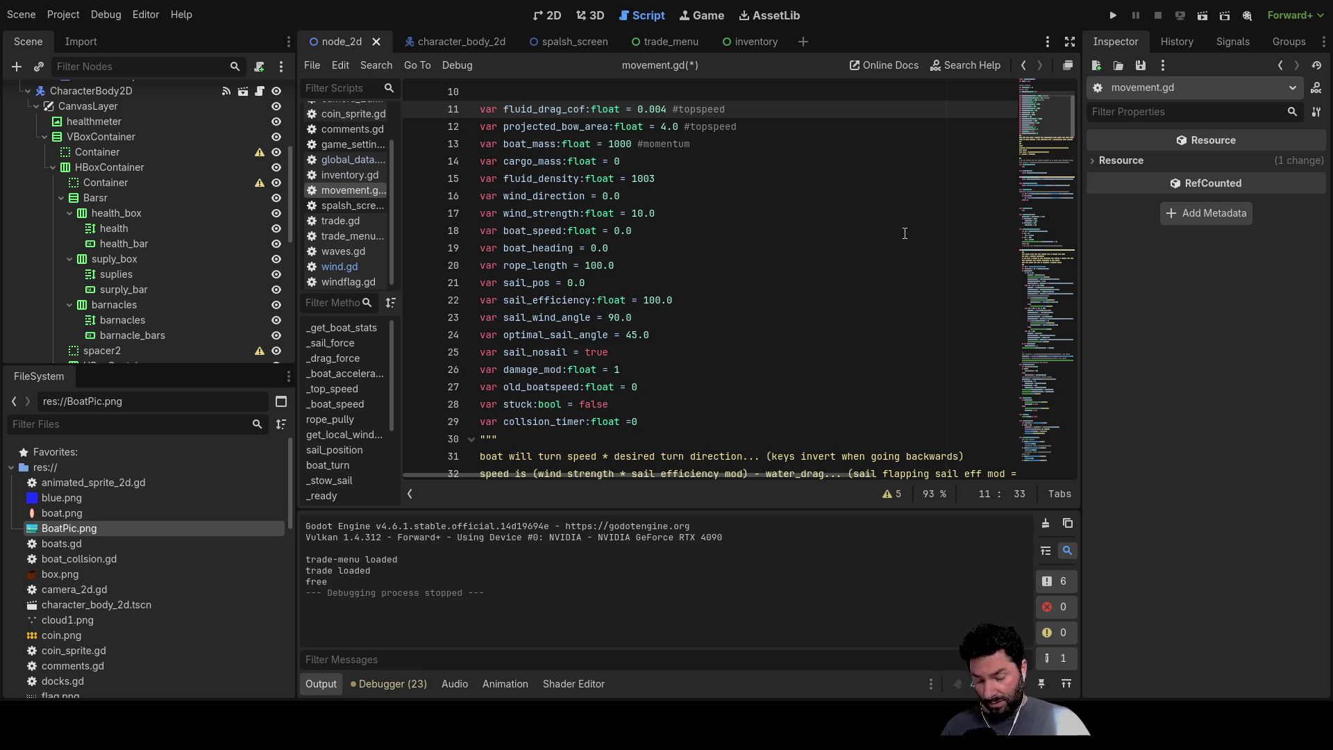
key("Down")
key("Down")
key("Up")
key("Up")
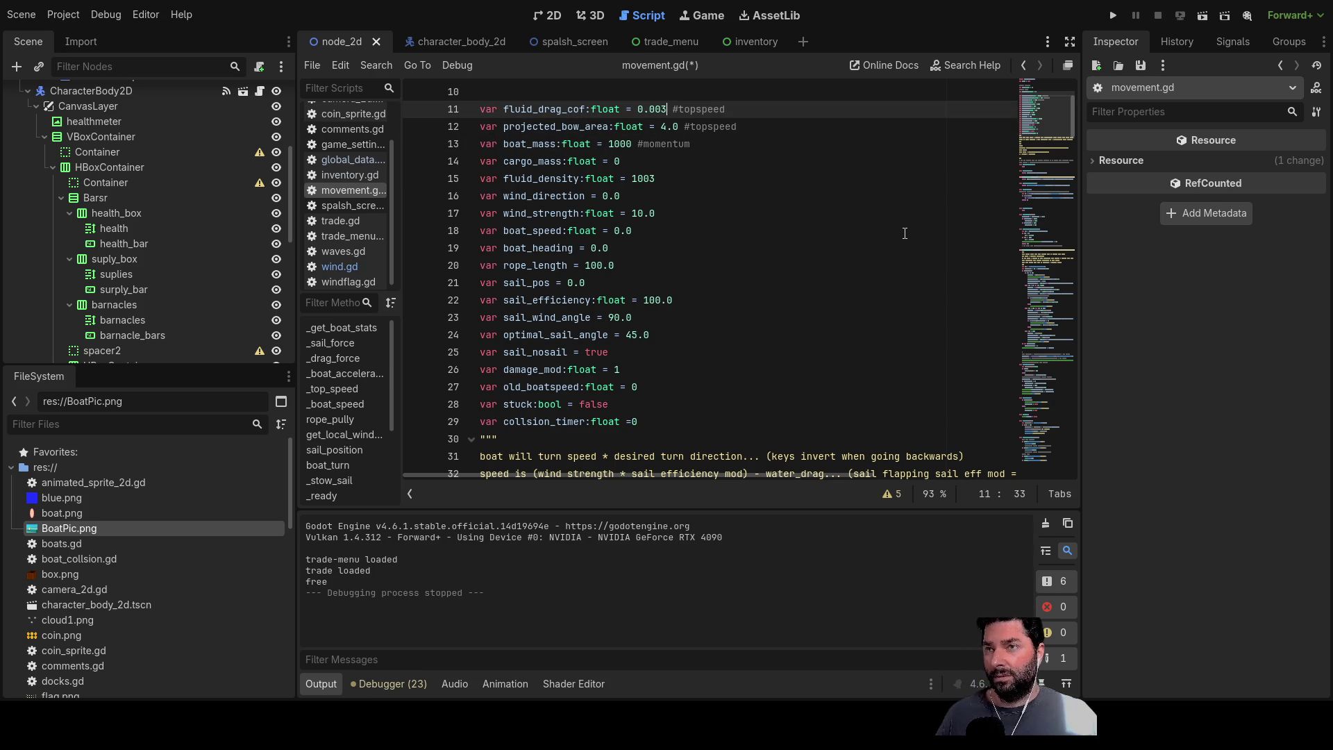
Step: Run the game and start playing from the splash screen to test the new values
left_click(1111, 18)
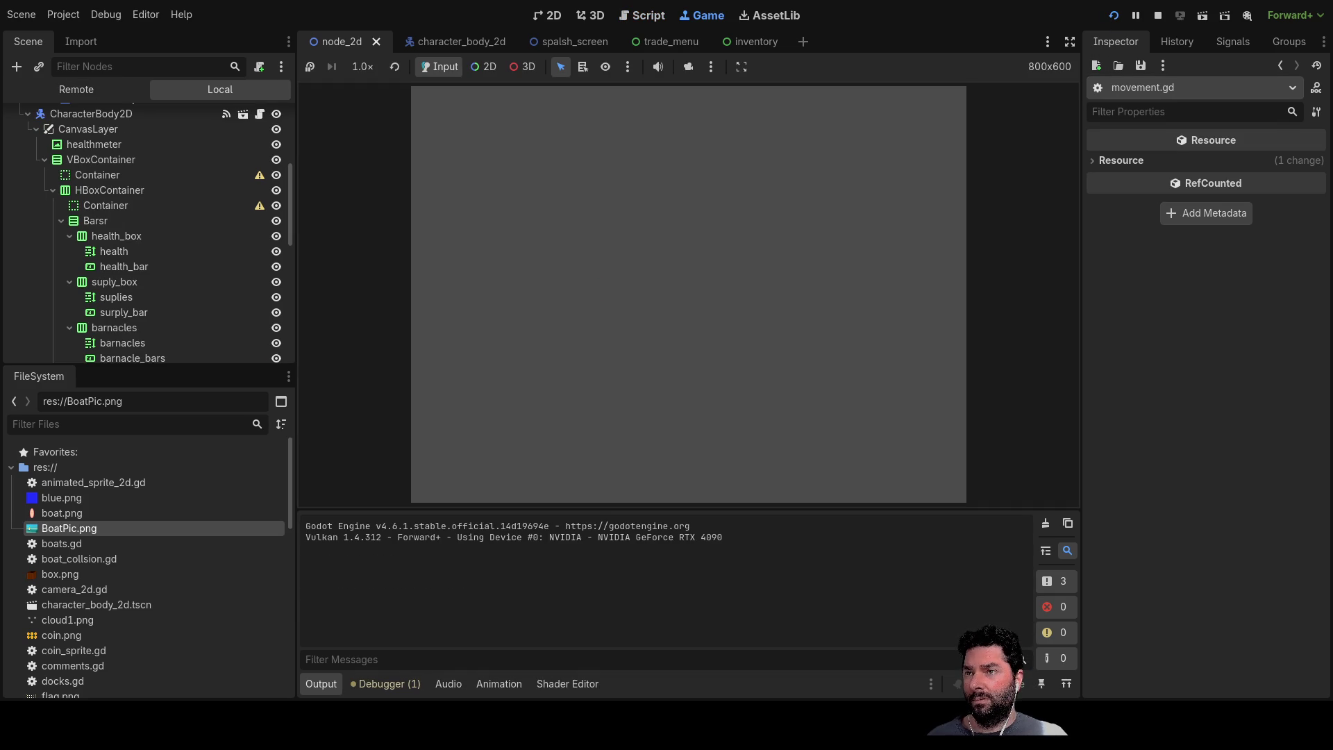
left_click(483, 112)
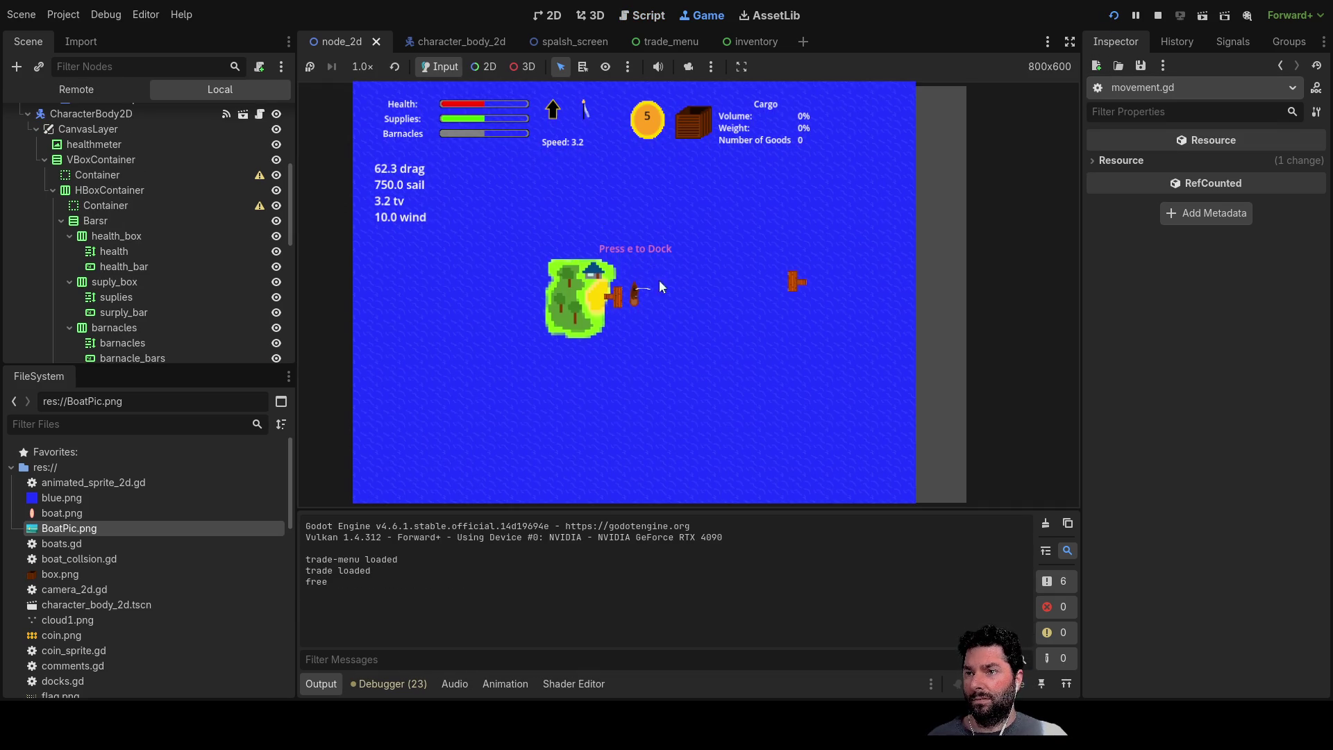